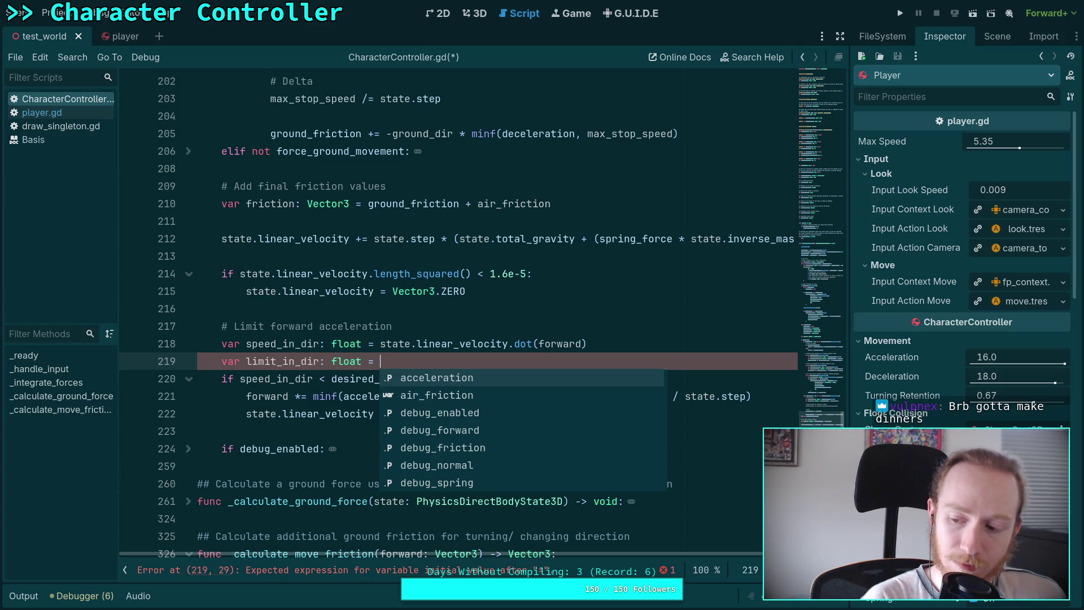
- Switch to the browser and open player.gd from the zombie-game repository on GitHub
key("alt+Tab")
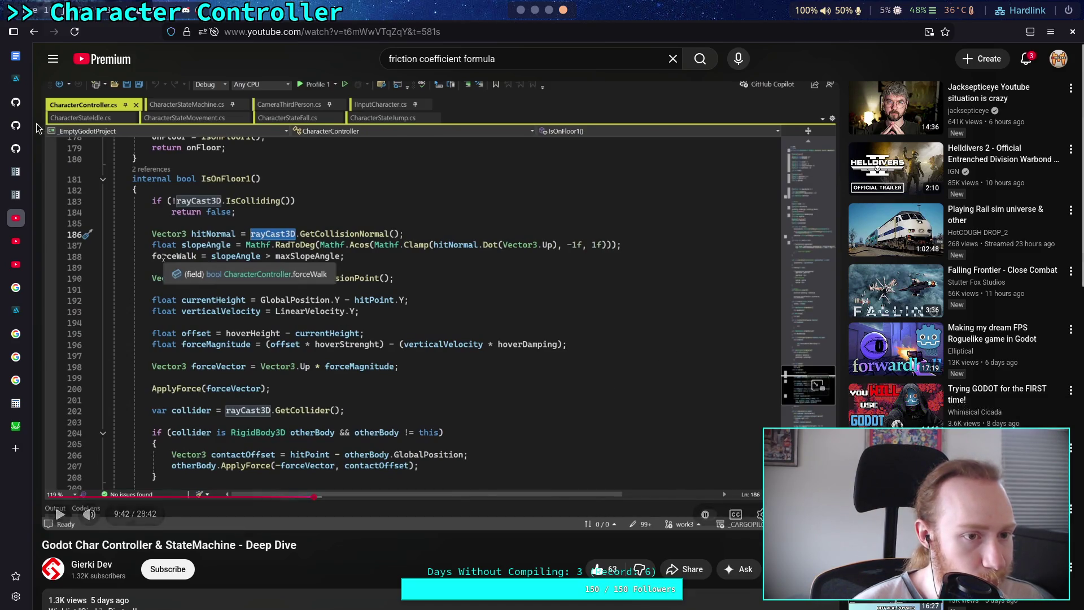
left_click(18, 128)
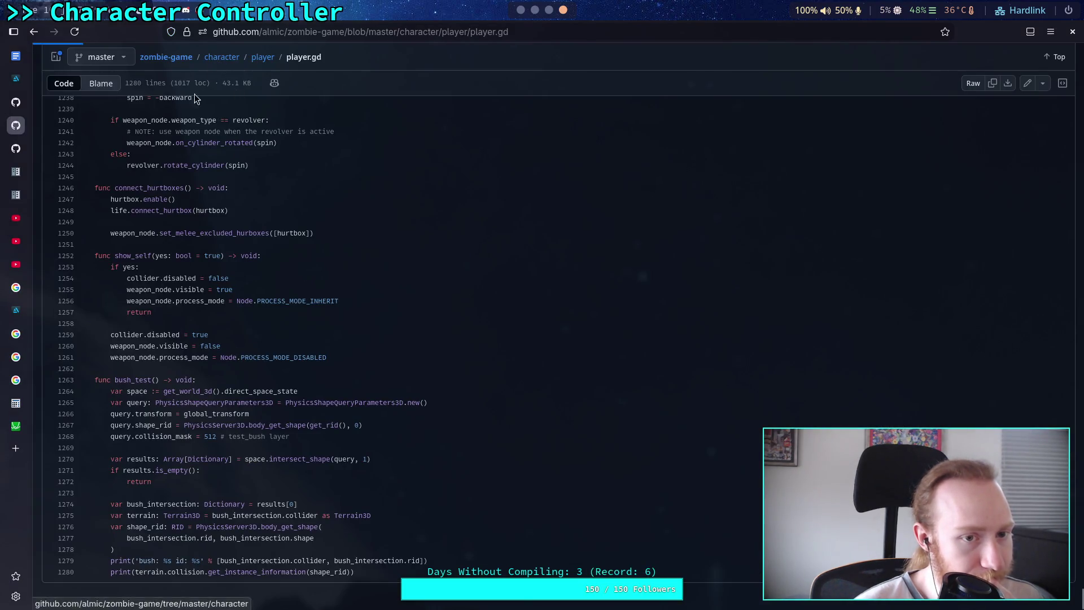
- Open character/base/character_base.gd on GitHub and scroll to the input acceleration code
left_click(221, 57)
left_click(77, 230)
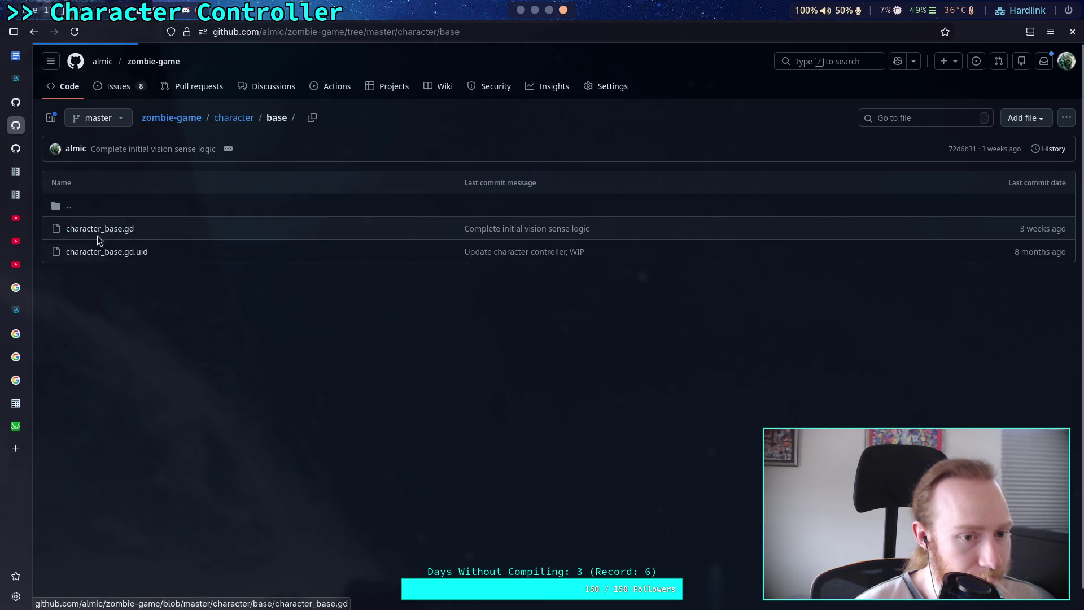
left_click(81, 230)
scroll(283, 347, "down", 20)
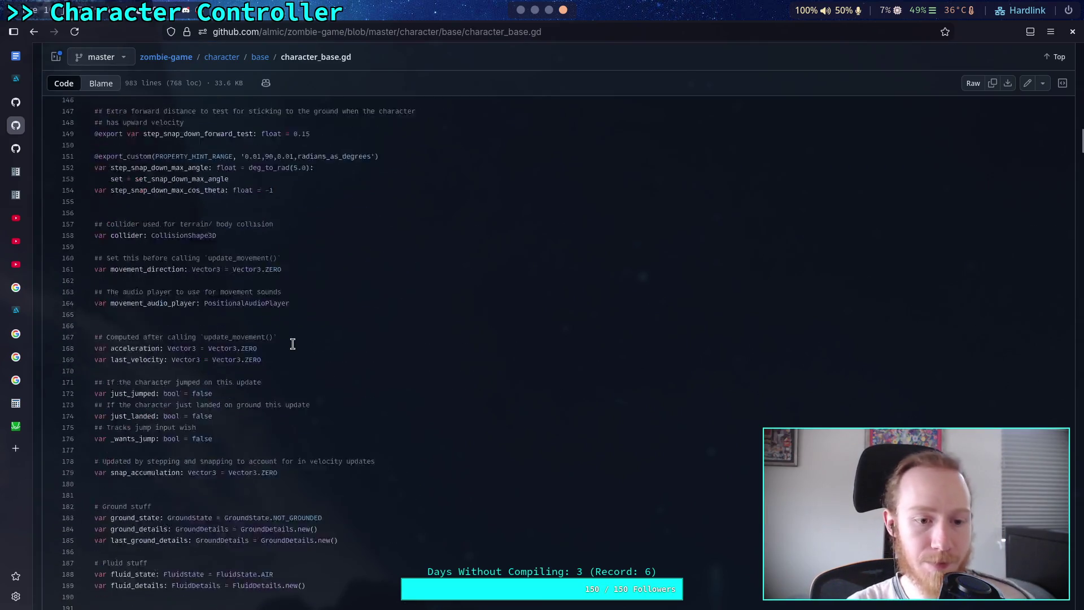
scroll(293, 342, "down", 10)
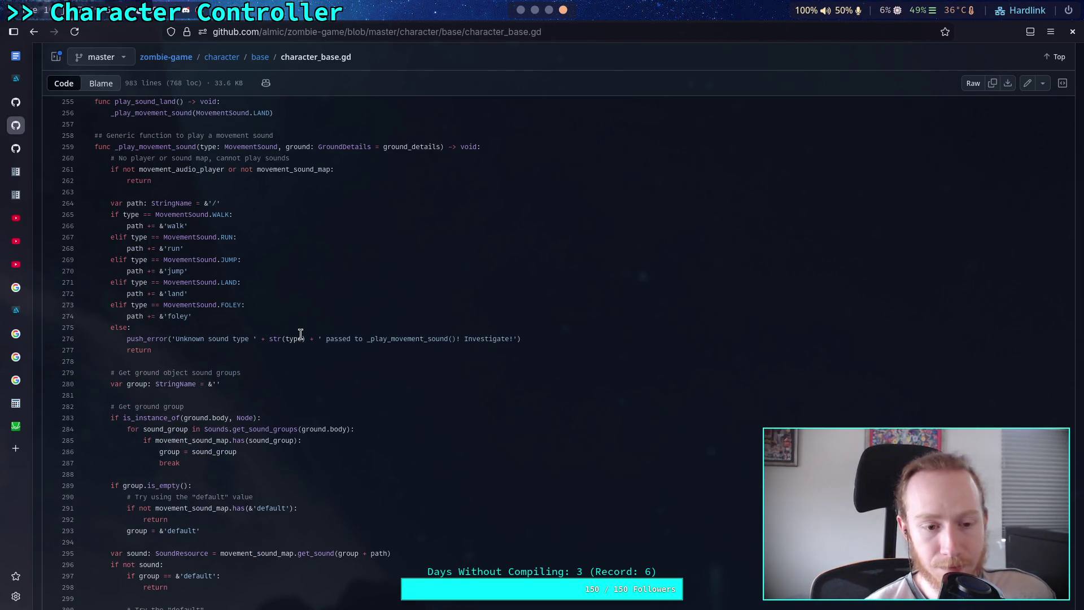
scroll(300, 334, "down", 6)
scroll(300, 334, "down", 3)
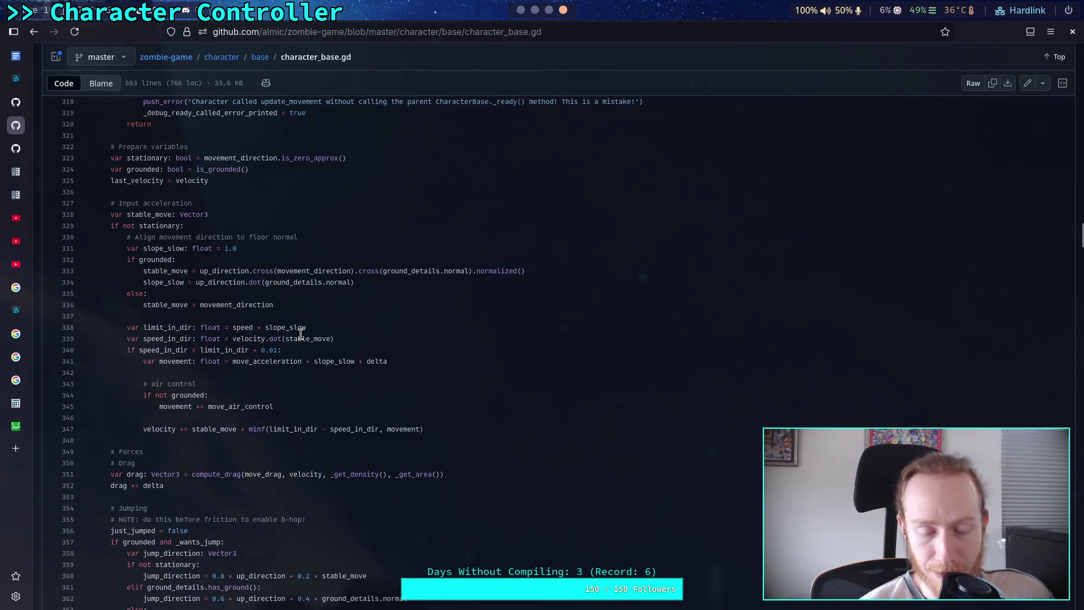
- Highlight the slope_slow declaration, velocity.dot(stable_move) and speed * slope_slow lines, then return to Godot
left_click_drag(127, 248, 275, 250)
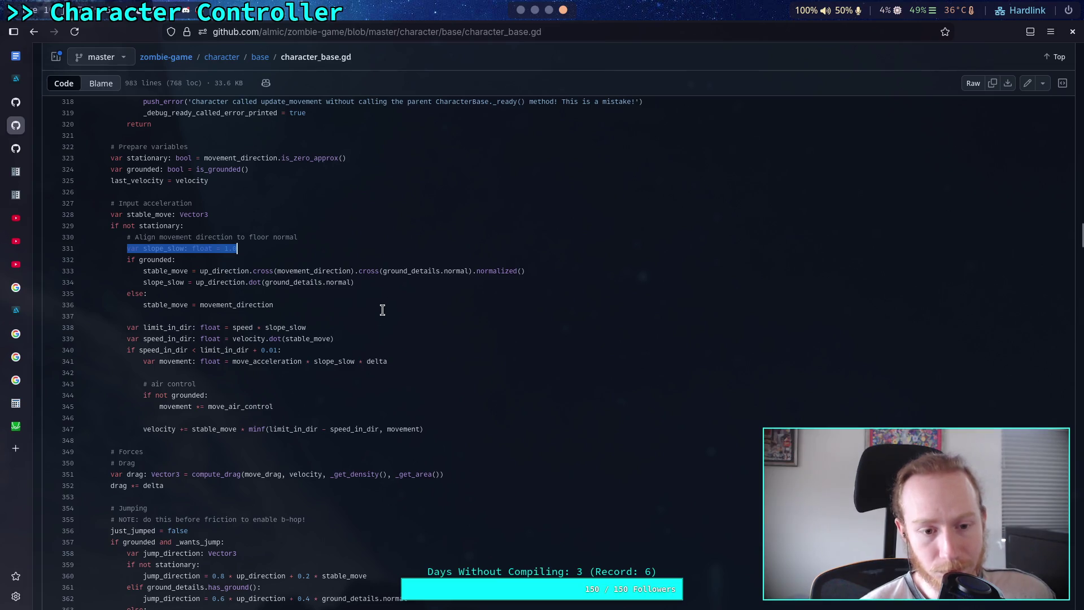
left_click_drag(335, 339, 233, 339)
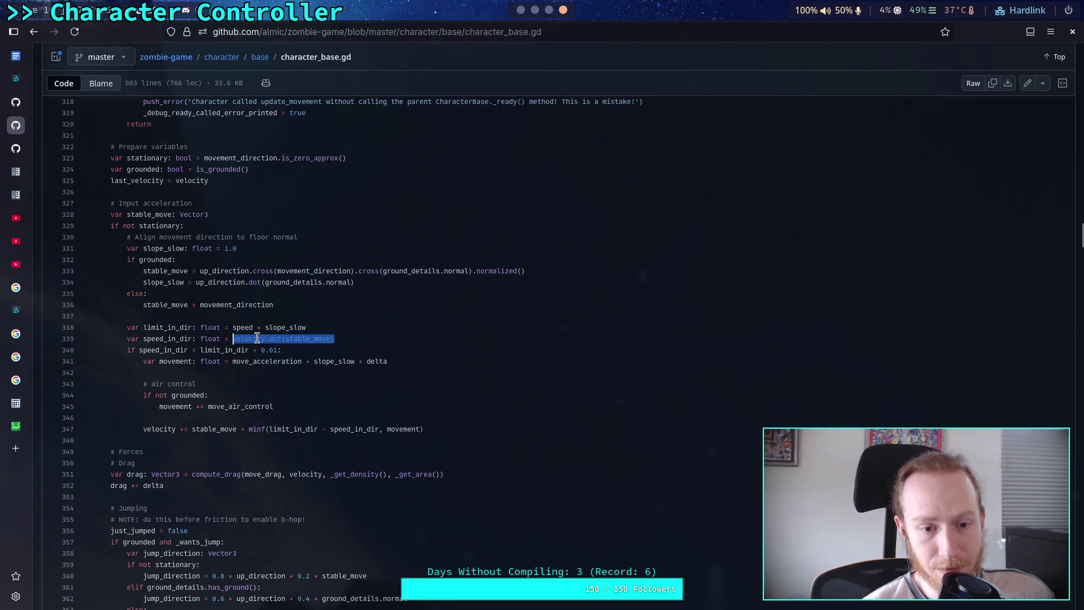
left_click_drag(306, 327, 233, 328)
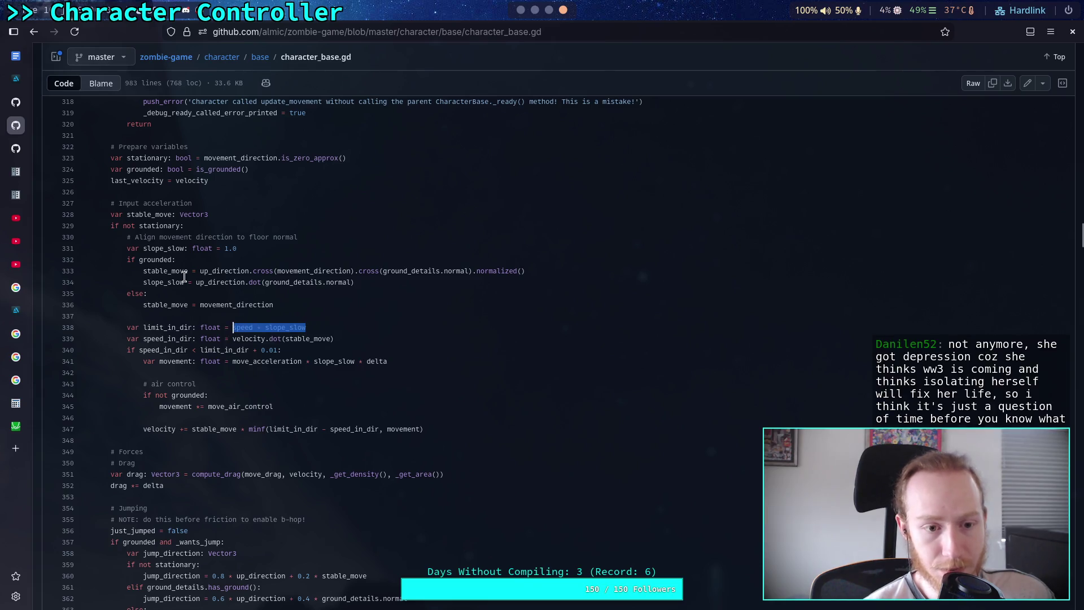
left_click_drag(199, 282, 388, 285)
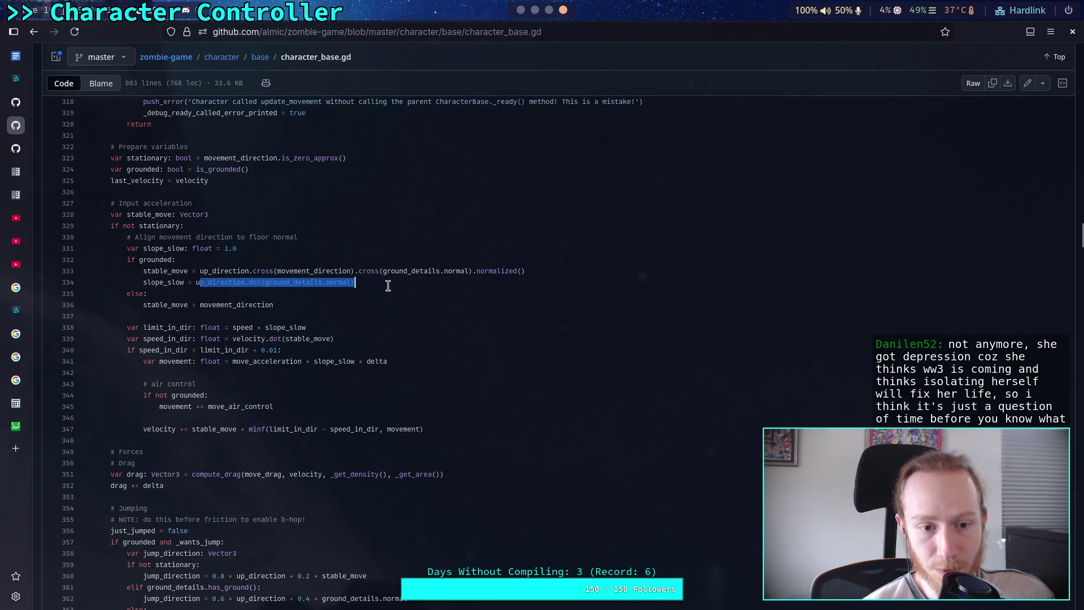
left_click(521, 10)
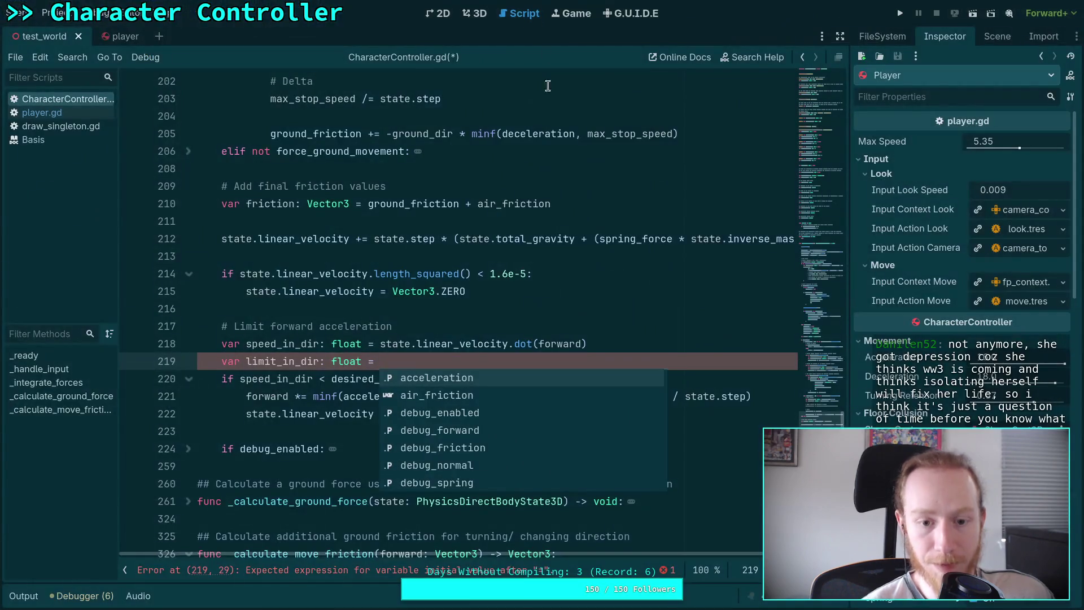
left_click_drag(827, 160, 830, 104)
left_click(463, 341)
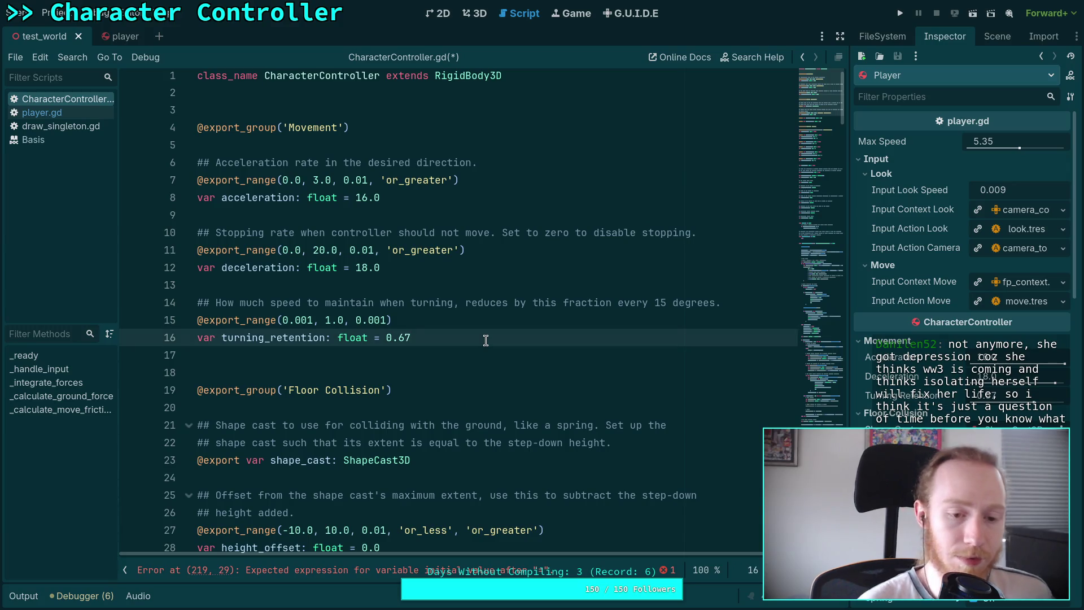
key("Return")
key("Return")
type("@export _range(0.")
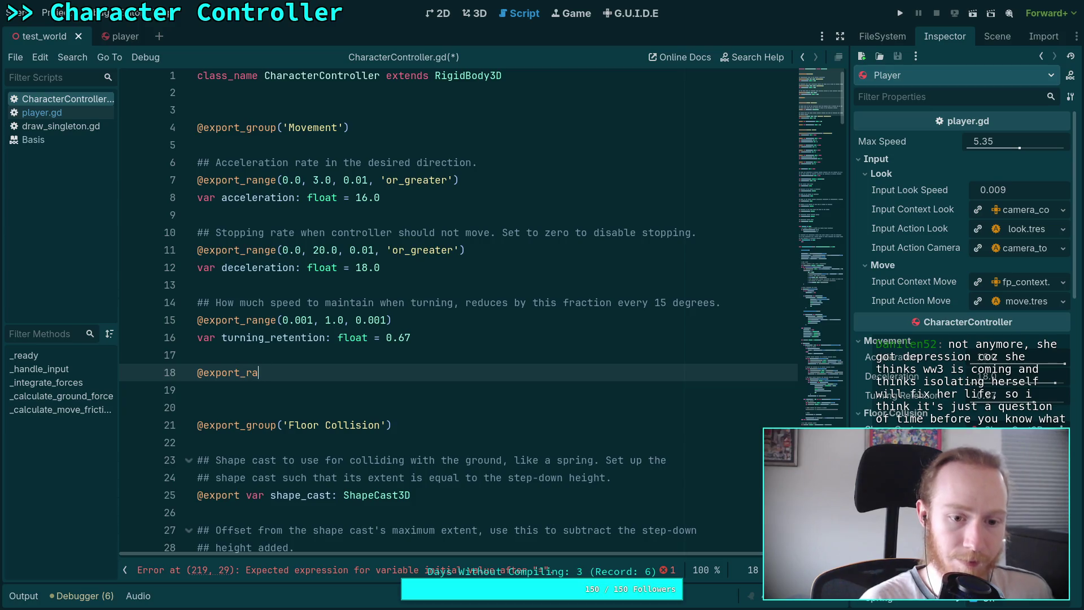
type("0, 1.0, ")
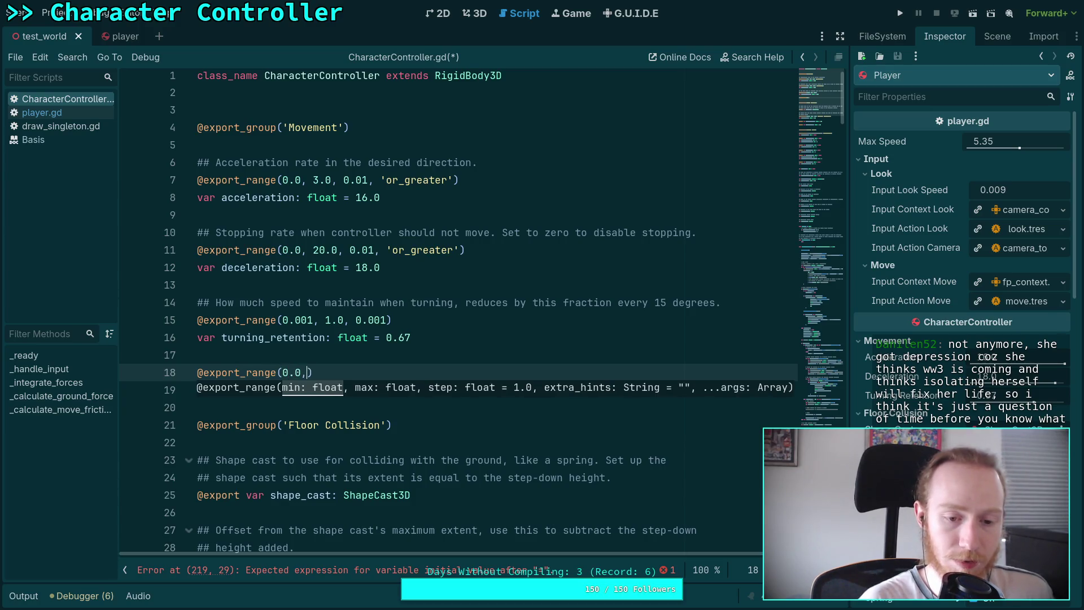
type("0.001)")
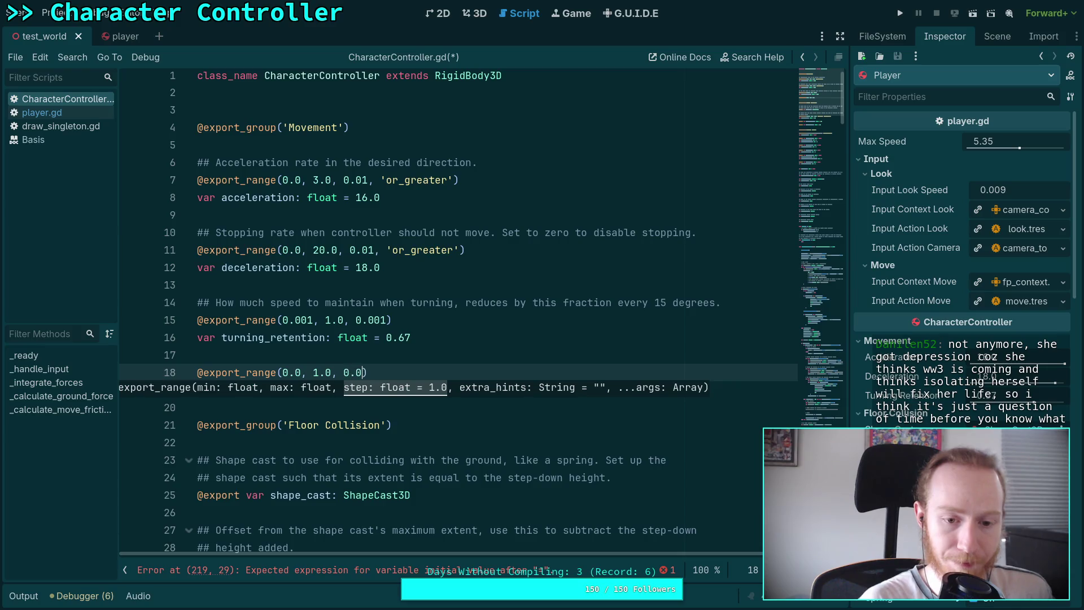
key("Return")
type("v")
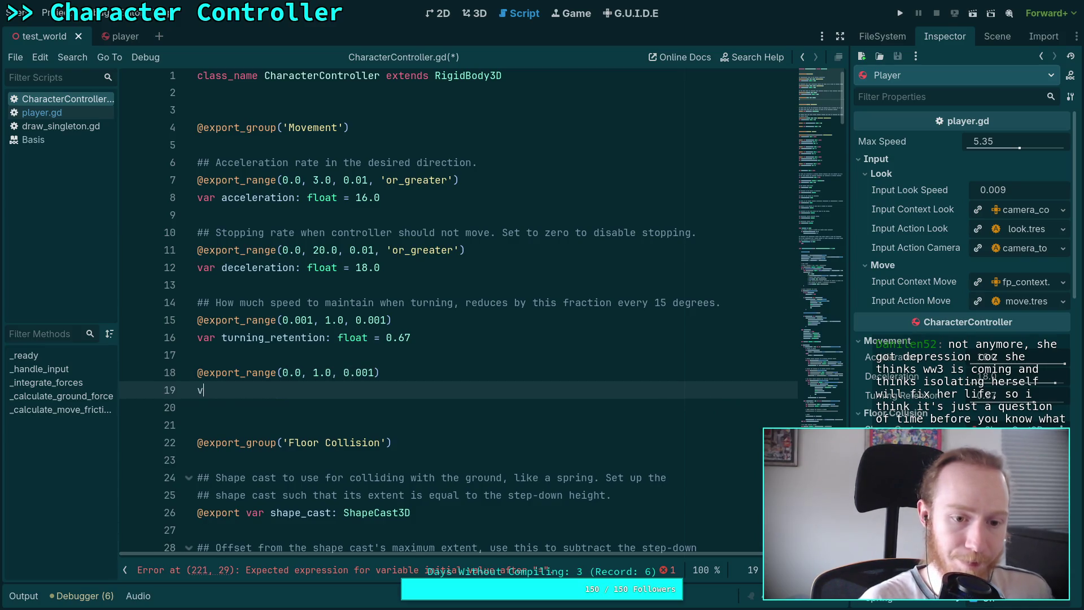
type("ar slope")
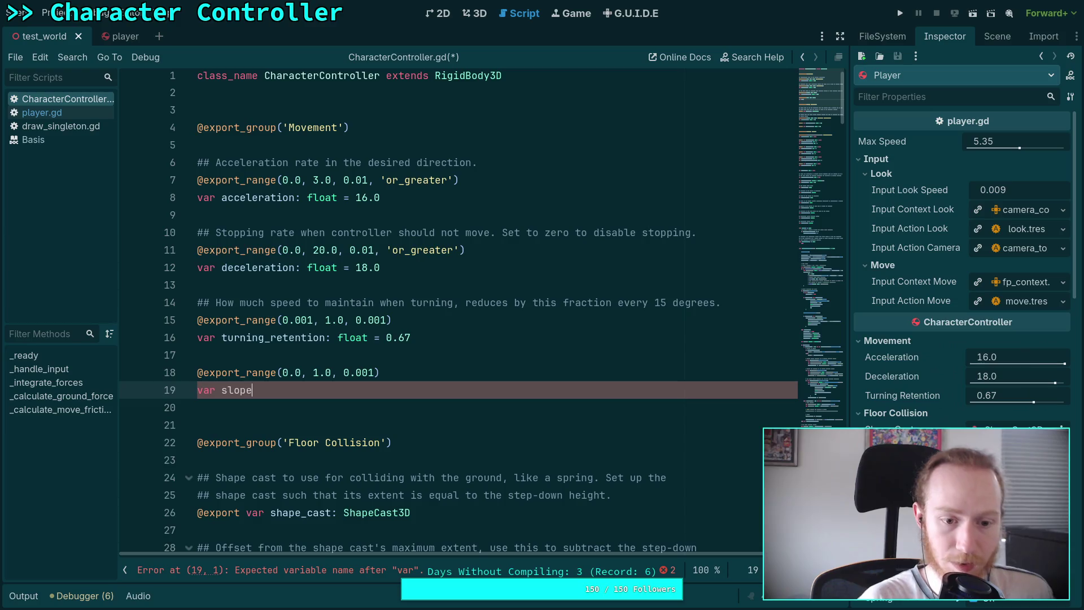
type("_speed_reduc")
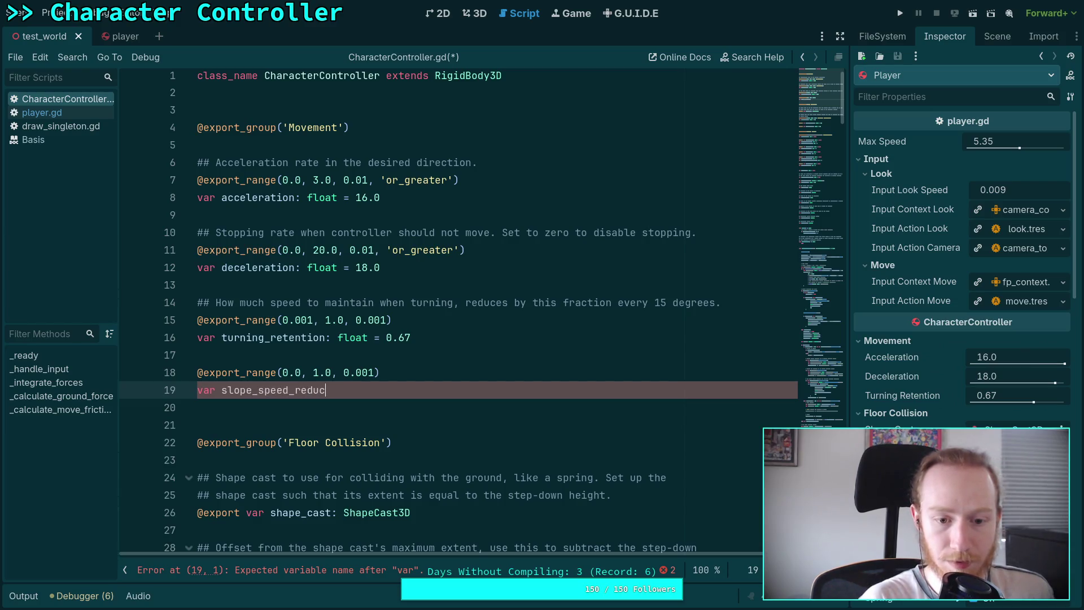
type("tion: fl")
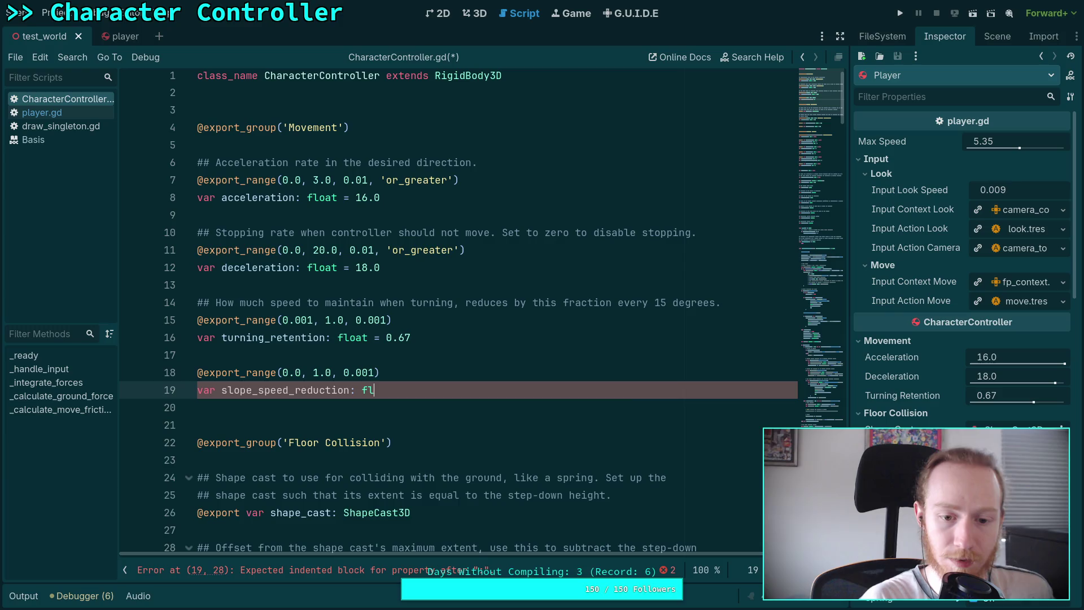
type("oat = 1.0")
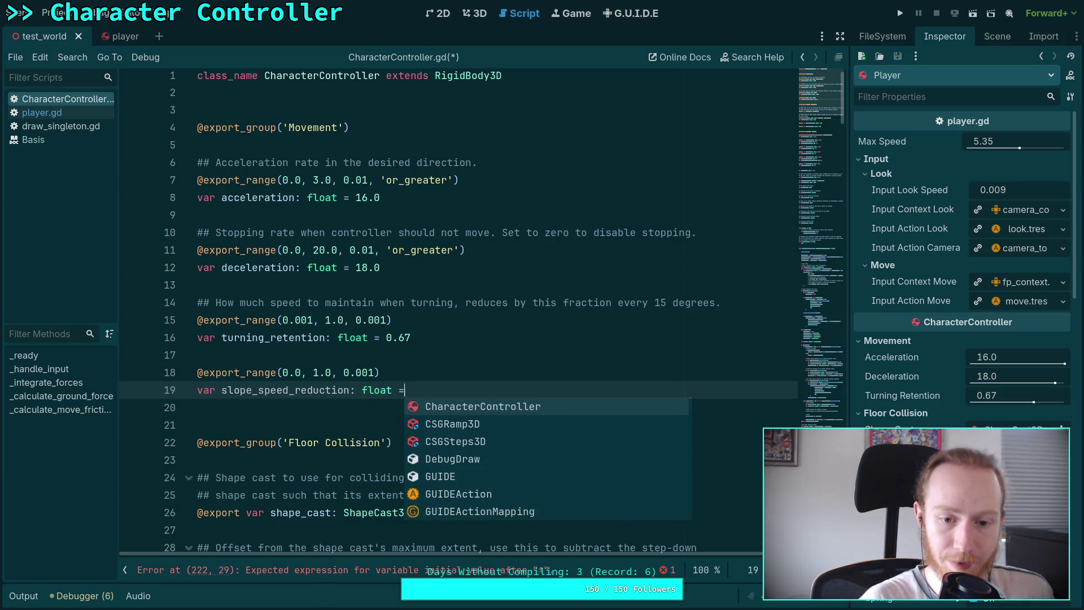
left_click(197, 354)
key("Return")
type("## How much")
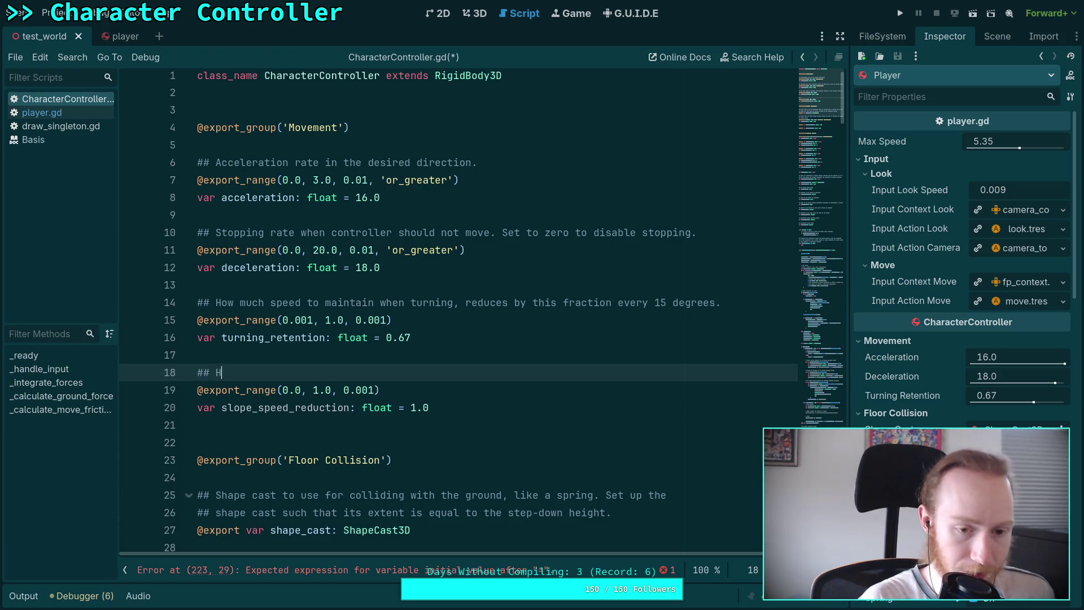
- Change the slope_speed_reduction range maximum to 2.0 and add the 'or_greater' hint
double_click(317, 389)
type("2")
left_click(375, 390)
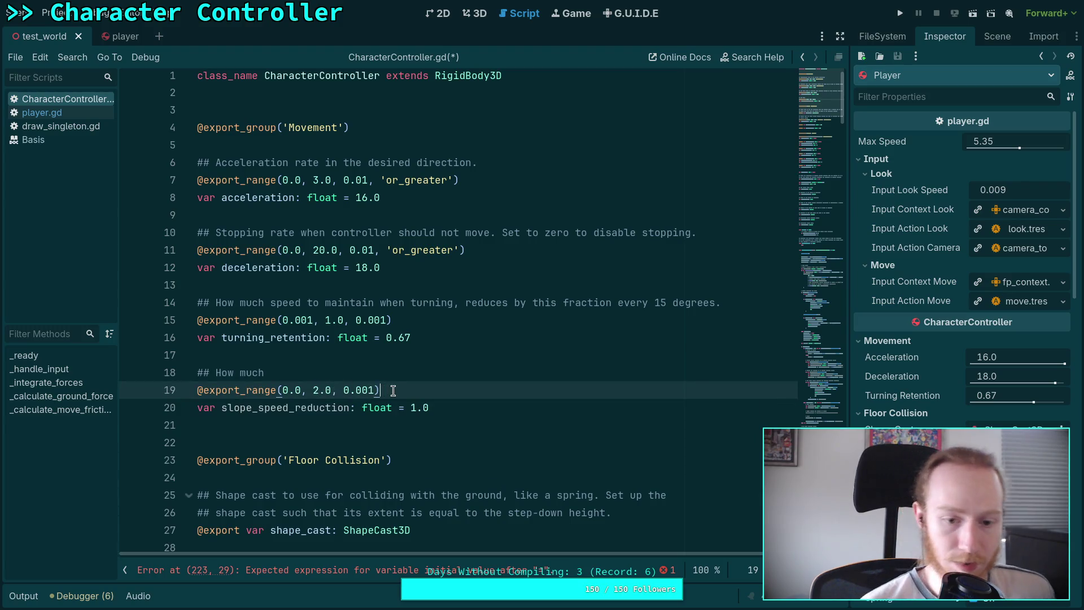
type(",")
key("Down")
type("'")
key("Return")
- Extend the doc comment to 'How much speed to lose when traveling against inclines. This'
left_click(271, 372)
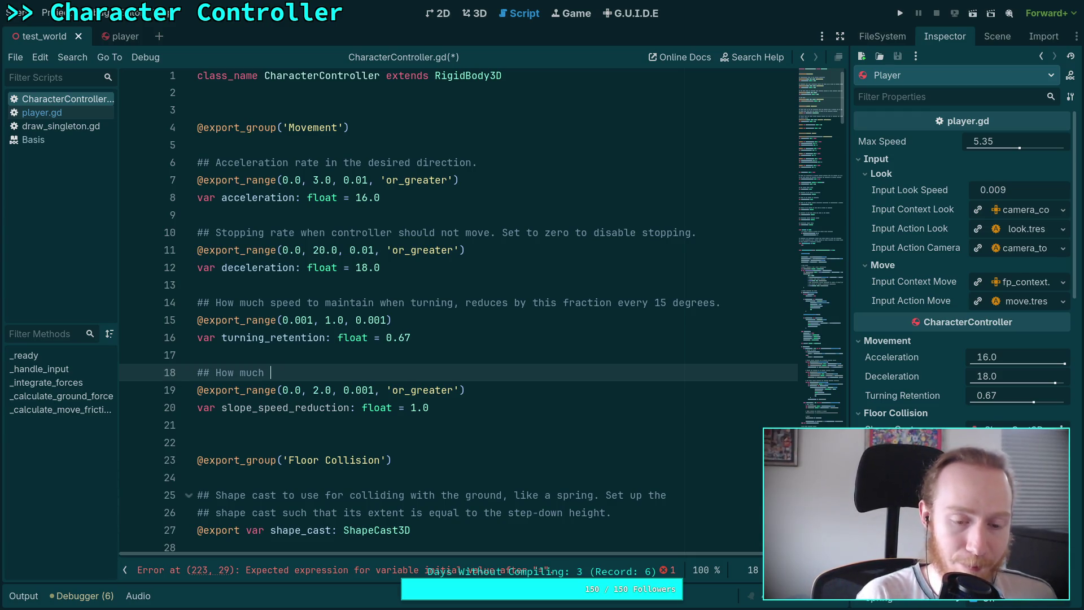
type("speed")
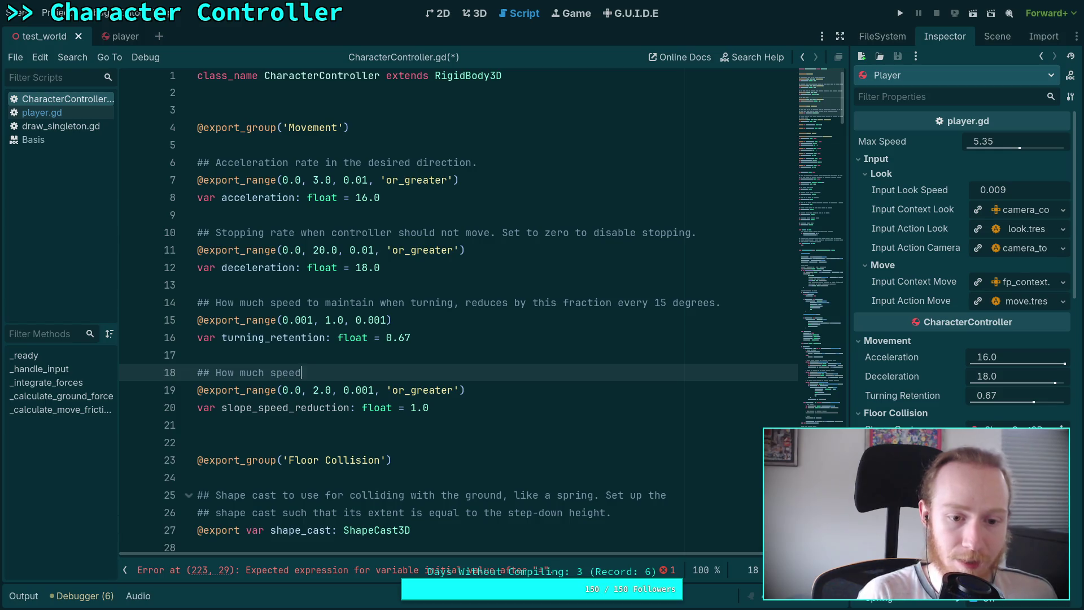
type(" to lose when ")
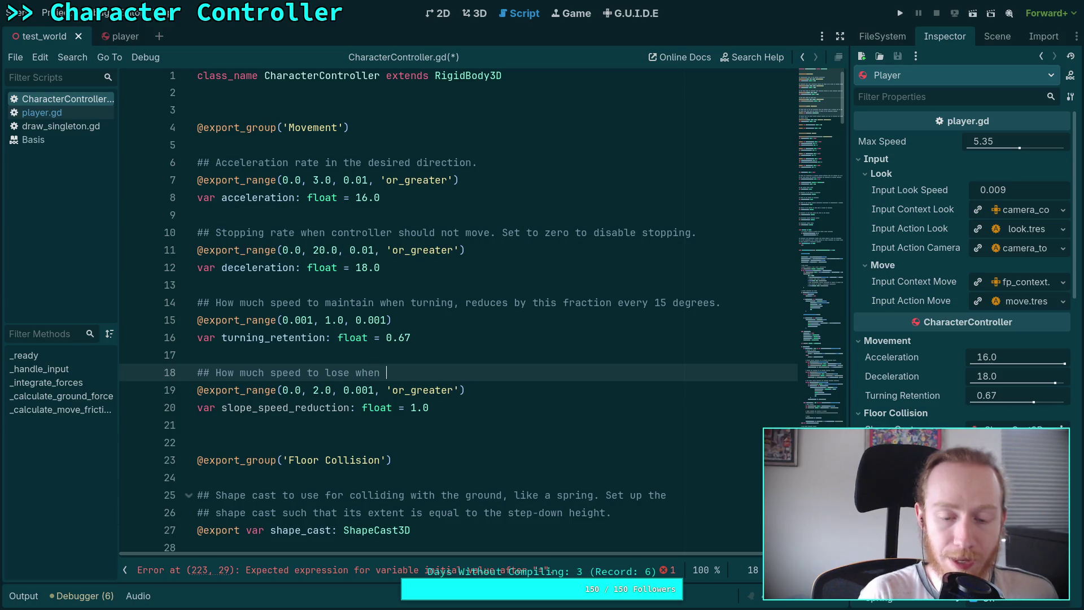
type("travulin")
key("BackSpace")
key("BackSpace")
key("BackSpace")
type("eling inclines")
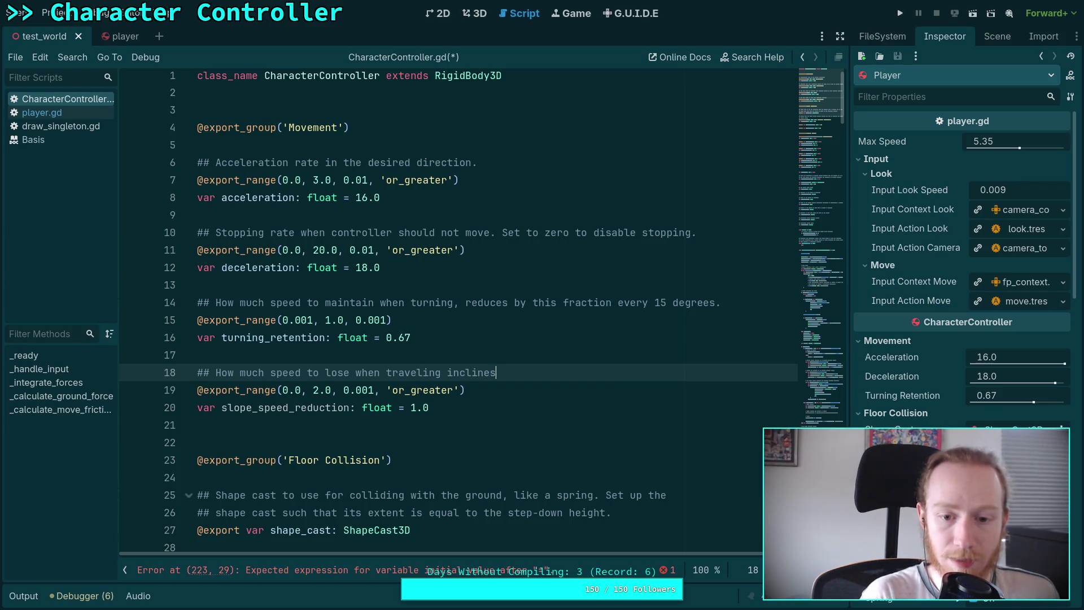
key("BackSpace")
key("BackSpace")
key("BackSpace")
key("BackSpace")
key("BackSpace")
key("BackSpace")
key("BackSpace")
key("BackSpace")
type("against inclines")
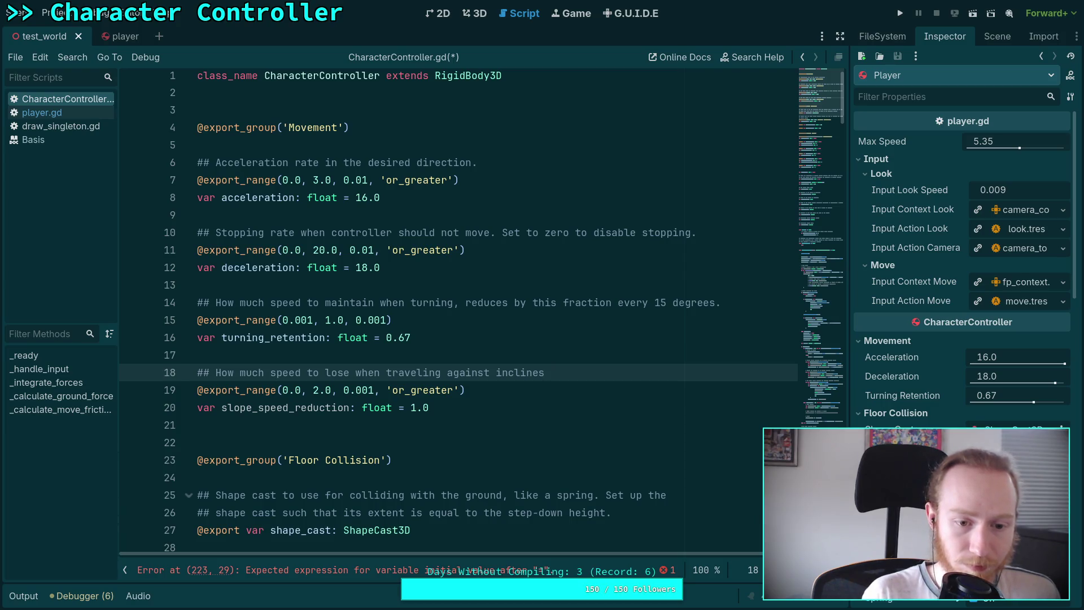
key("Down")
key("Down")
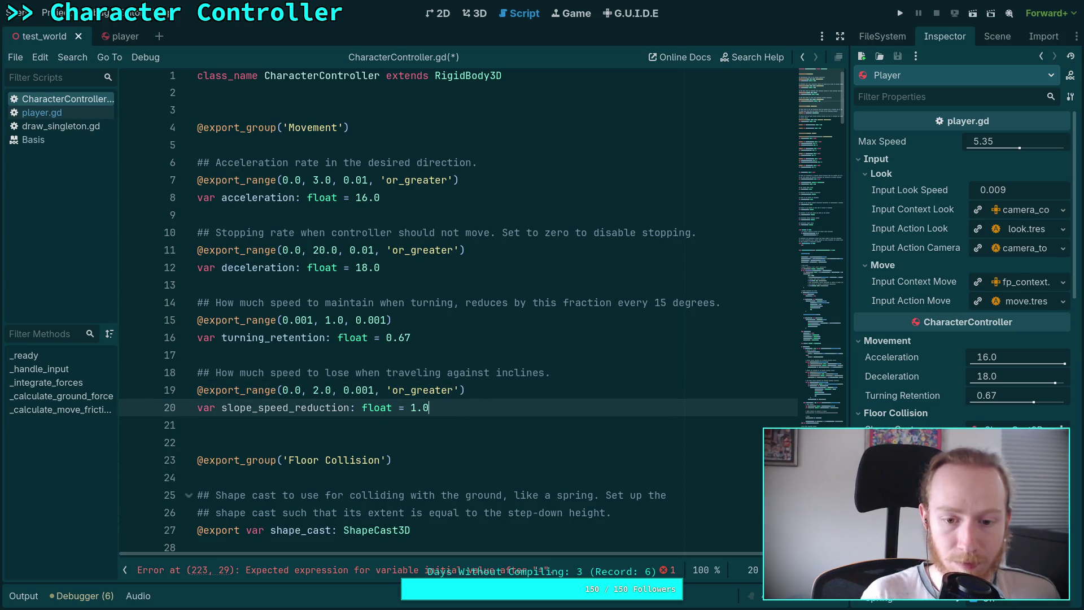
key("Up")
key("Up")
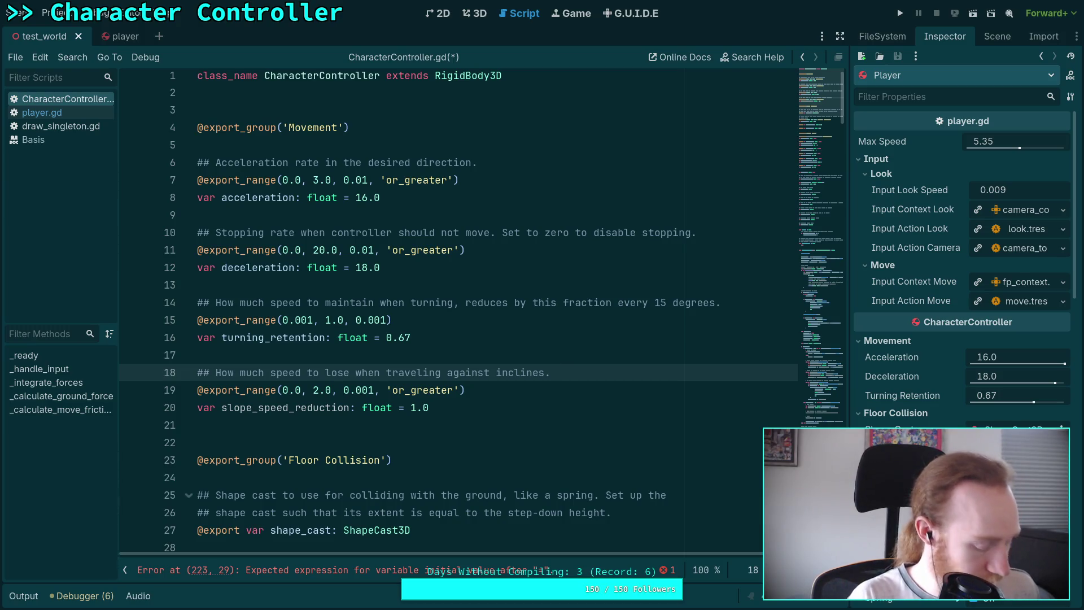
type(" This")
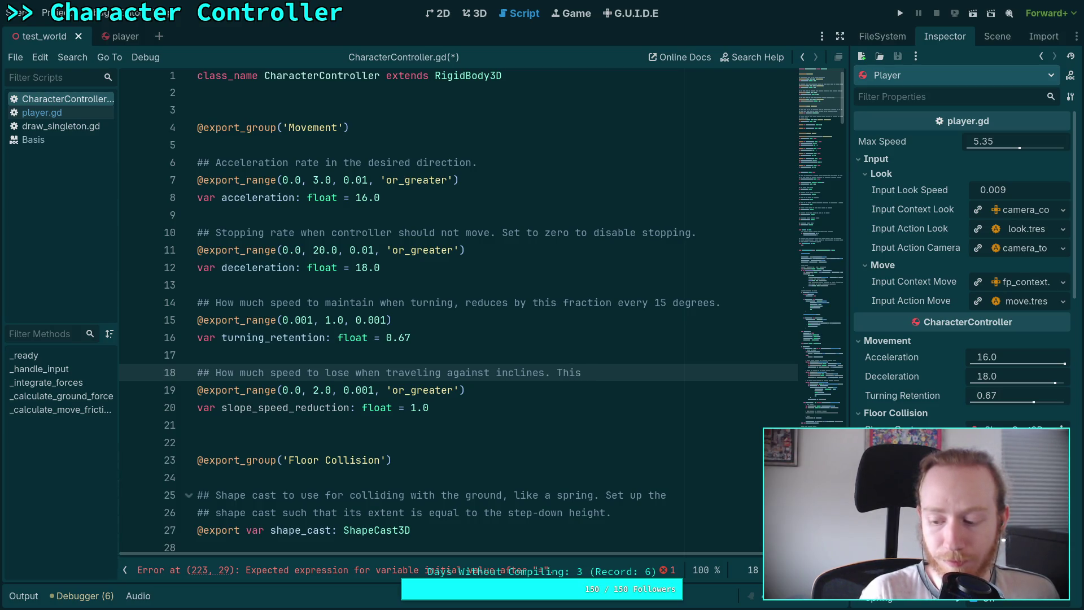
- Delete the trailing word 'This' after 'inclines.' in the line 18 comment
key("BackSpace")
key("BackSpace")
key("BackSpace")
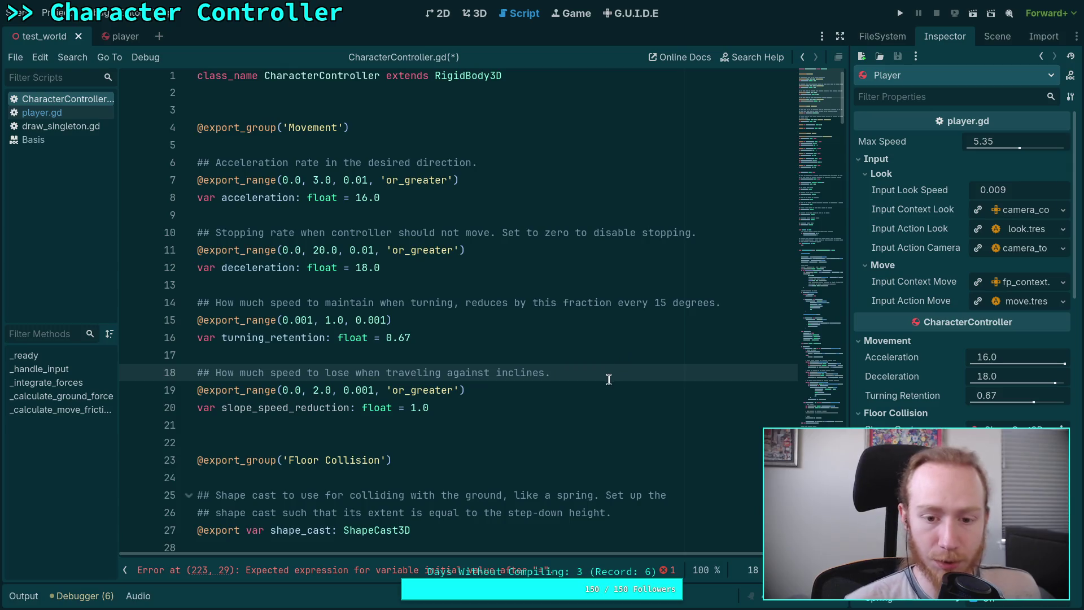
- Reword the line 18 comment to describe speed lost when traveling up inclines
key("BackSpace")
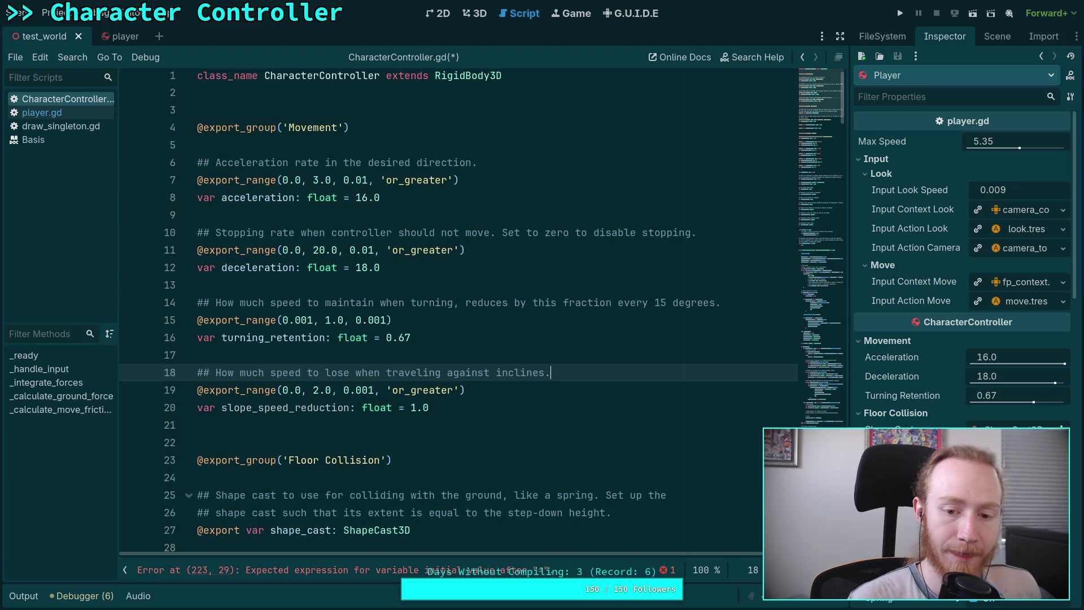
type(" At")
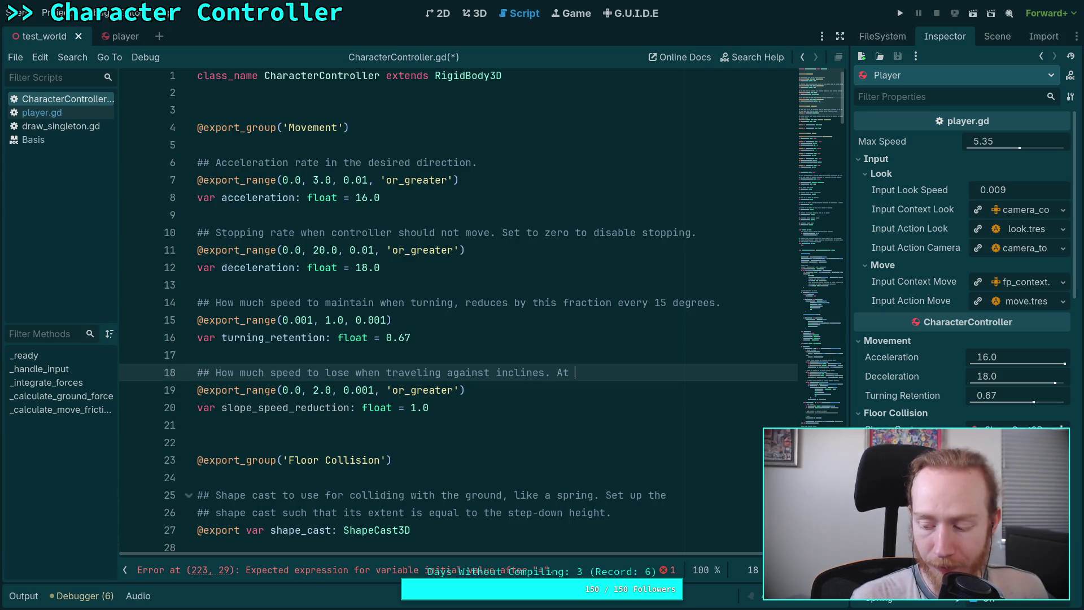
key("BackSpace")
key("BackSpace")
key("BackSpace")
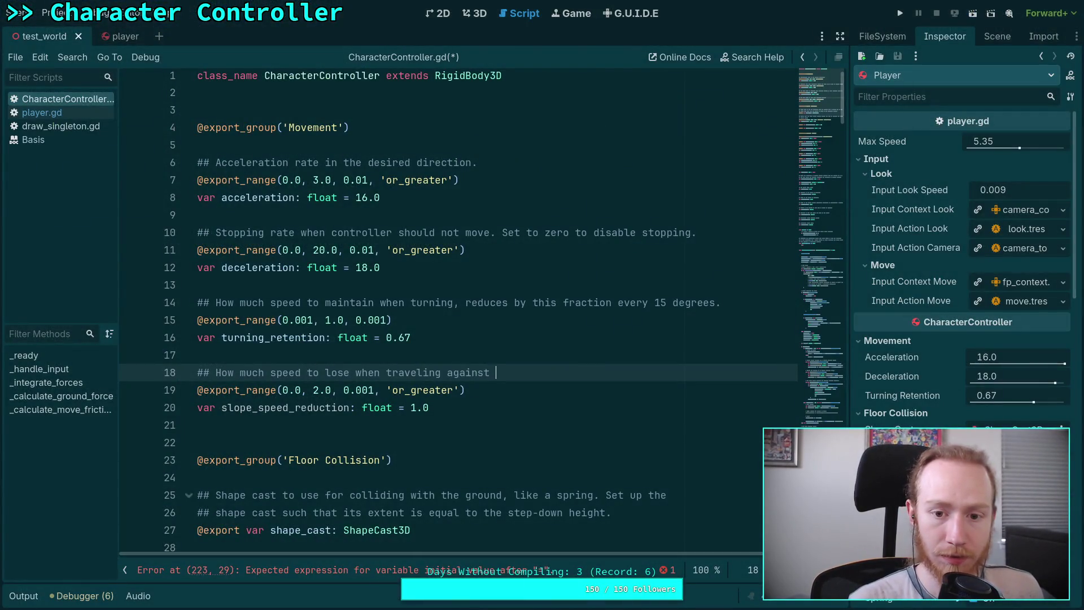
key("BackSpace")
type(",")
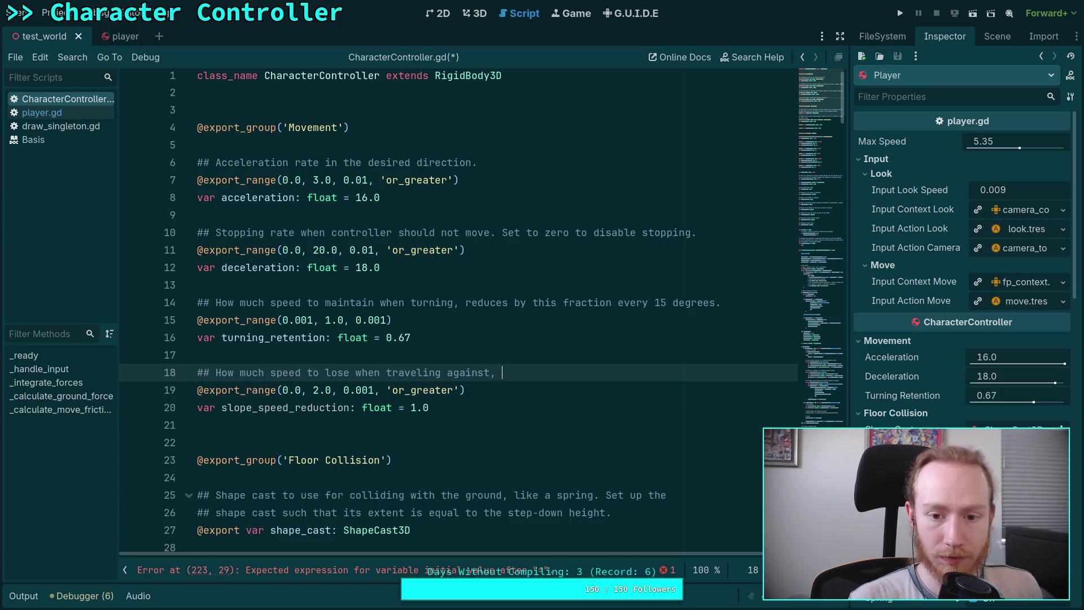
key("BackSpace")
key("BackSpace")
type("inclines, reduces by this")
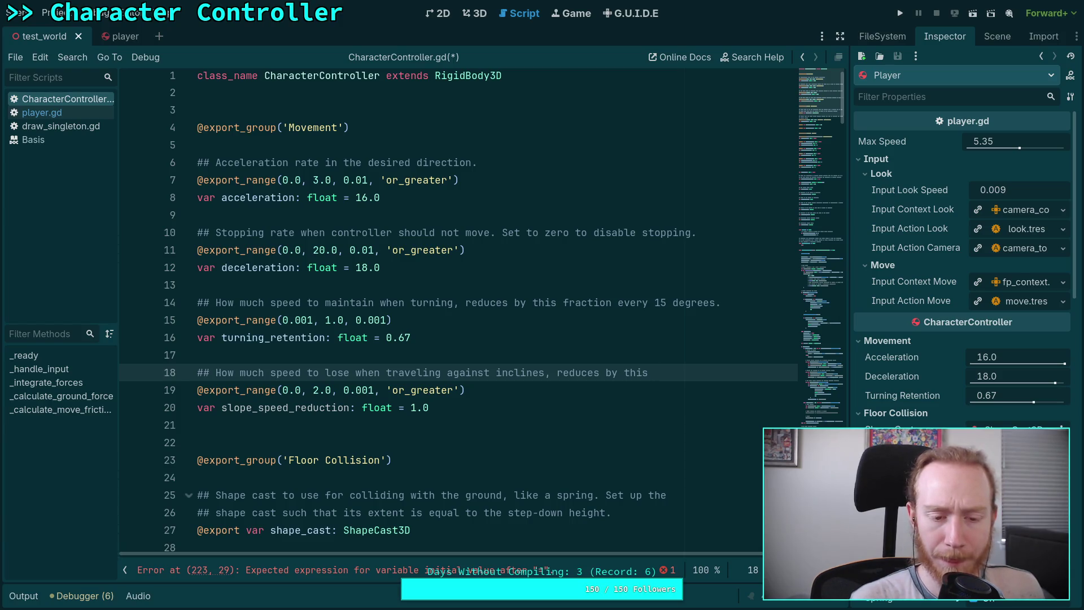
key("BackSpace")
key("BackSpace")
key("BackSpace")
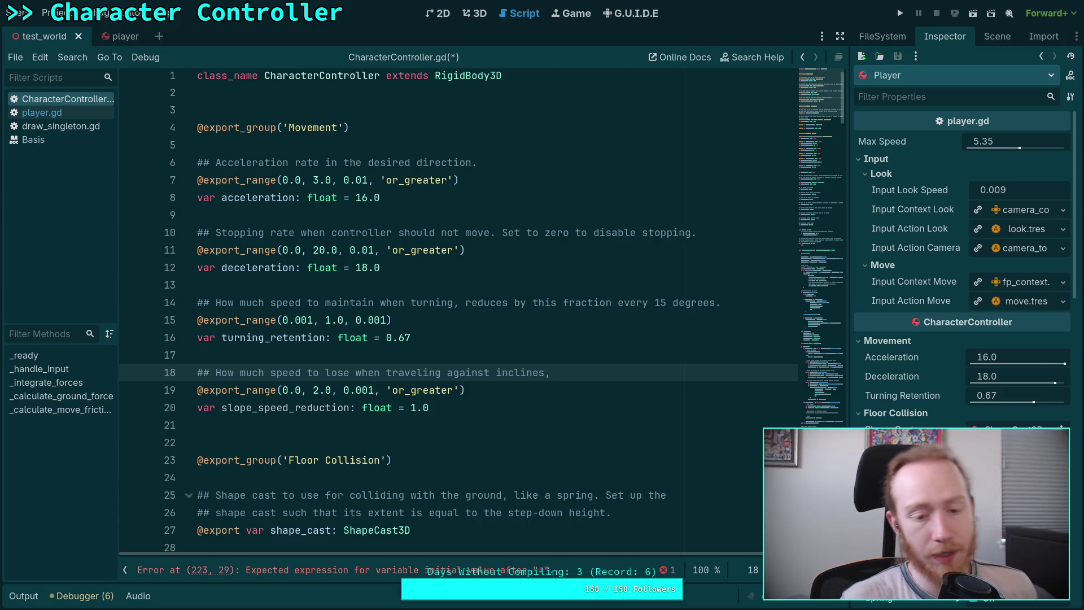
double_click(448, 373)
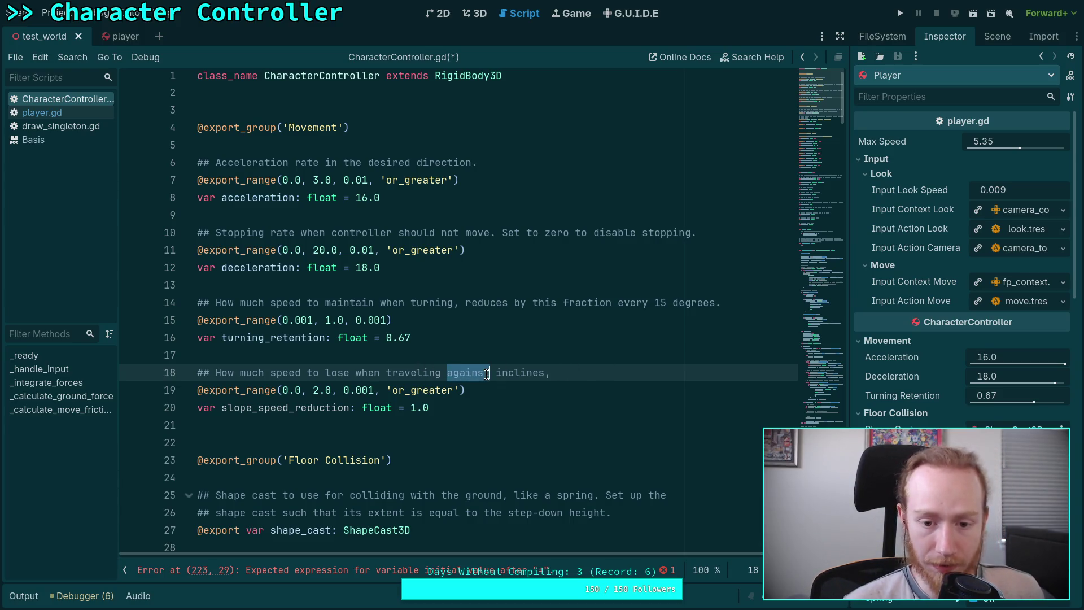
type("up")
left_click(619, 372)
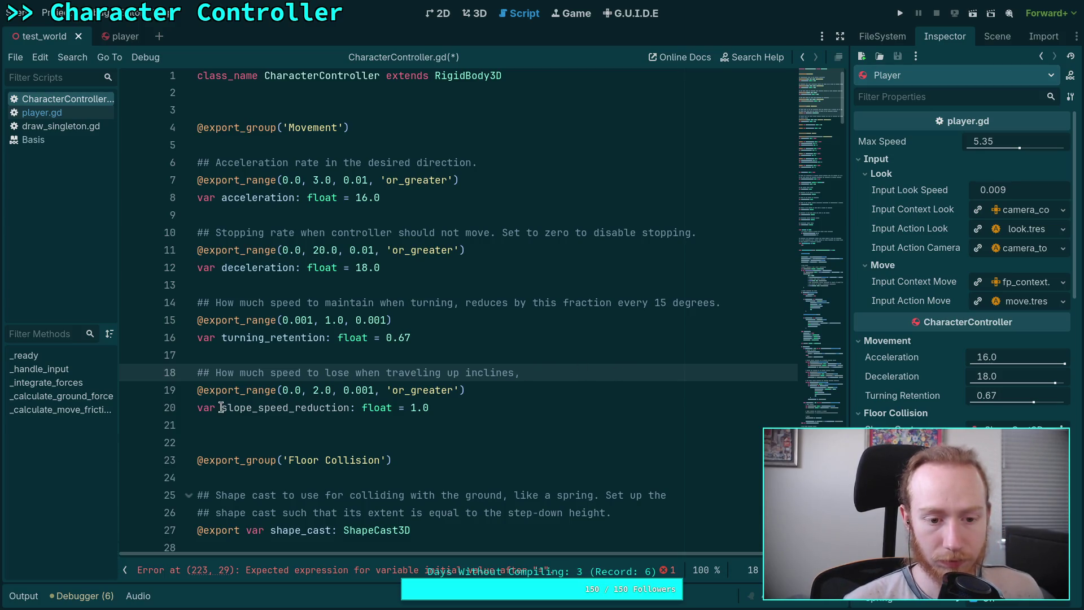
- Rename the variable slope_speed_reduction to incline_speed_reduction
left_click_drag(222, 407, 250, 407)
type("inclined")
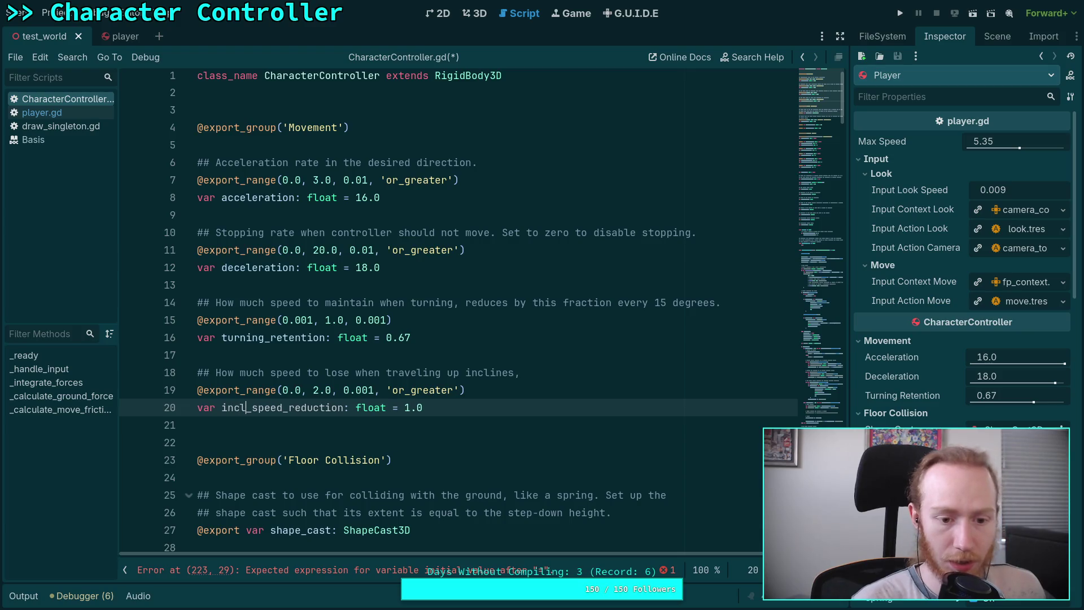
key("BackSpace")
key("BackSpace")
type("e")
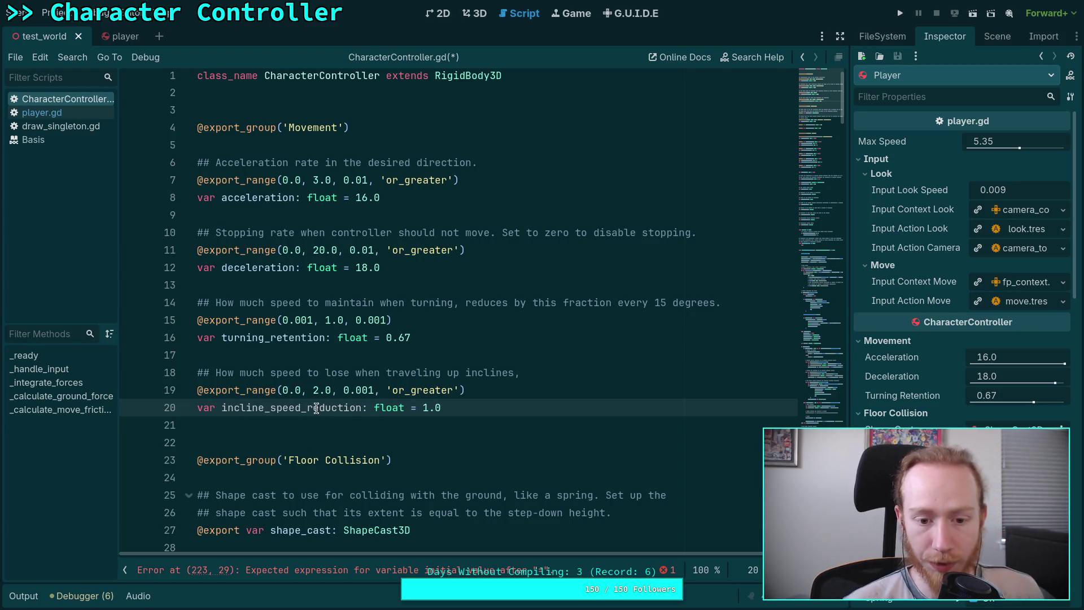
left_click(598, 370)
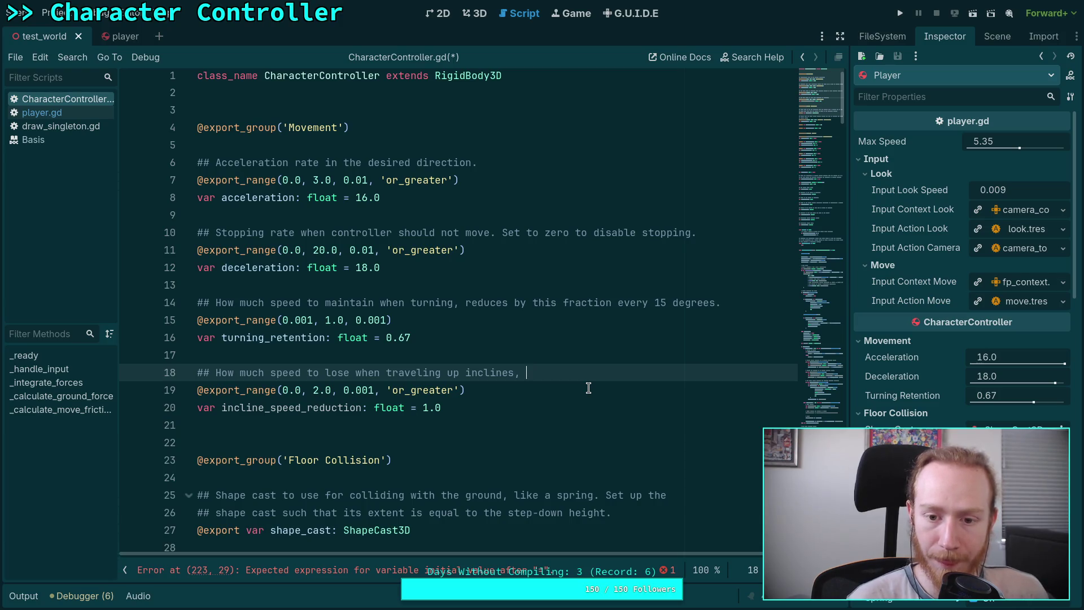
- Save the script, delete the incomplete line 223, and show the test_world 3D scene tree
key("ctrl+s")
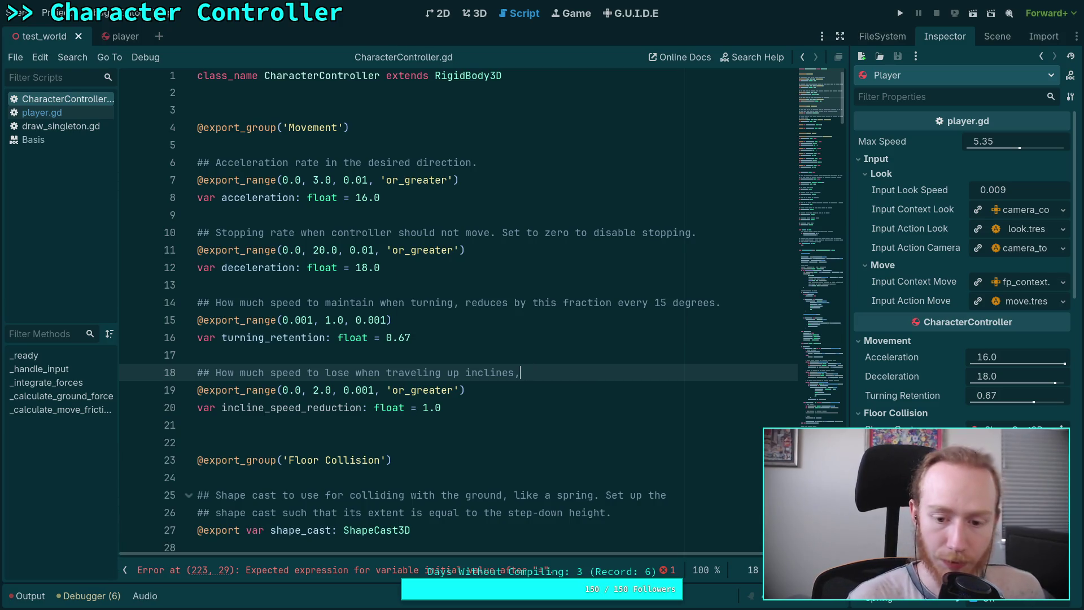
left_click(808, 425)
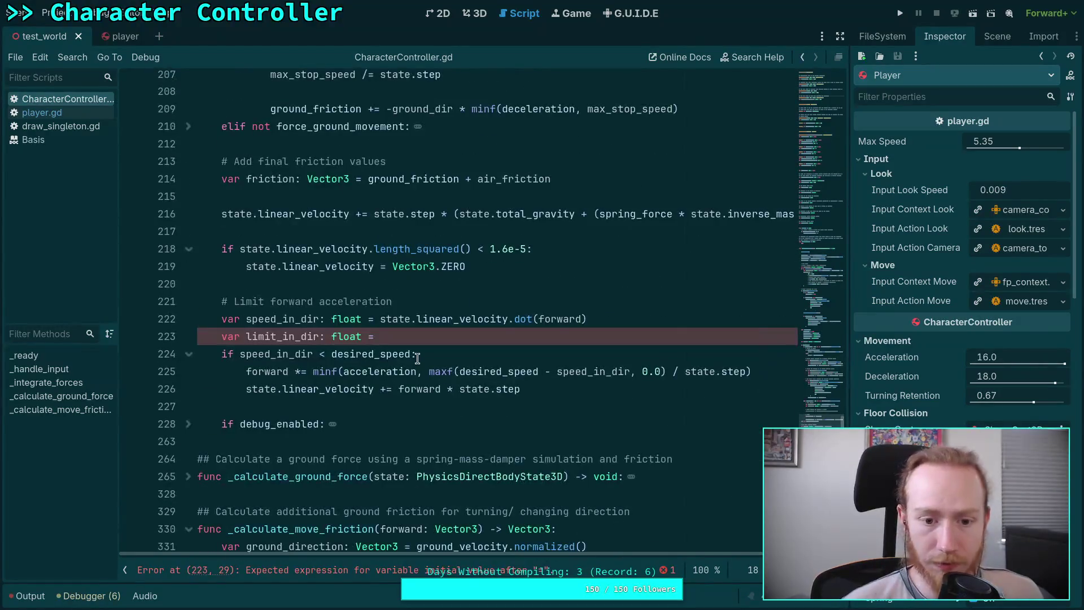
left_click(175, 334)
key("Delete")
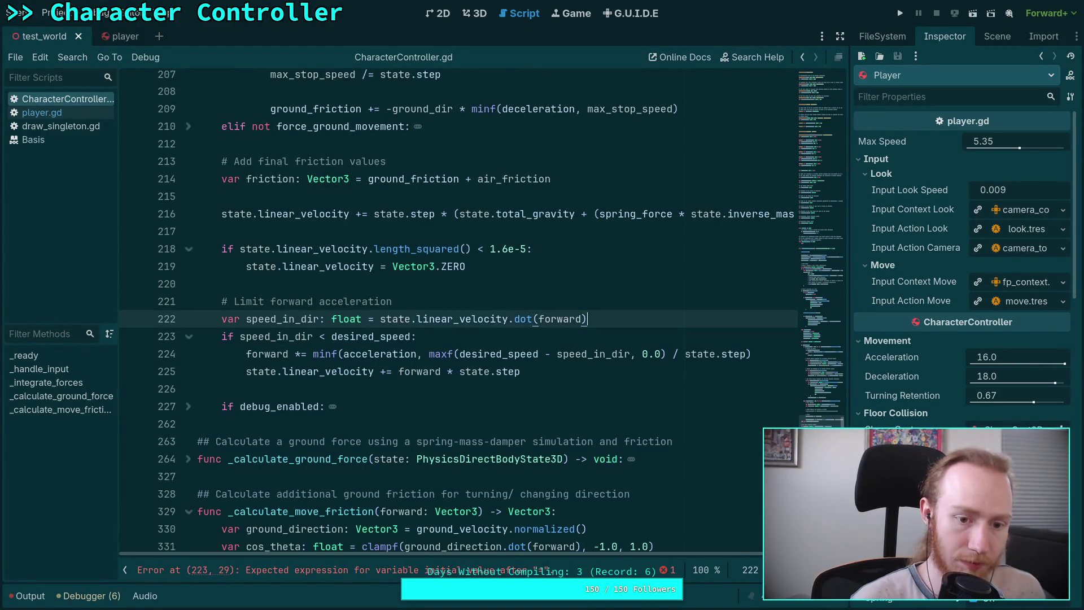
left_click(474, 13)
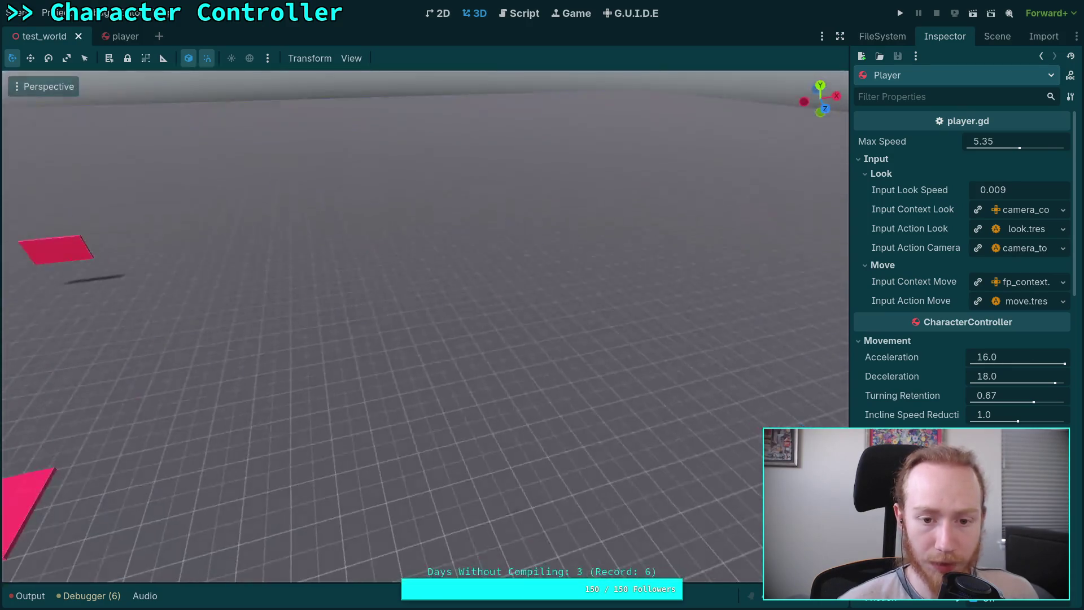
left_click(997, 36)
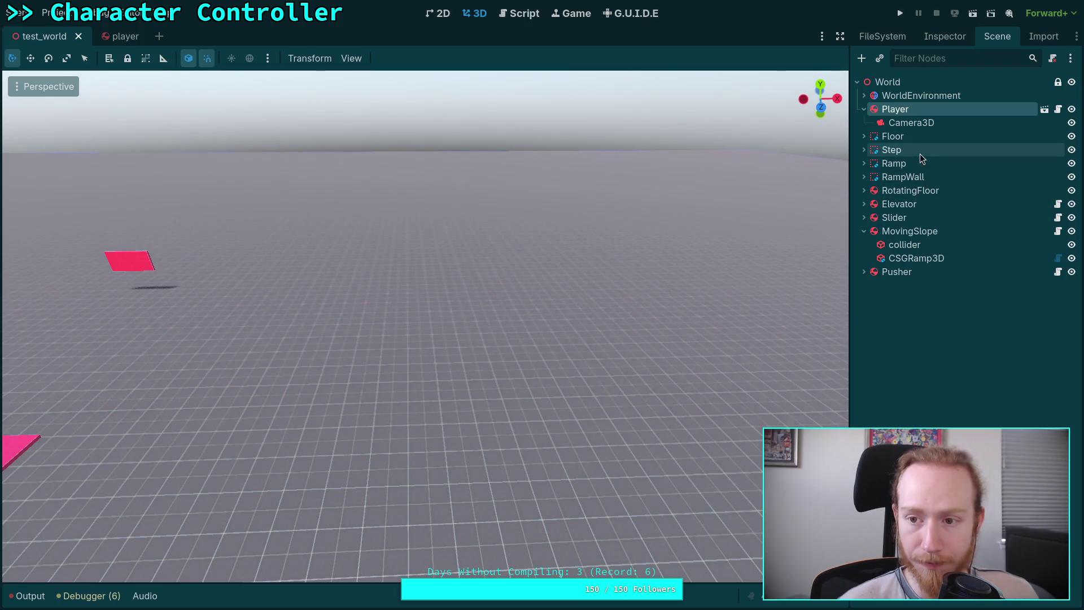
- Add a CSGCombiner3D node under Ramp, then delete it again
double_click(897, 163)
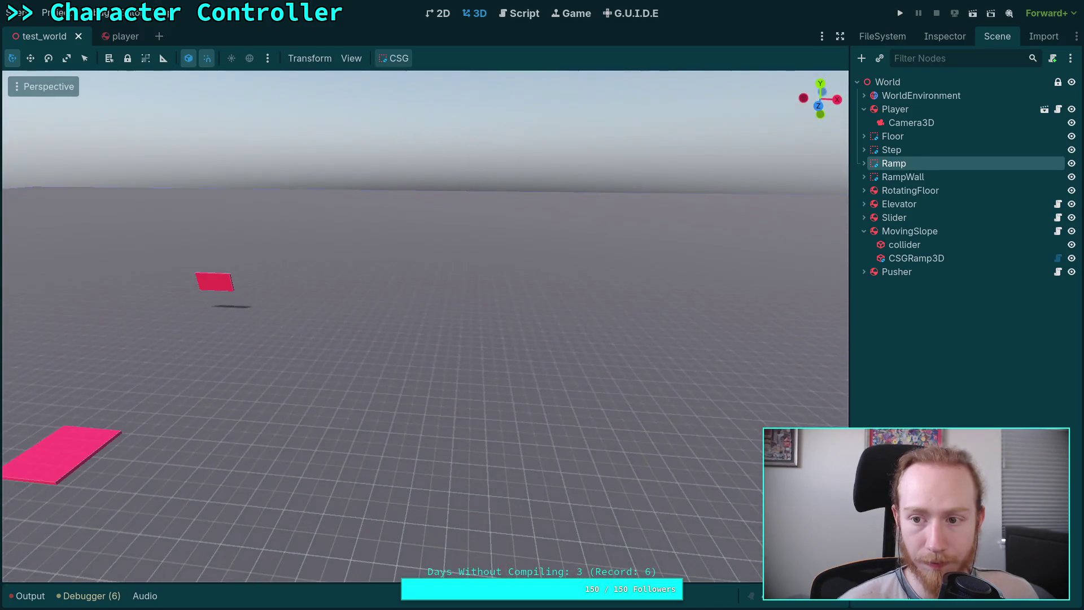
left_click(862, 59)
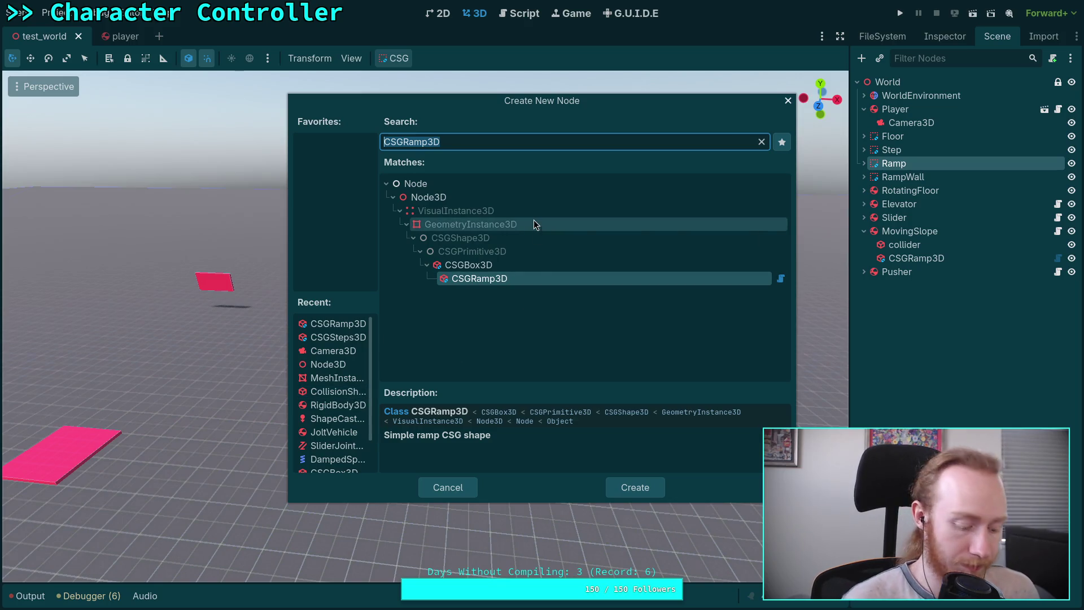
type("csg")
double_click(508, 373)
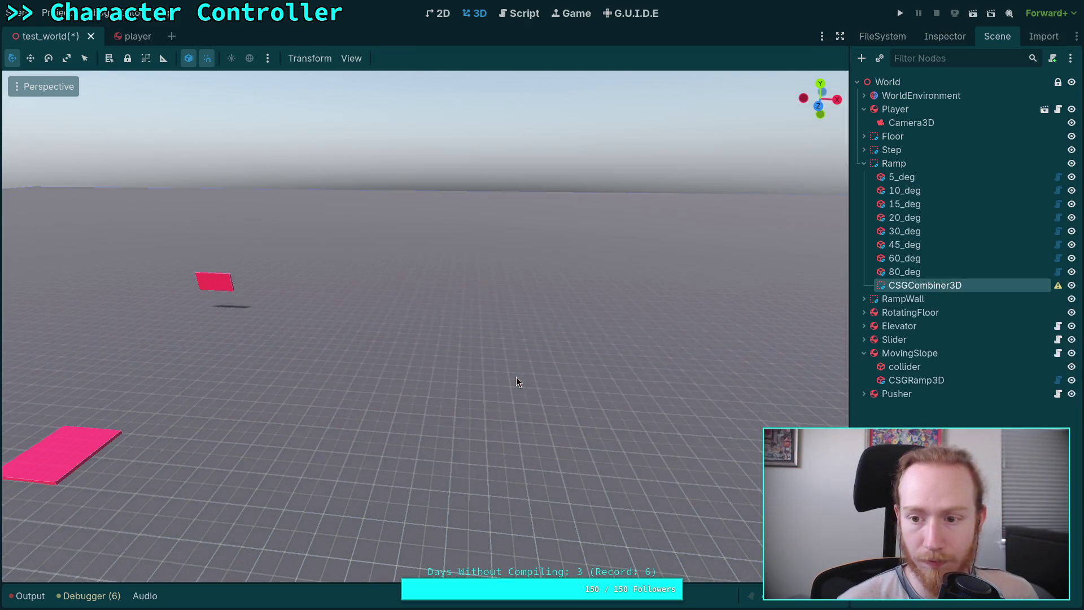
right_click(906, 289)
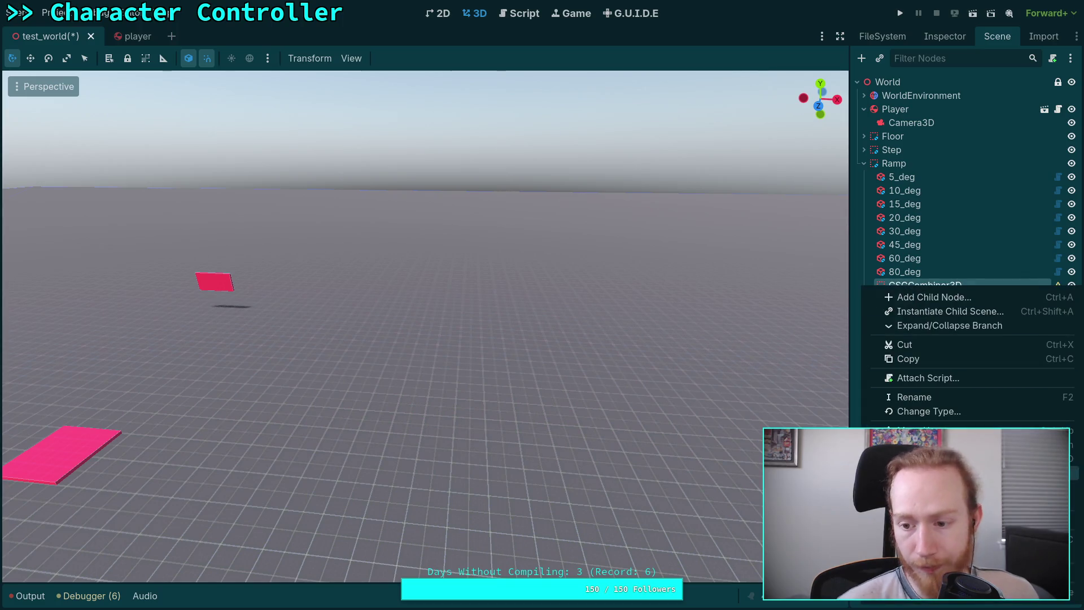
key("Delete")
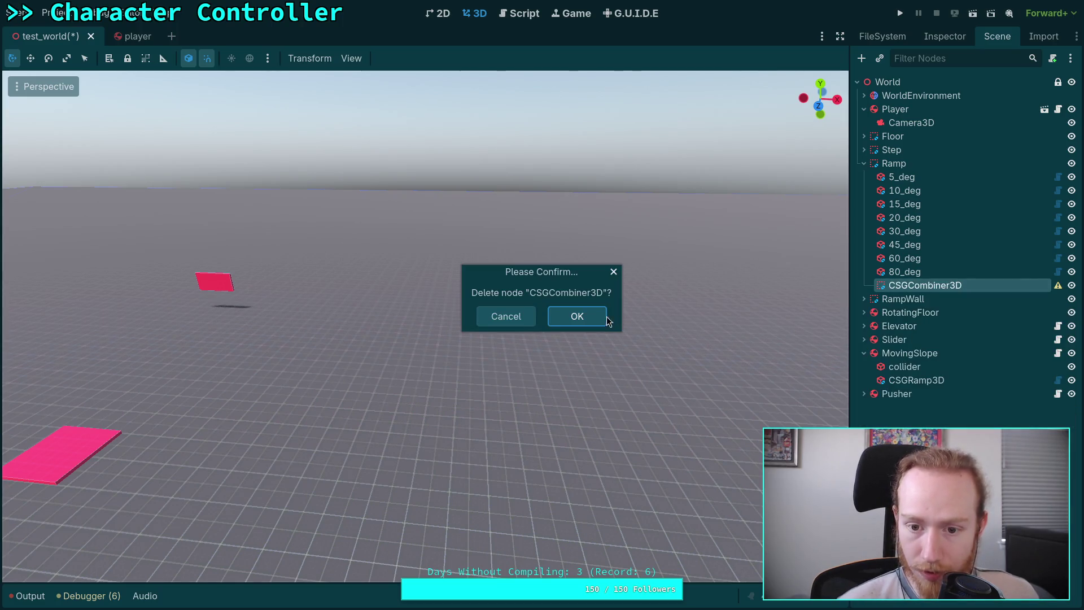
left_click(576, 315)
- Duplicate the Ramp node with its children and name the copy BigRamp
left_click(864, 164)
right_click(894, 168)
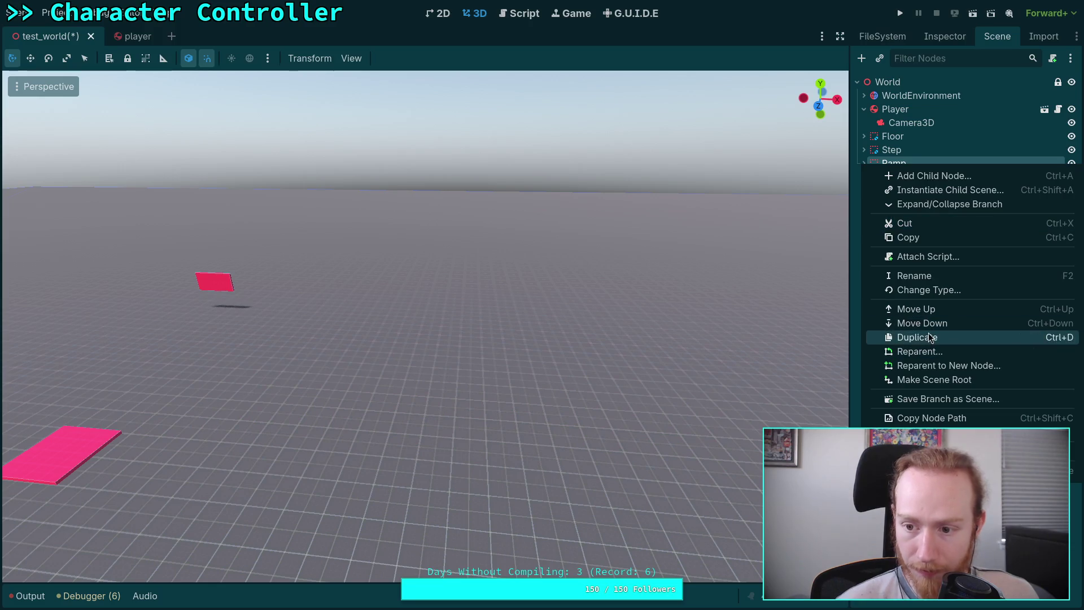
left_click(928, 333)
double_click(887, 178)
type("B")
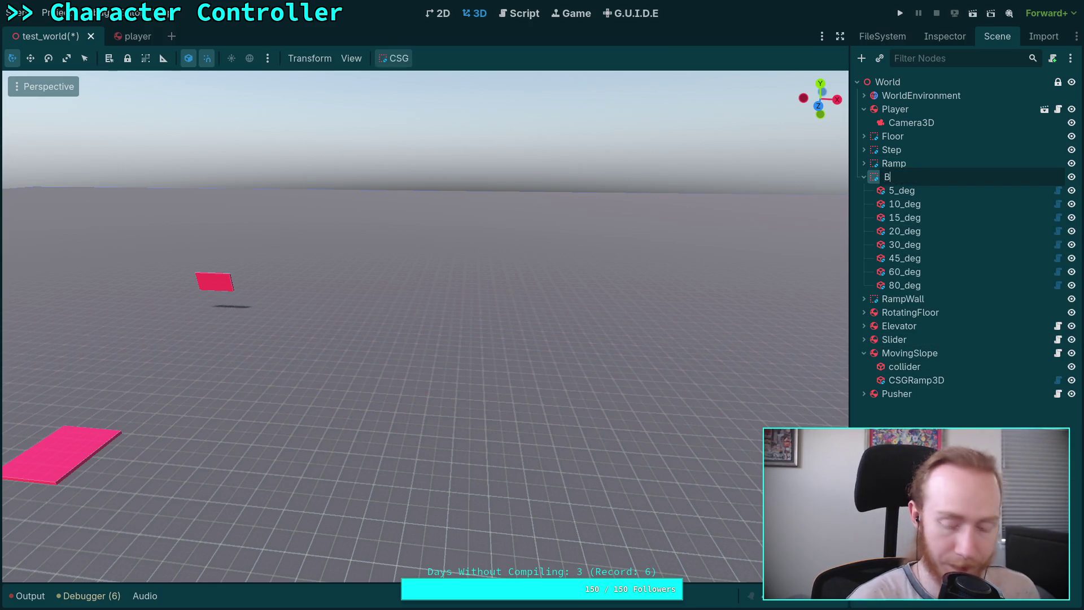
type("igRamp")
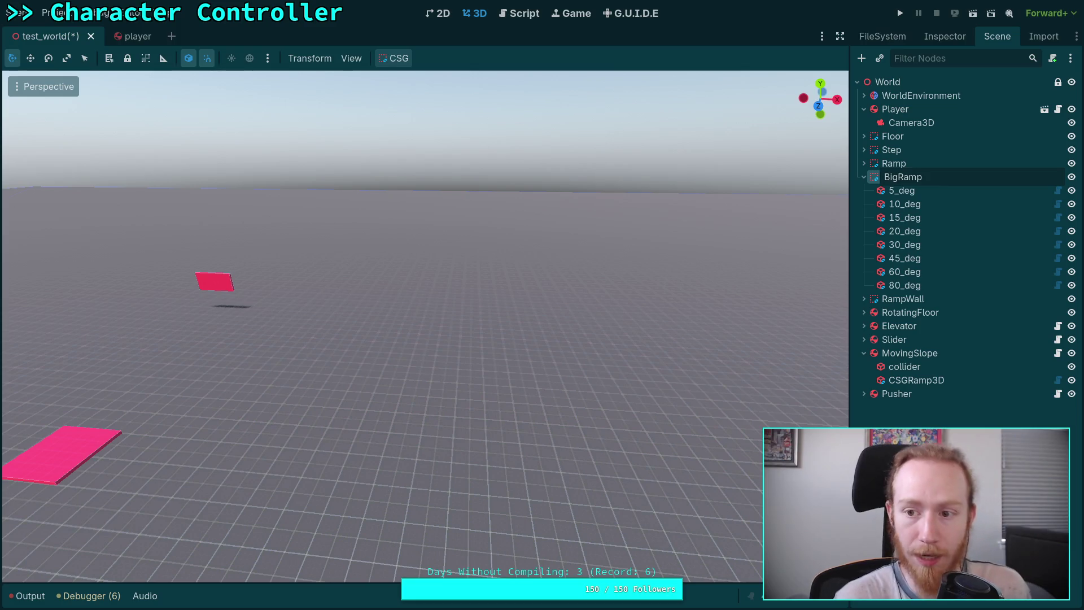
key("Return")
- Delete the 5_deg through 30_deg ramps inside BigRamp
left_click(933, 192)
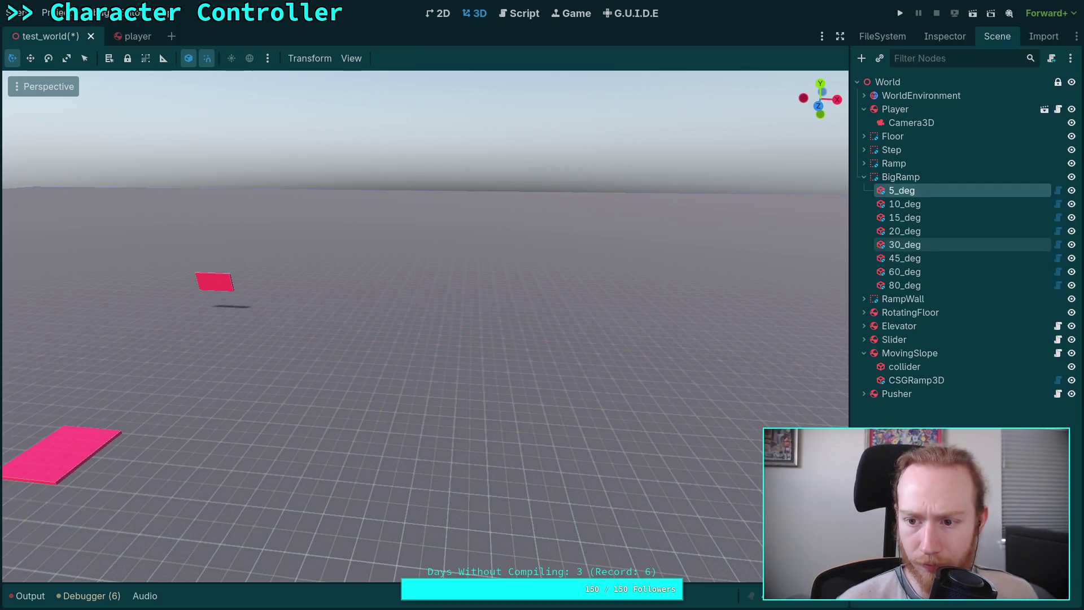
left_click(928, 245, "shift")
key("f")
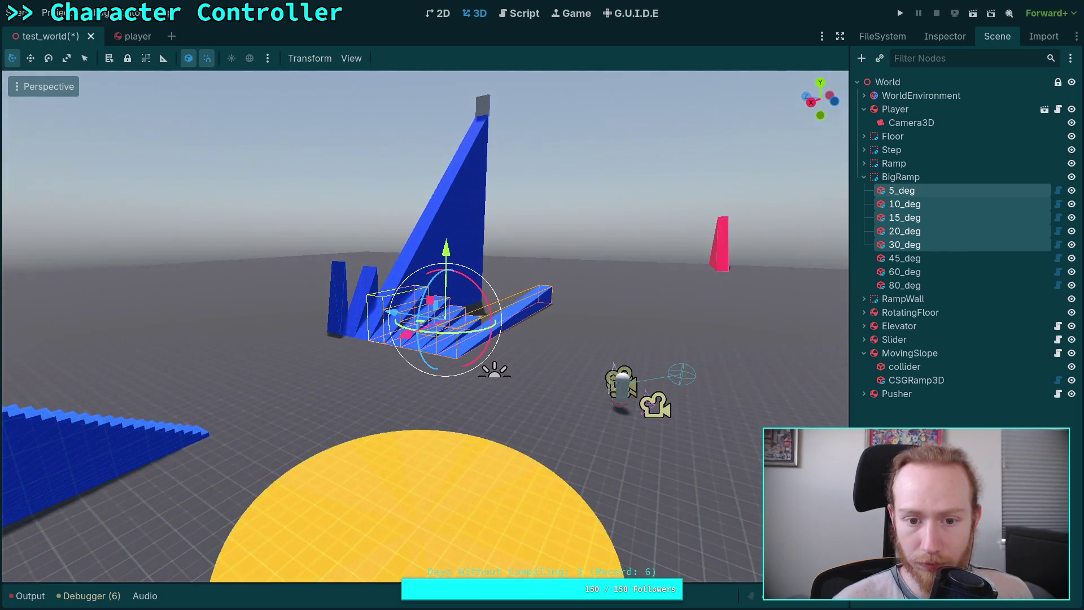
key("Delete")
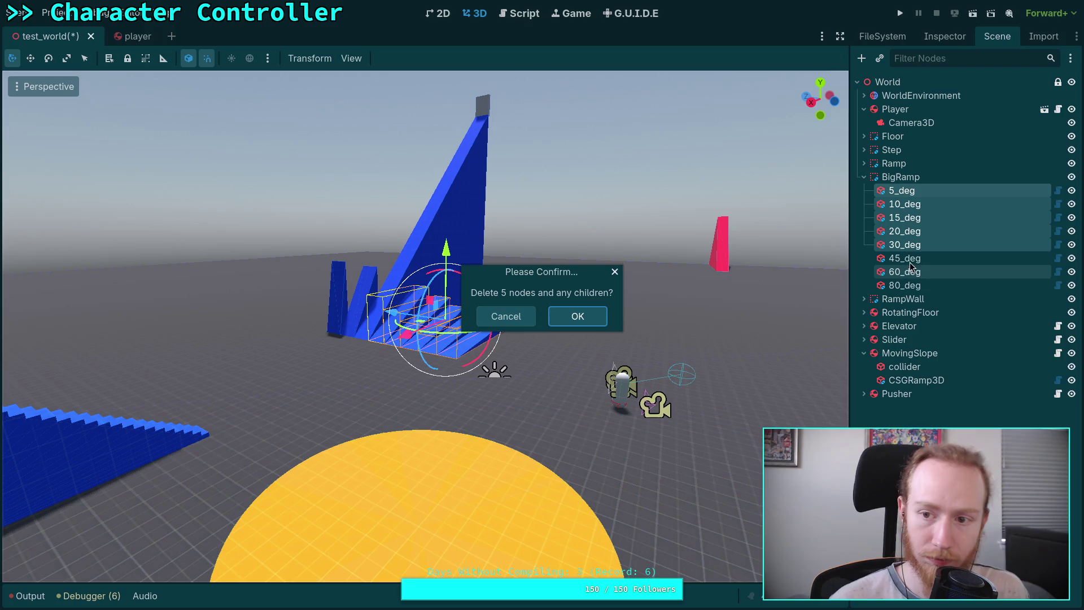
key("Return")
- Delete the 60_deg and 80_deg ramps, leaving 45_deg selected in the Inspector
left_click(920, 205)
left_click(913, 218, "shift")
right_click(912, 221)
left_click(928, 429)
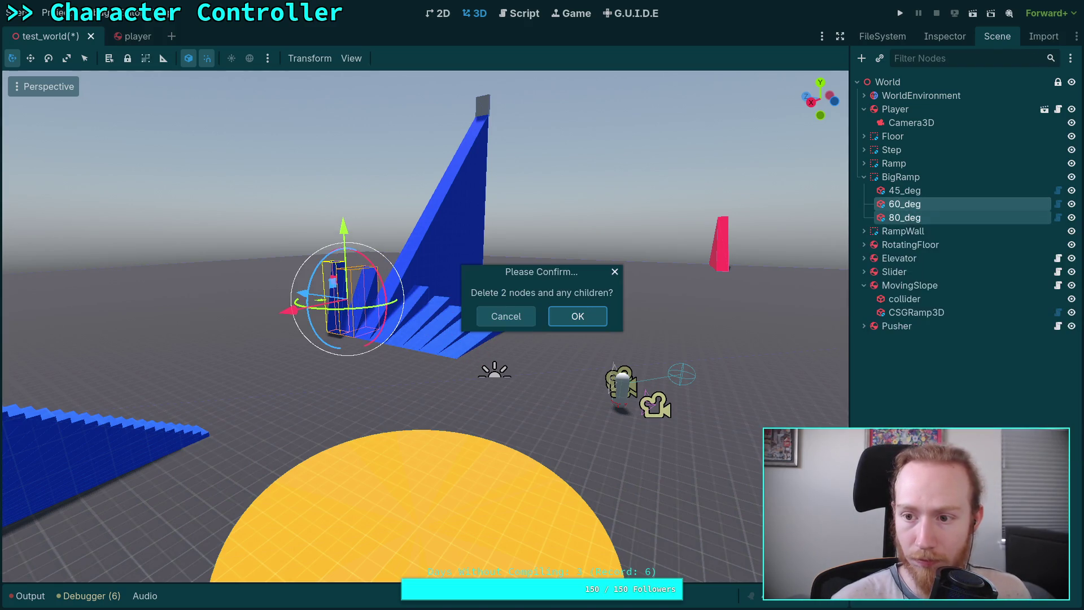
left_click(719, 310)
left_click(916, 178)
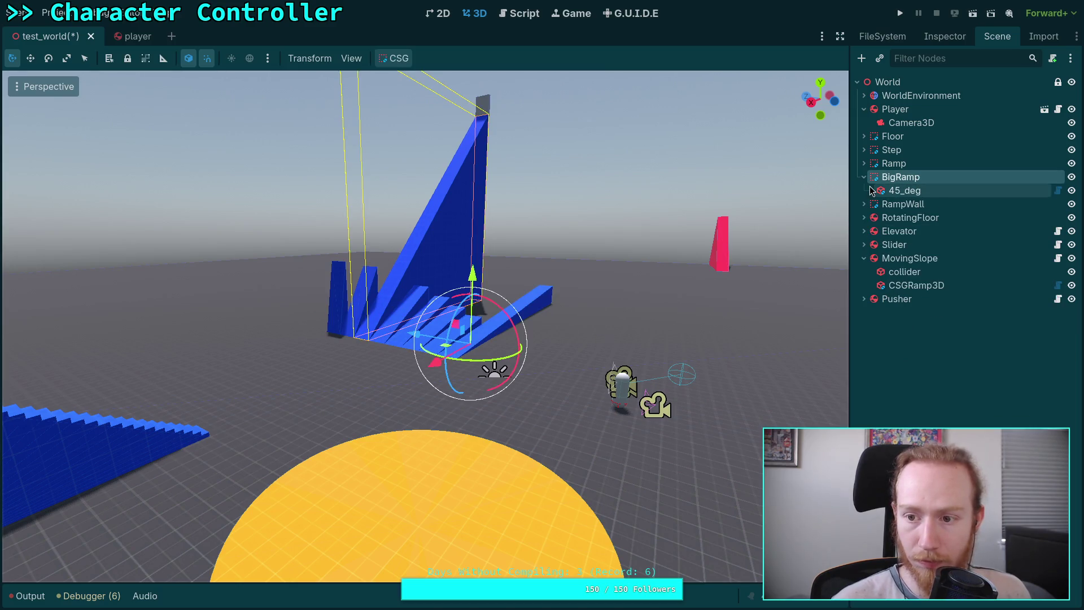
left_click(906, 191)
left_click(937, 38)
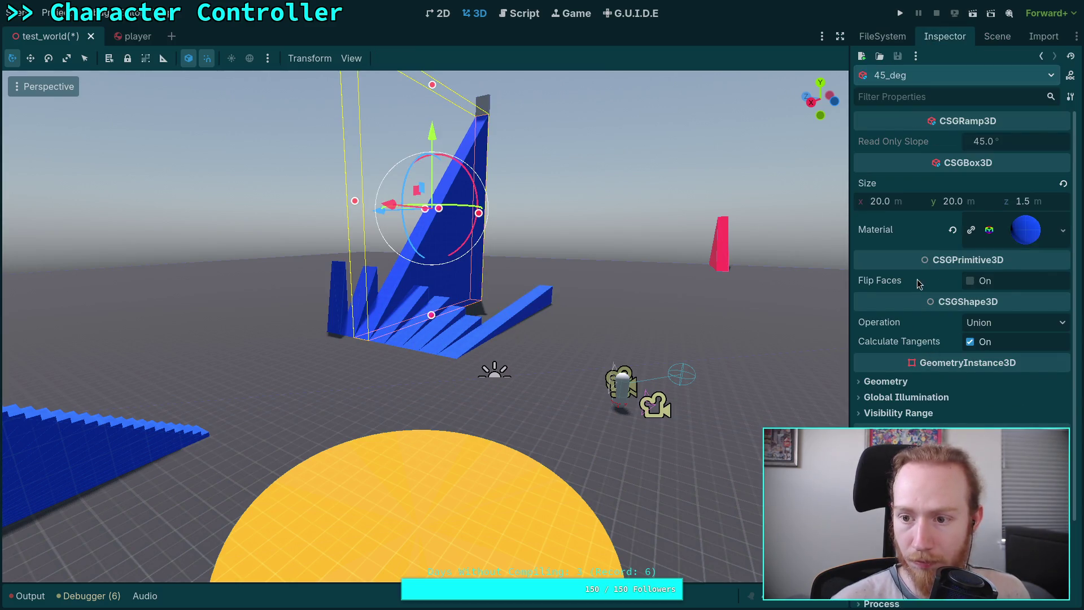
- Adjust the 45_deg ramp's Transform position to y 10 and z 0
scroll(960, 243, "down", 3)
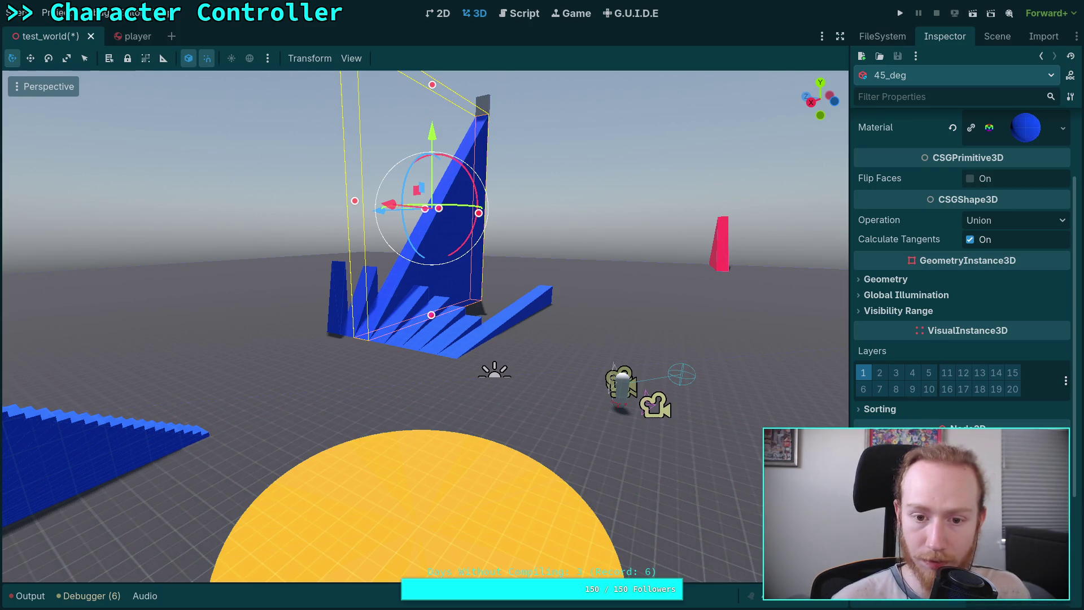
key("ctrl+z")
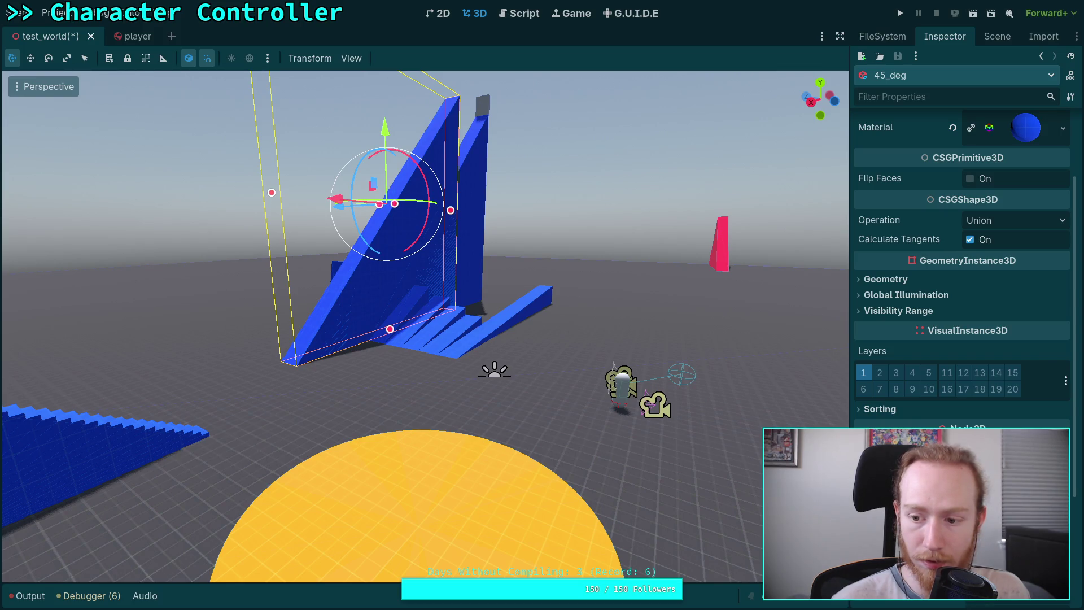
scroll(960, 254, "up", 2)
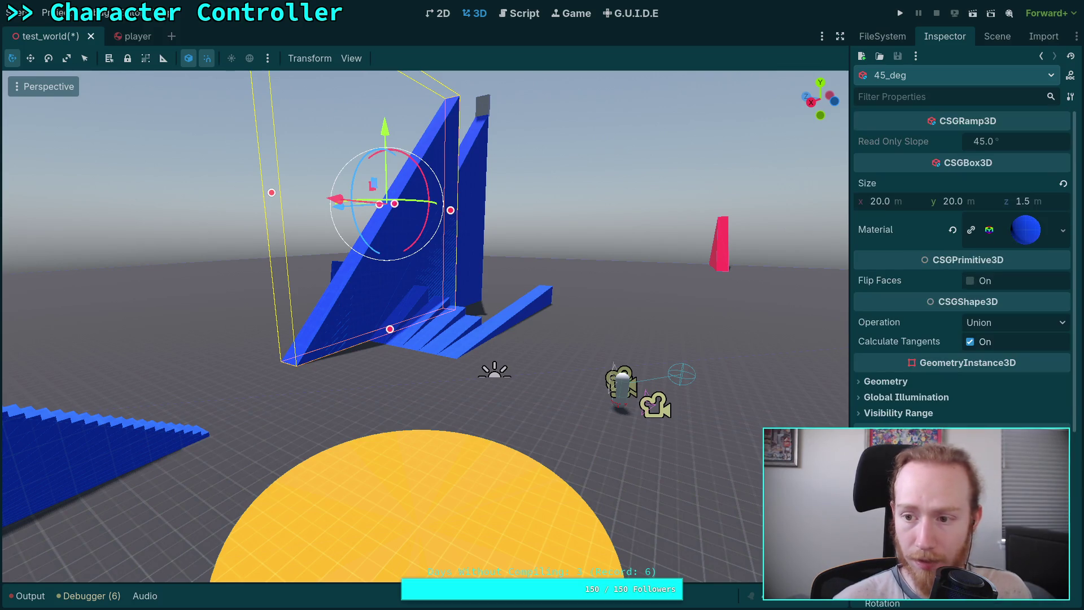
scroll(1016, 386, "down", 5)
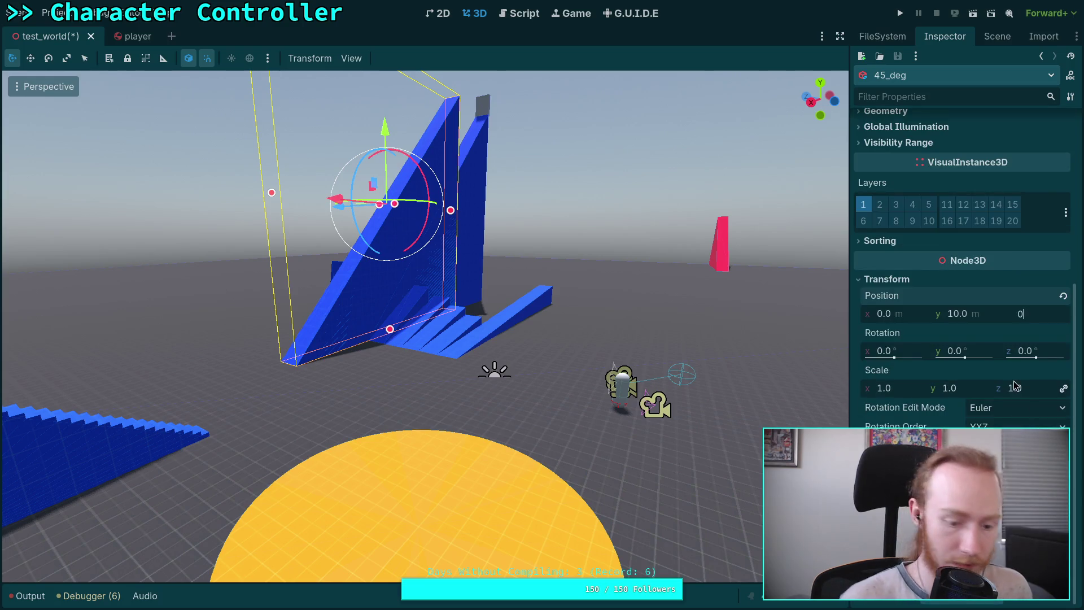
type("10")
key("Return")
left_click(1032, 315)
type("0")
key("Return")
- Set the 45_deg ramp's x position to -10
left_click(910, 315)
type("10")
key("Return")
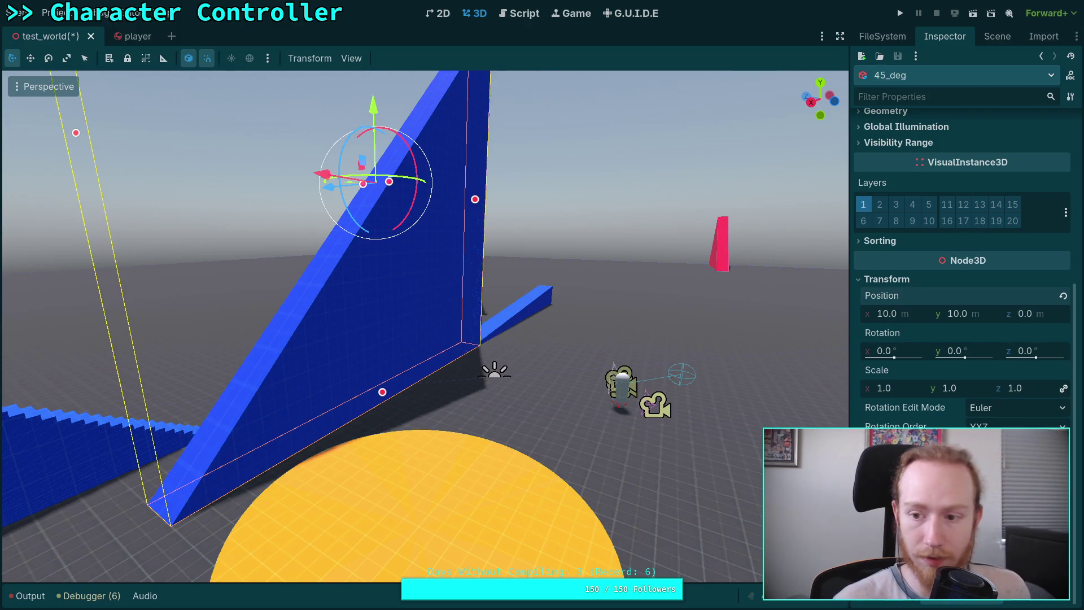
left_click(895, 313)
type("-10")
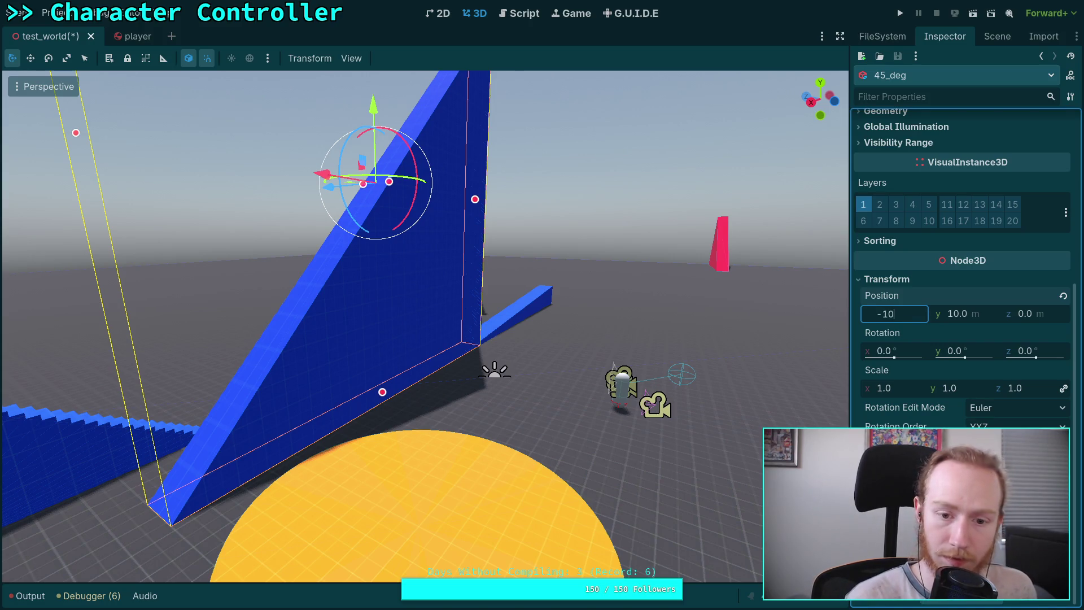
key("Return")
- Drag BigRamp across the floor to a new spot away from the yellow disc
left_click(997, 37)
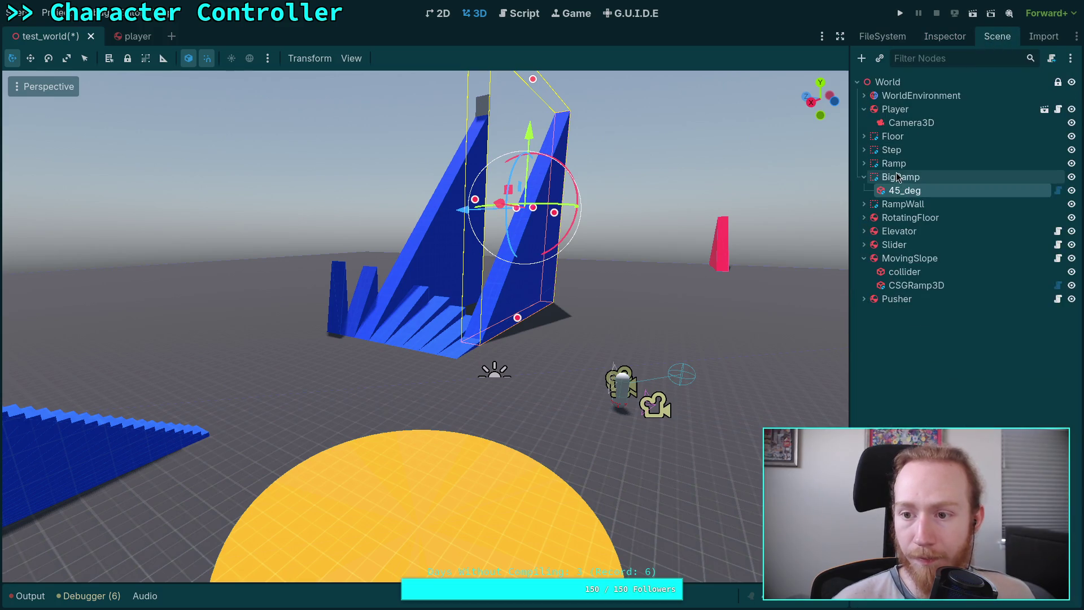
left_click(901, 177)
mouse_move(451, 343)
left_mouse_down()
mouse_move(540, 490)
mouse_move(395, 395)
mouse_move(372, 353)
mouse_move(357, 411)
mouse_move(342, 415)
left_mouse_up()
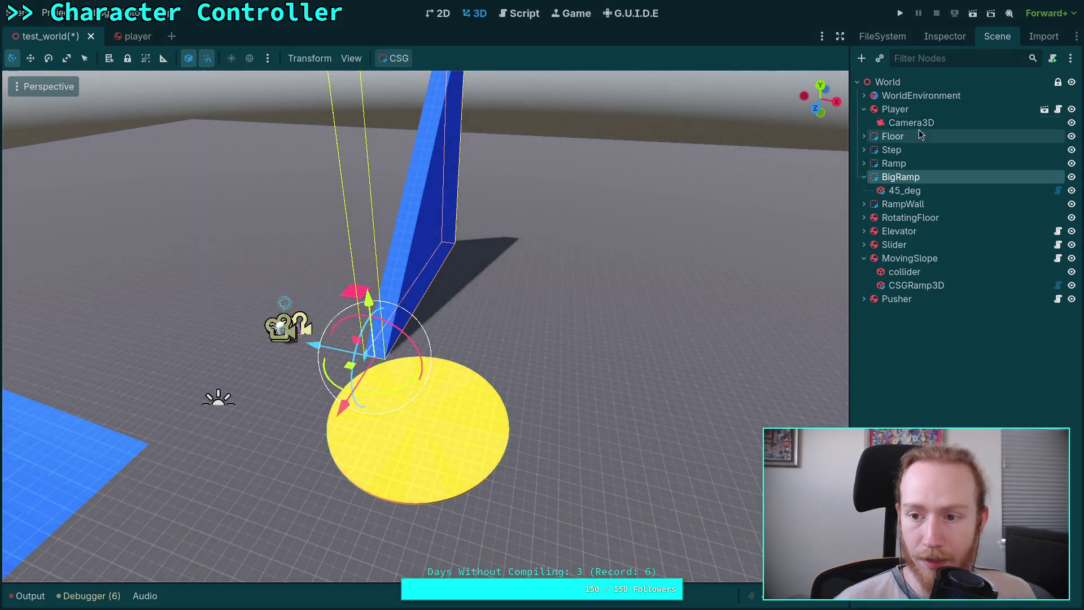
left_click(905, 191)
scroll(940, 314, "down", 5)
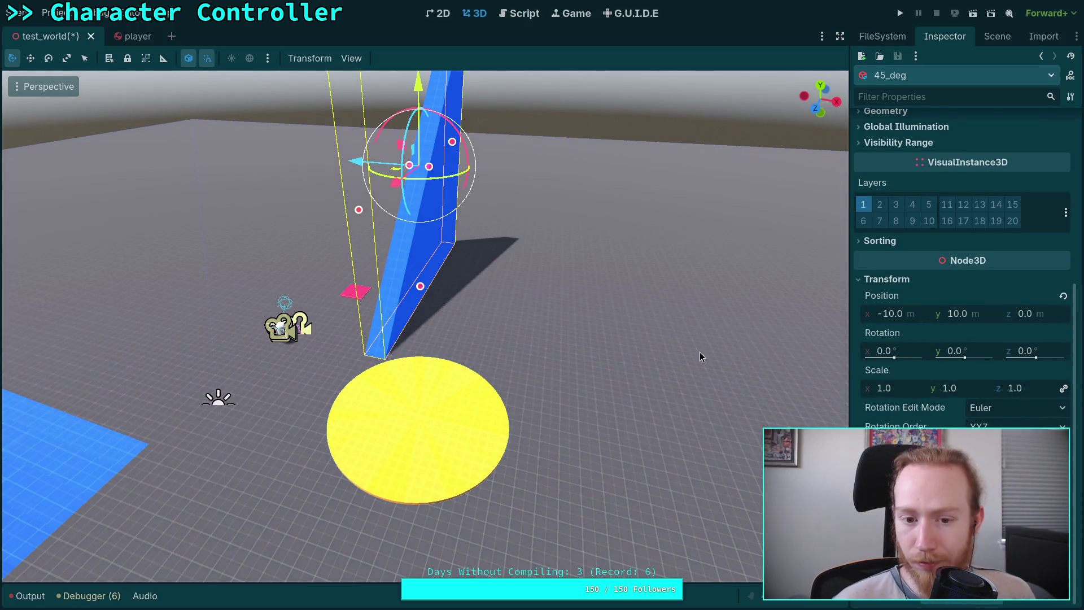
left_click(1013, 38)
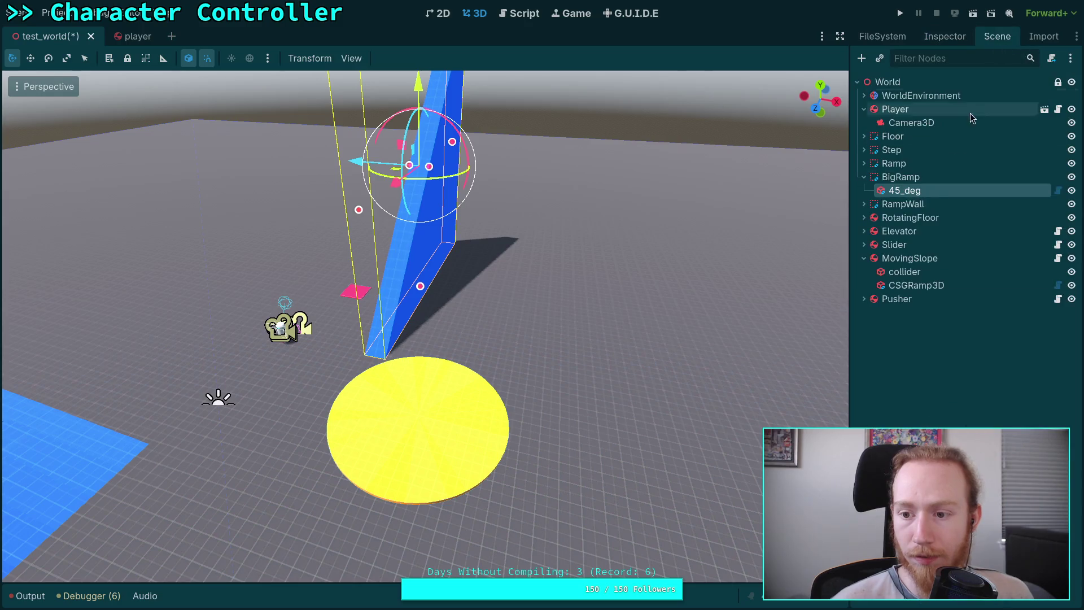
left_click(900, 177)
mouse_move(335, 369)
left_mouse_down()
mouse_move(510, 381)
mouse_move(603, 402)
mouse_move(602, 351)
left_mouse_up()
key("f")
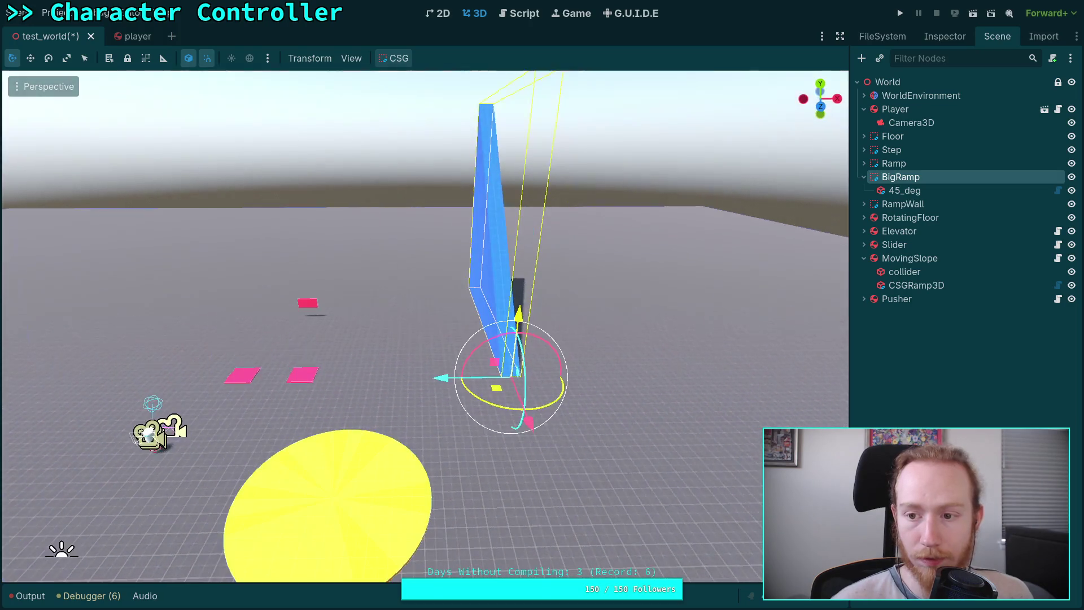
left_click(904, 190)
left_click(944, 37)
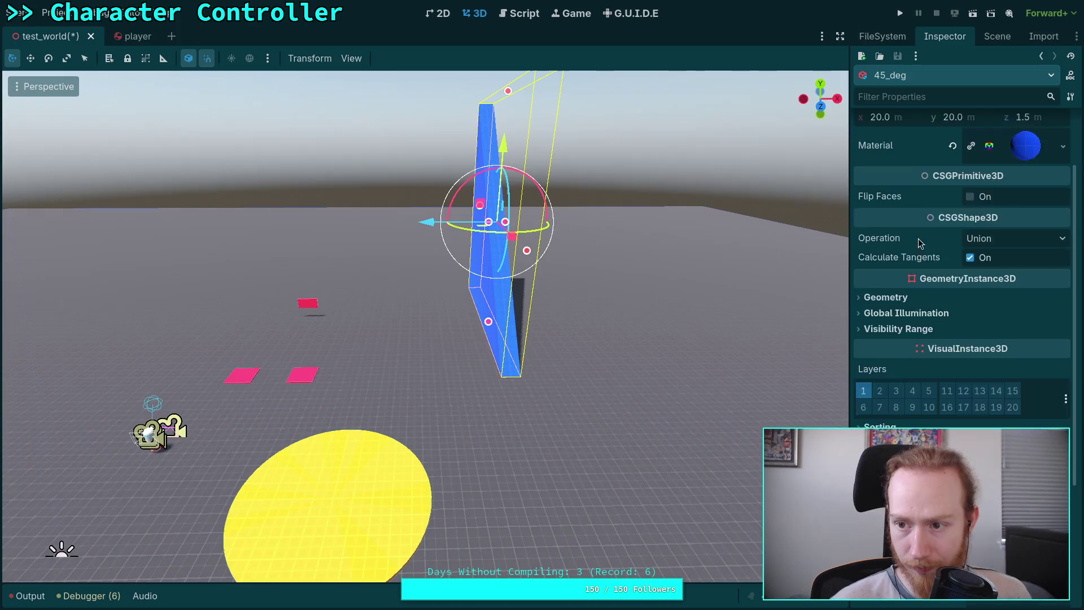
- Resize the 45_deg ramp's CSGBox3D to 50 × 50 × 20
scroll(969, 177, "up", 3)
left_click(1041, 203)
type("10")
key("Return")
left_click_drag(847, 265, 734, 274)
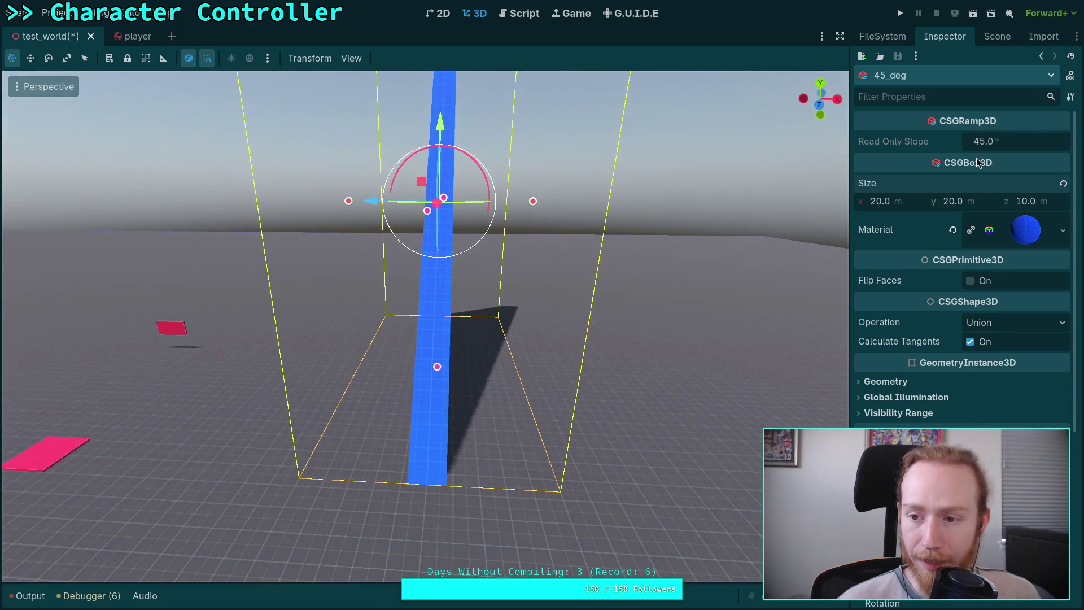
left_click(893, 202)
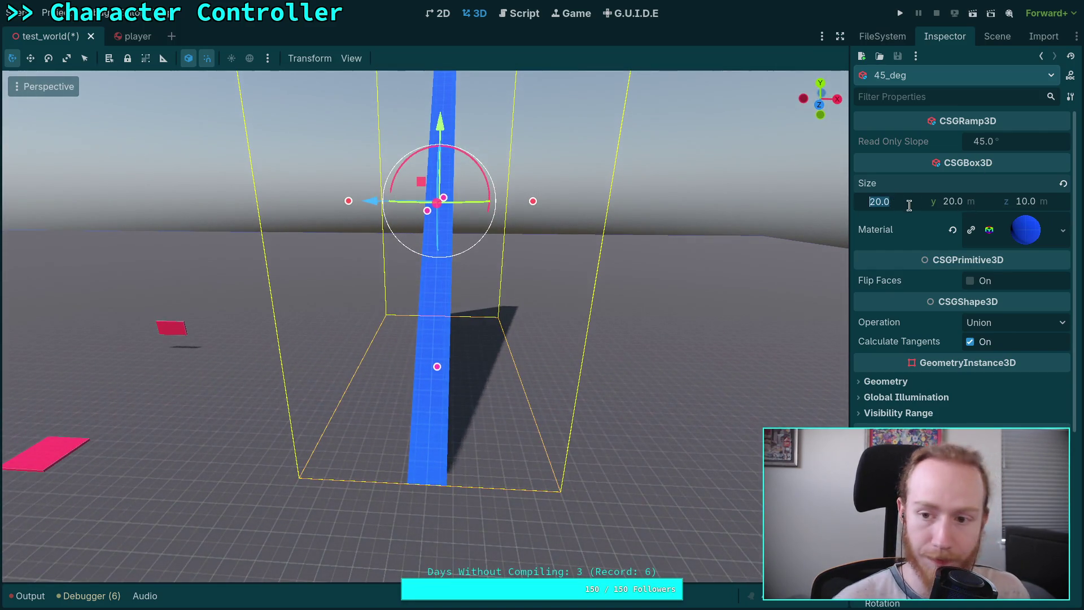
type("50")
key("Tab")
type("50")
key("Return")
left_click(1025, 201)
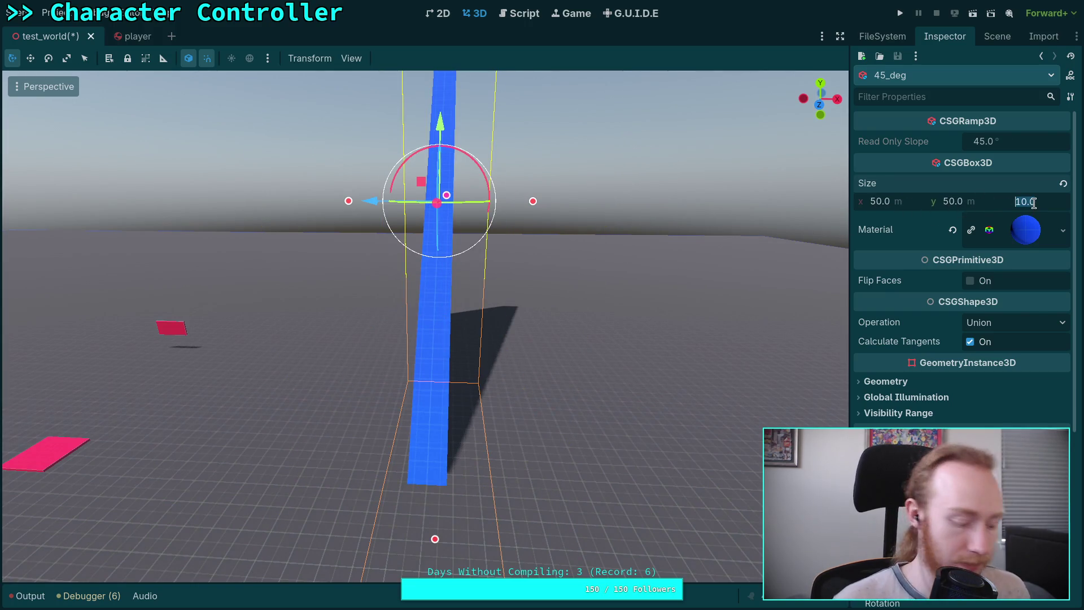
type("20")
key("Return")
- Move the 45_deg ramp to x -25, y 25 and save the scene
scroll(1007, 339, "down", 5)
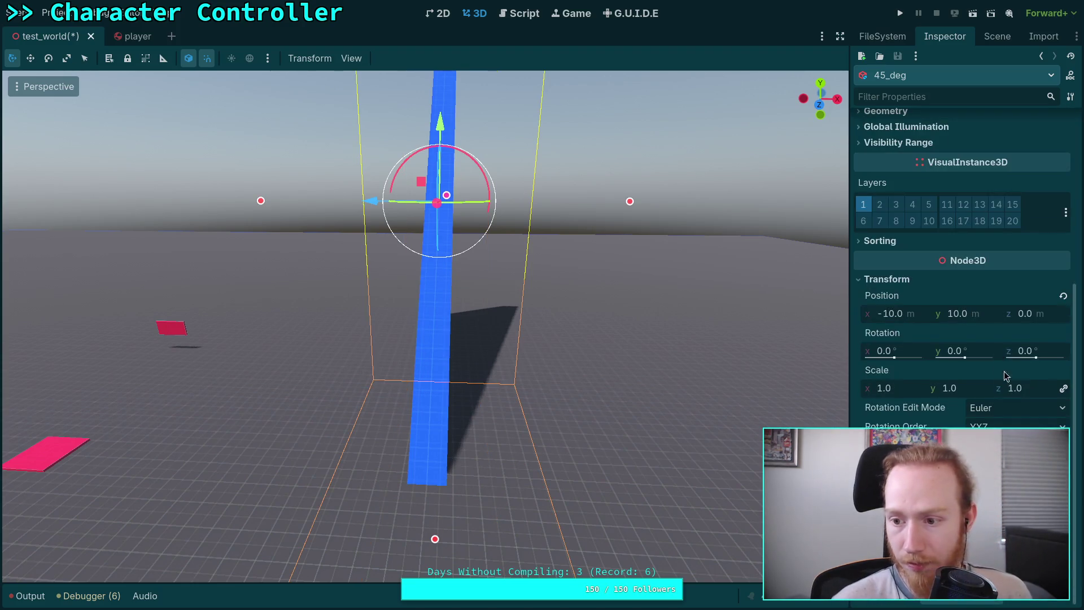
left_click(914, 316)
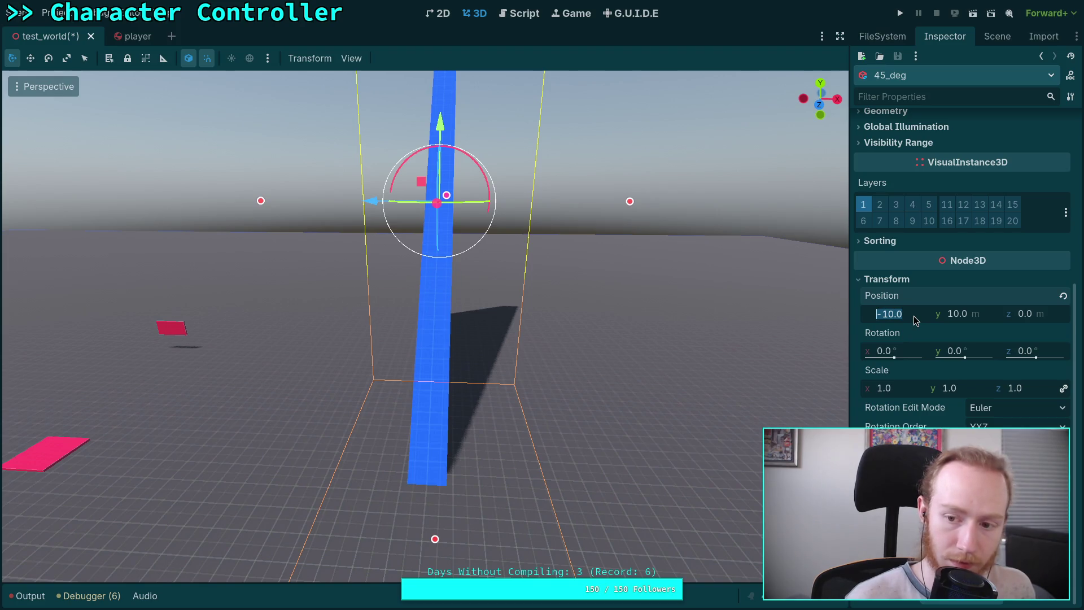
type("-")
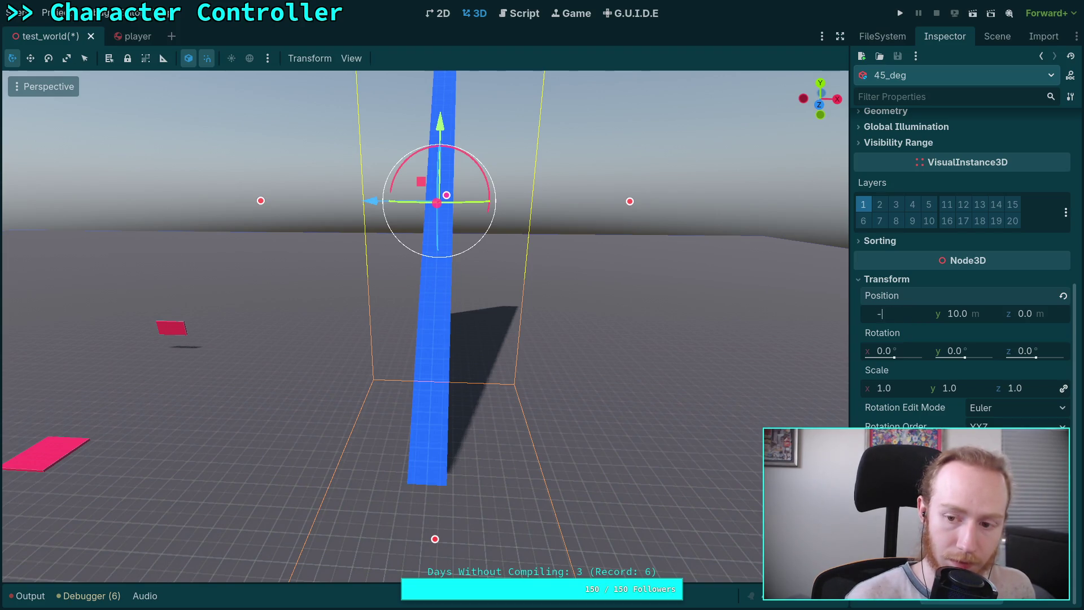
type("25")
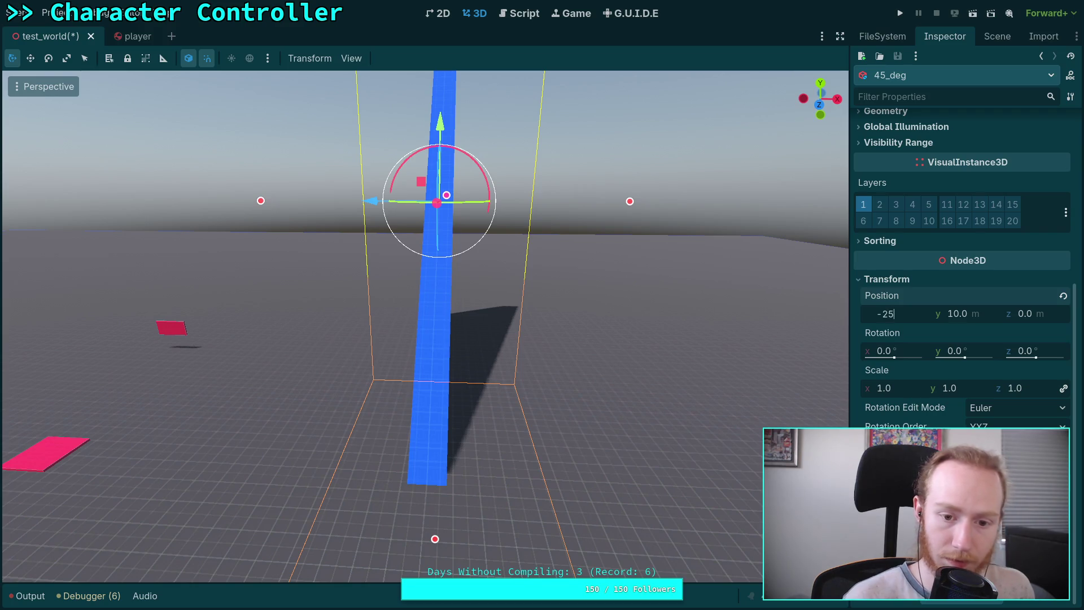
key("Return")
left_click(956, 313)
type("25")
key("Return")
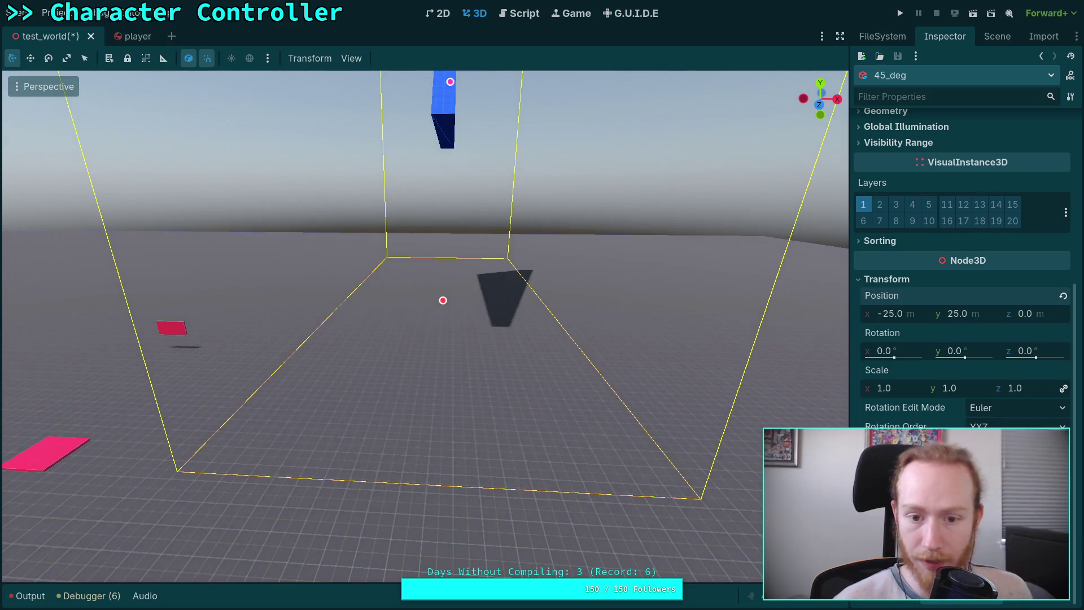
key("ctrl+s")
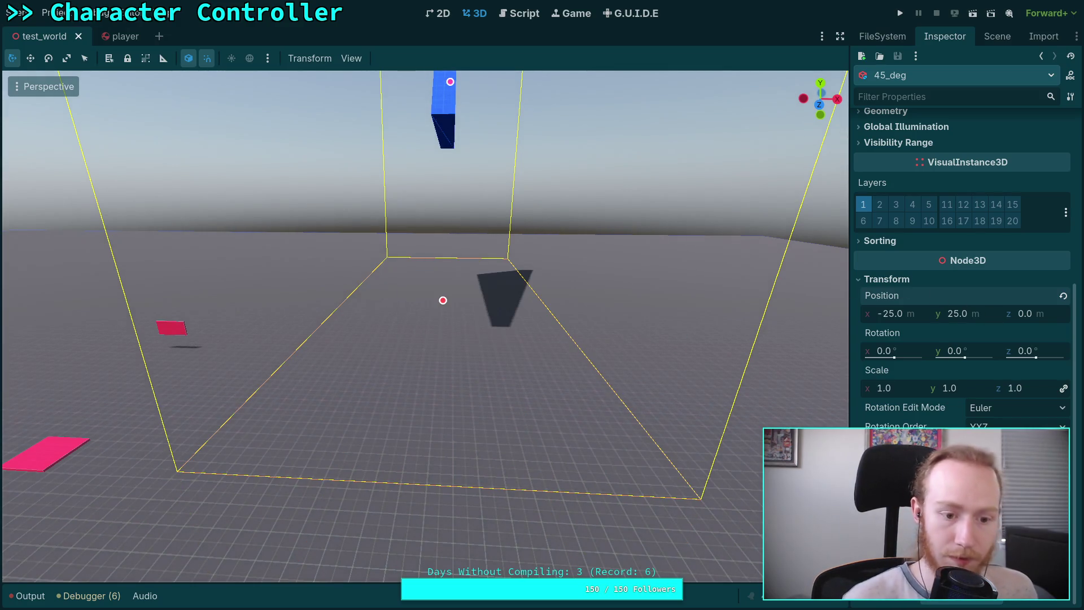
- Reload the saved scene from disk and pull the view back to show the ramp
left_click(15, 13)
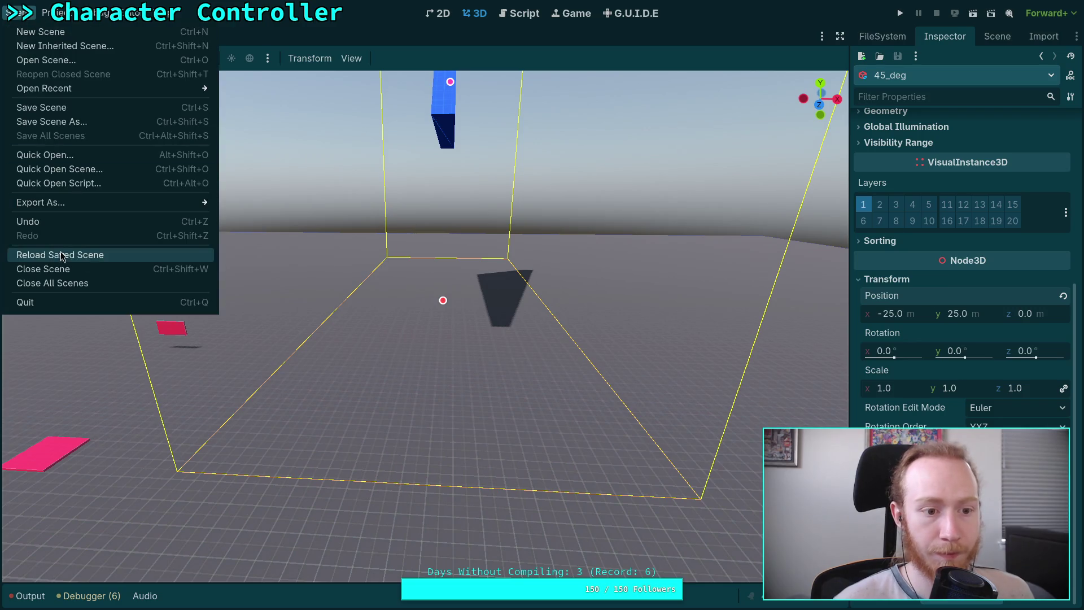
left_click(34, 254)
key("s")
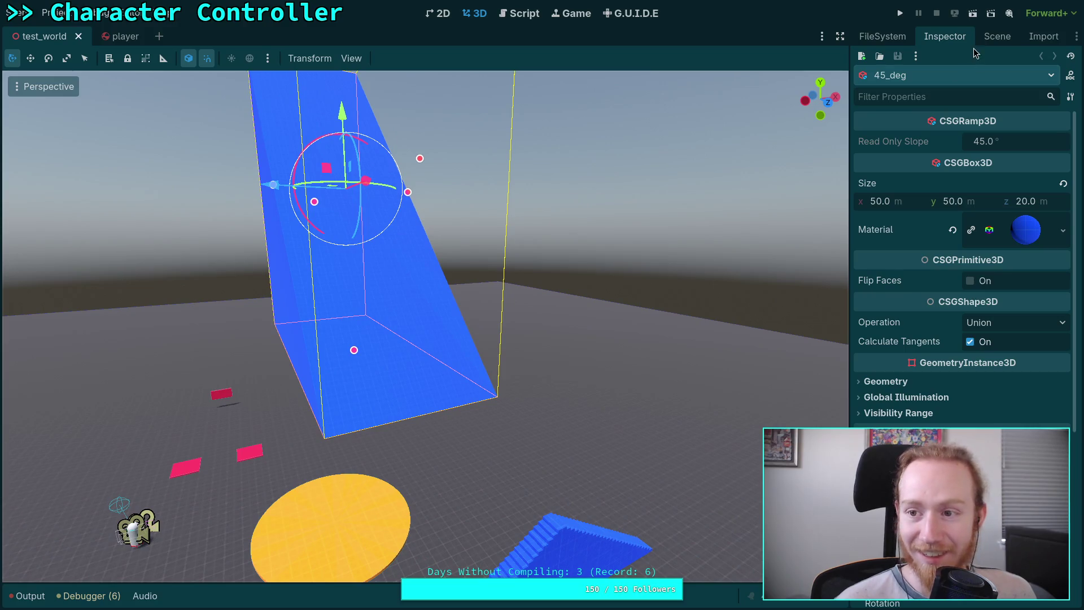
- Select BigRamp in the scene tree and slide it to a new position
left_click(985, 42)
left_click(901, 185)
left_click_drag(412, 429, 434, 411)
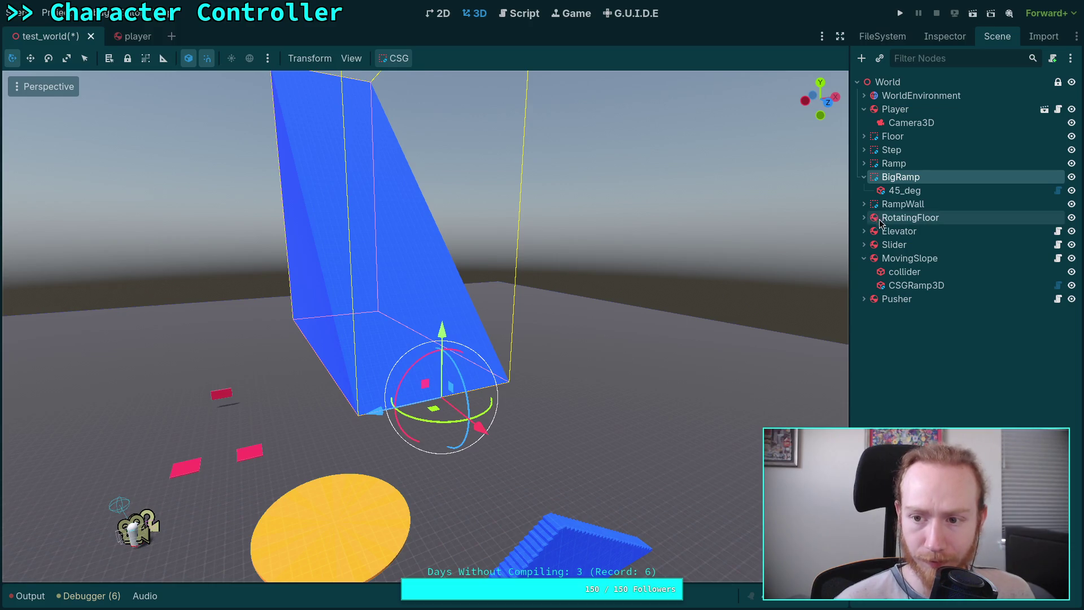
left_click(944, 36)
- Turn the Player around 180 degrees and run the project
left_click_drag(617, 326, 594, 291)
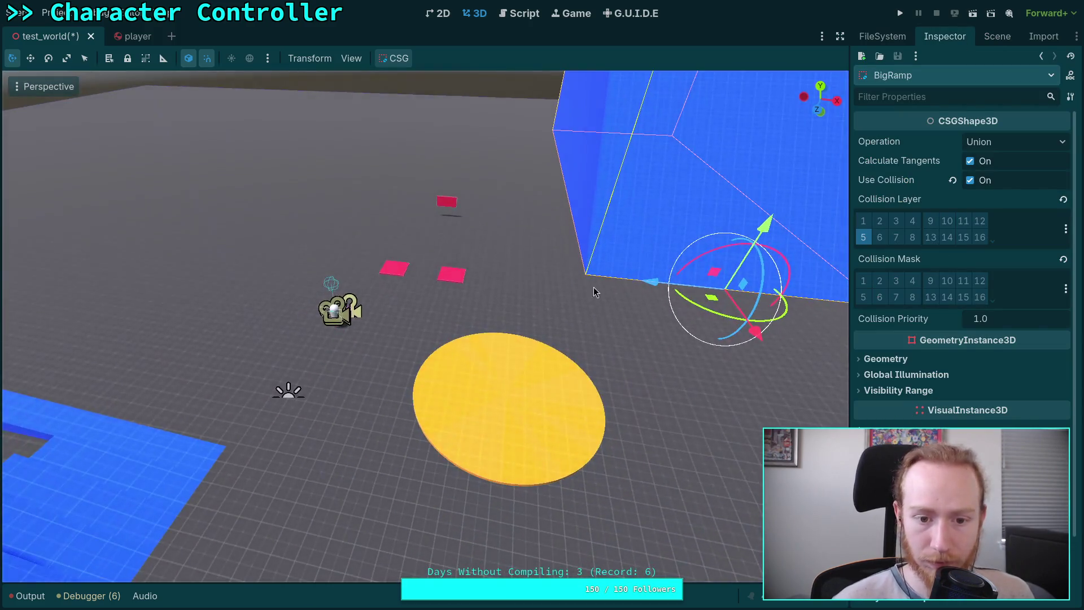
left_click(333, 321)
mouse_move(346, 356)
left_mouse_down()
mouse_move(349, 230)
mouse_move(303, 229)
mouse_move(790, 333)
left_mouse_up()
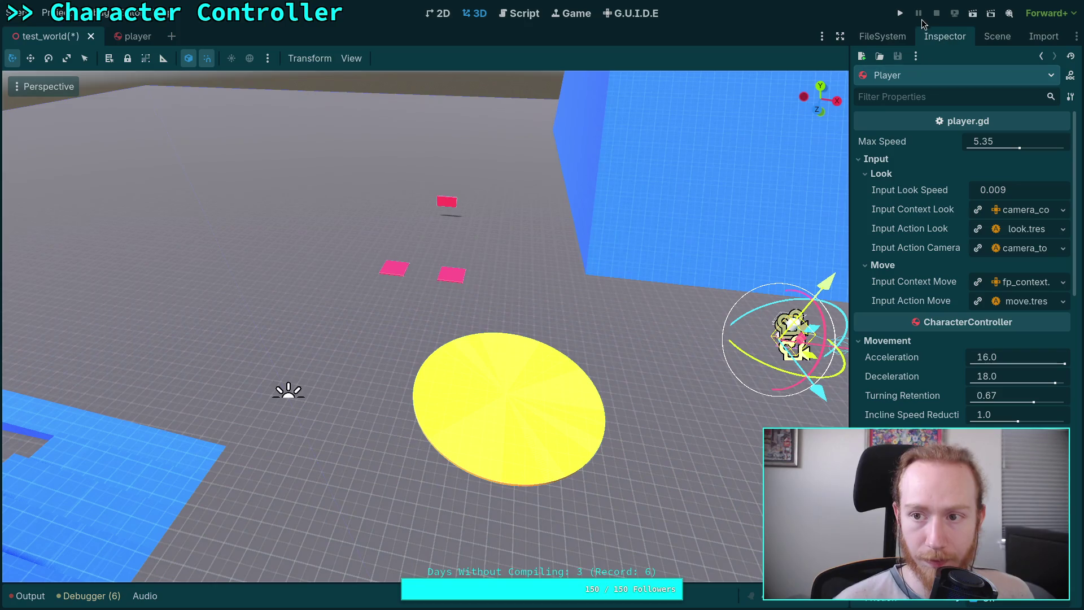
left_click(900, 13)
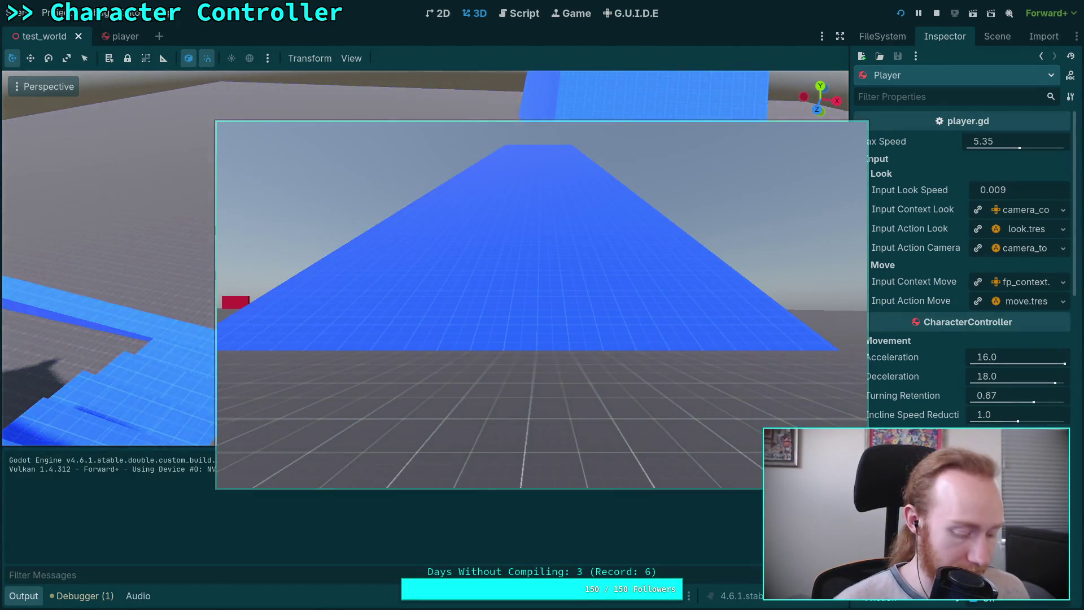
- Walk the character up the big blue ramp, then stop the game with F8 and restore the editor
key("w")
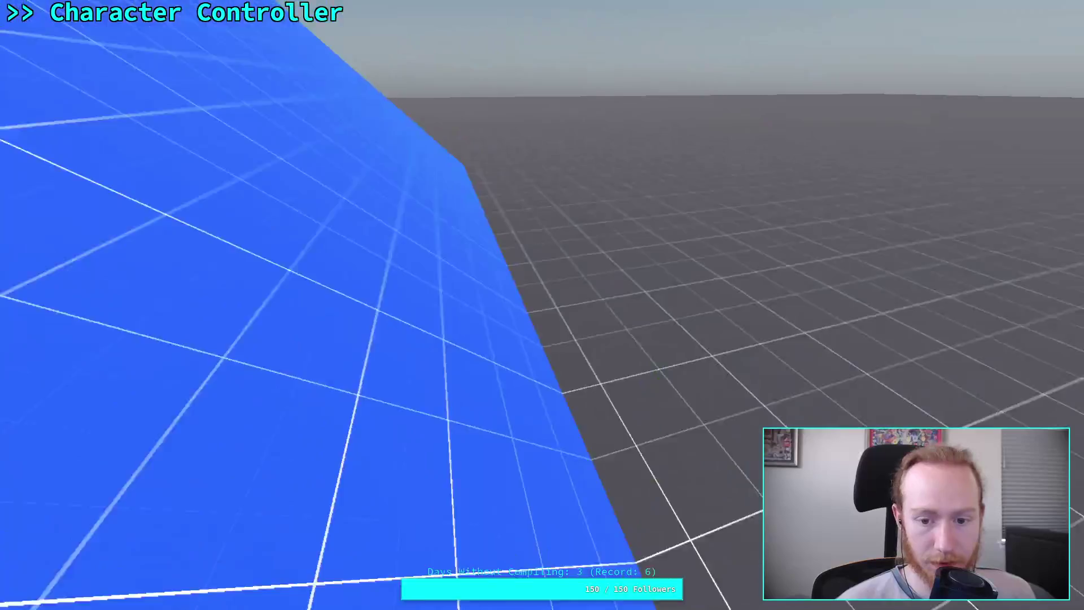
key("w")
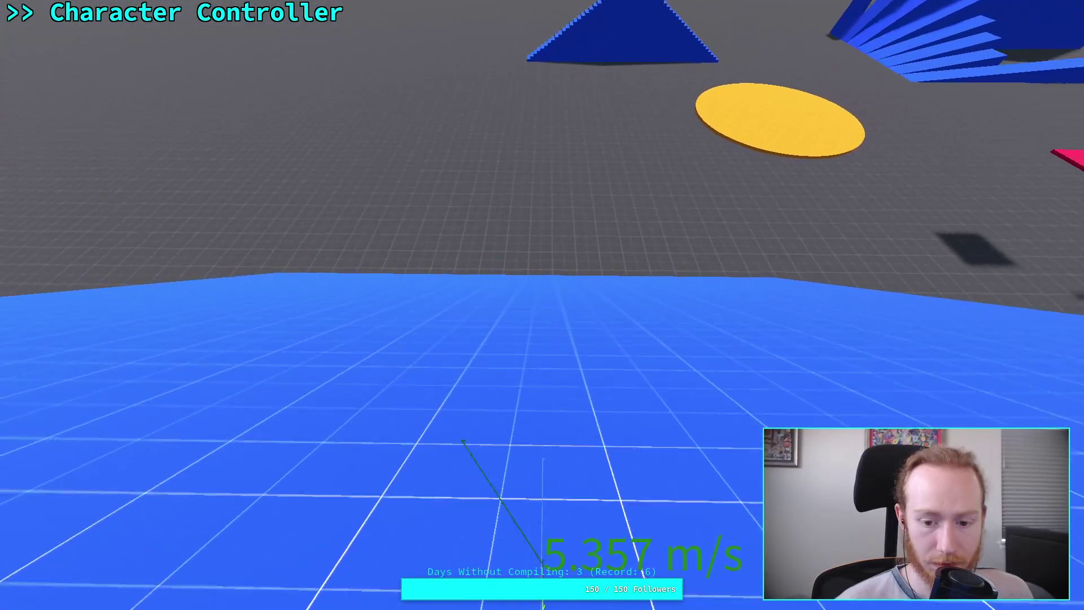
key("s")
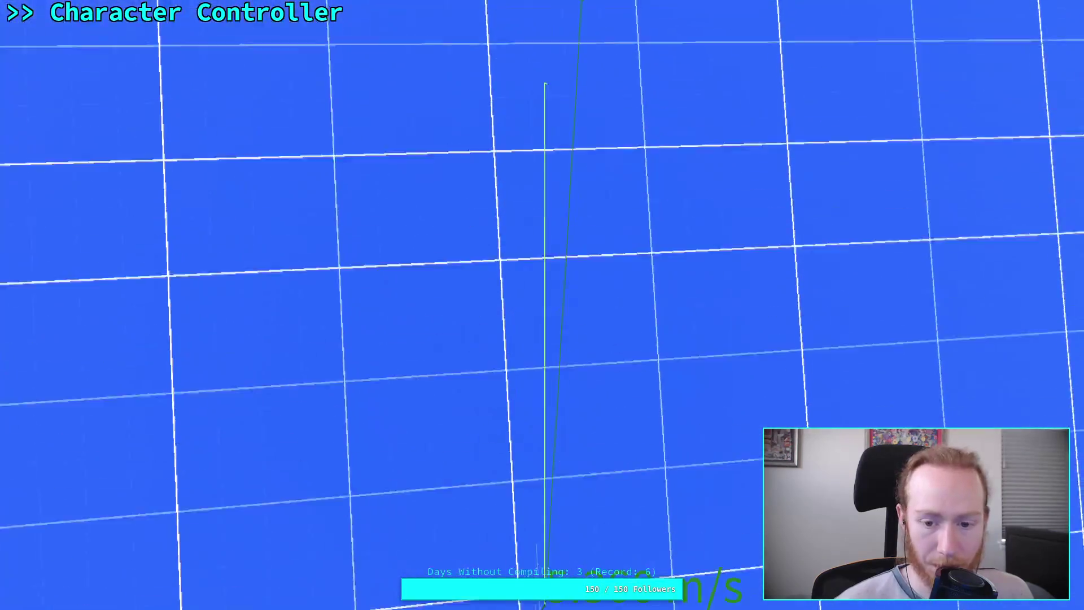
key("w")
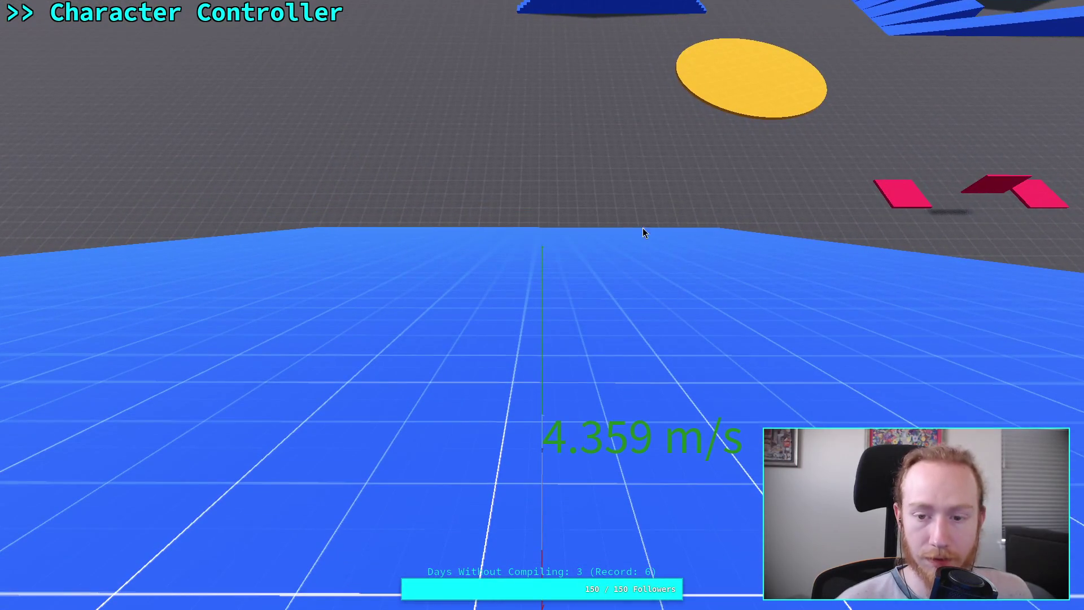
key("F8")
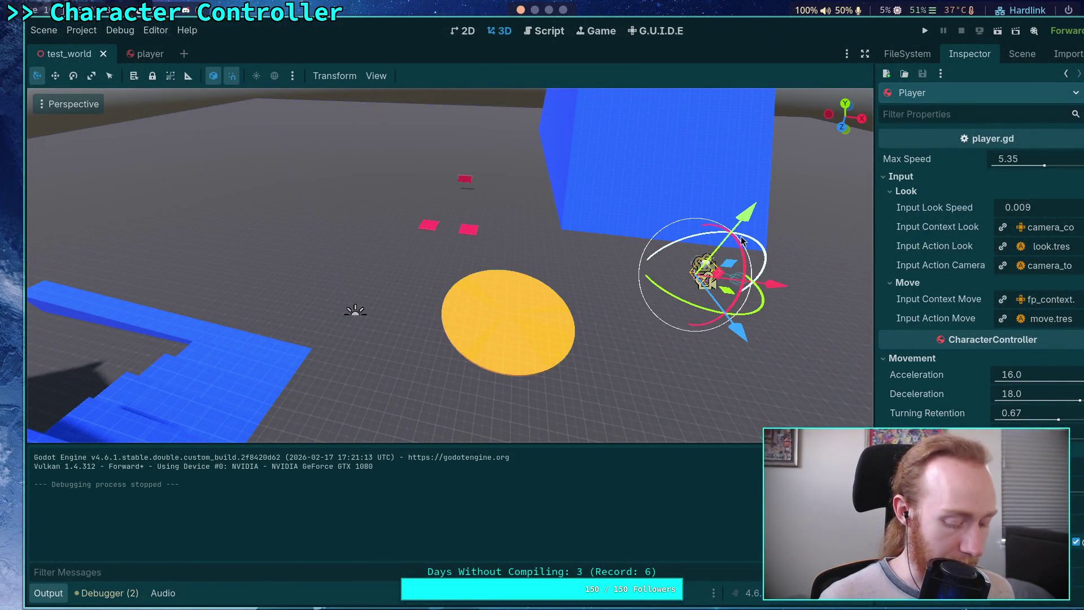
key("shift+F11")
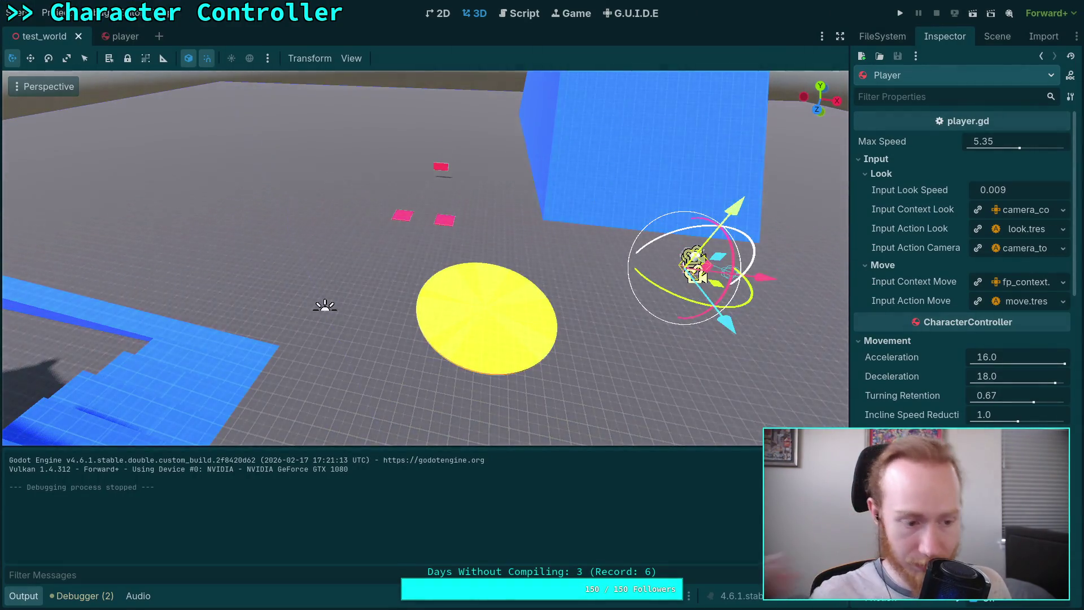
- Open CharacterController.gd and place the caret after the incline_speed_reduction declaration
left_click(520, 13)
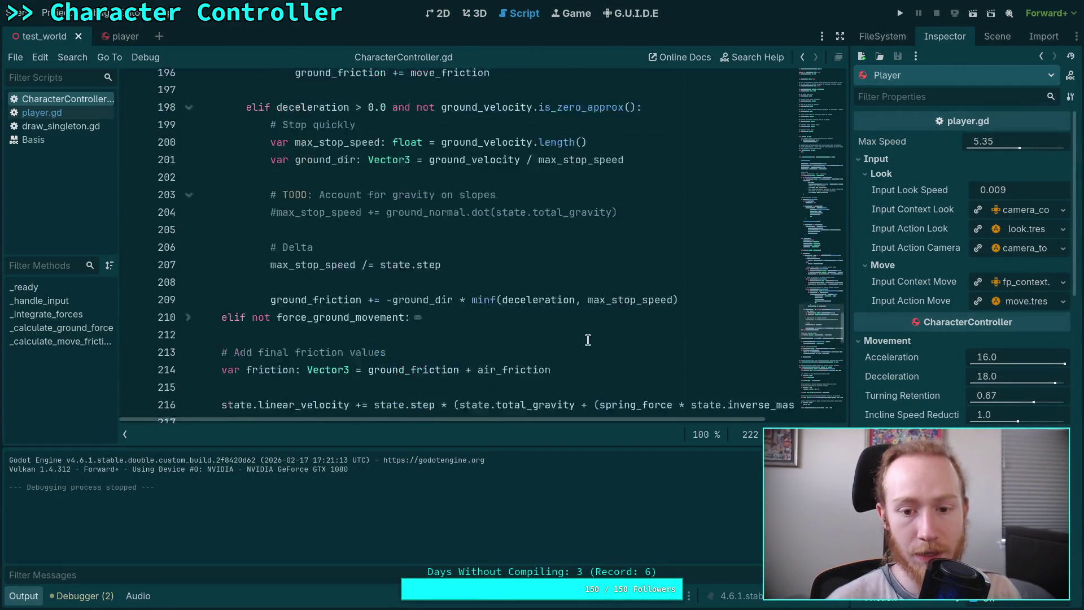
scroll(818, 331, "up", 4)
left_click(22, 595)
scroll(812, 354, "up", 8)
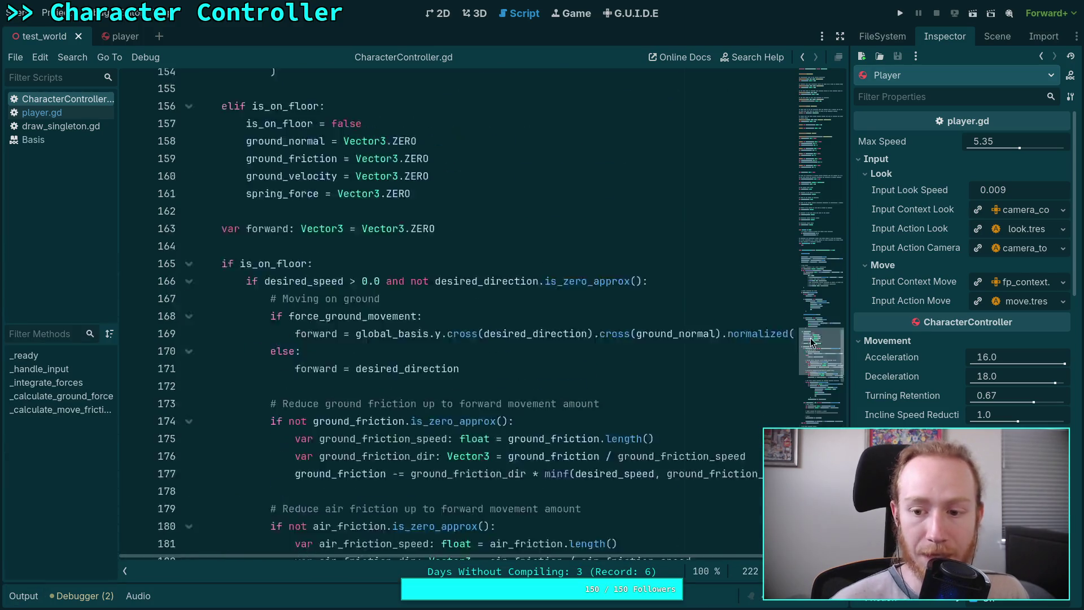
left_click_drag(811, 354, 816, 113)
left_click(473, 413)
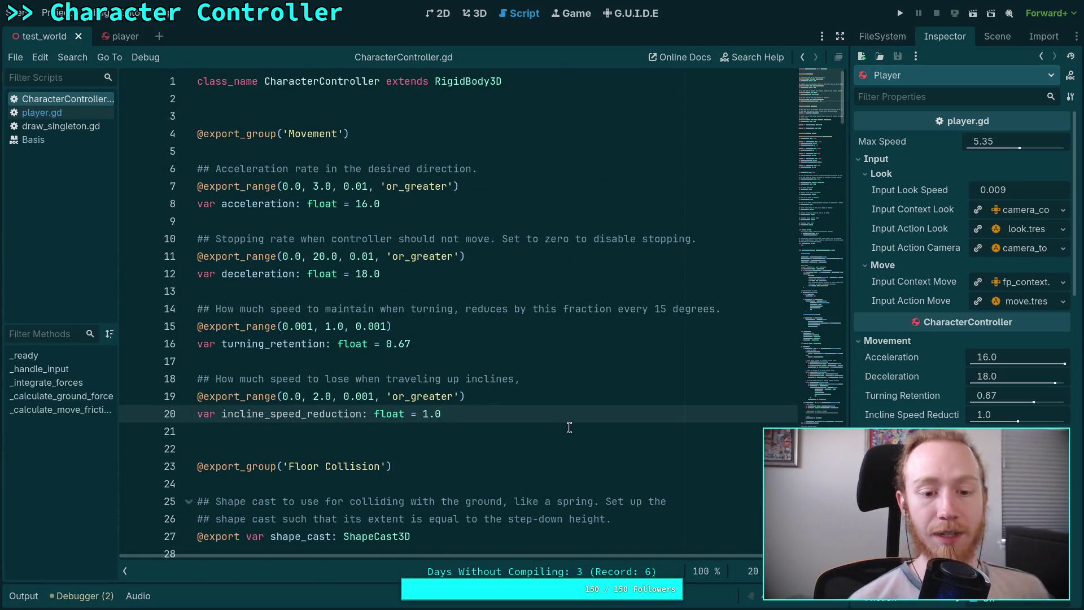
key("Return")
key("Return")
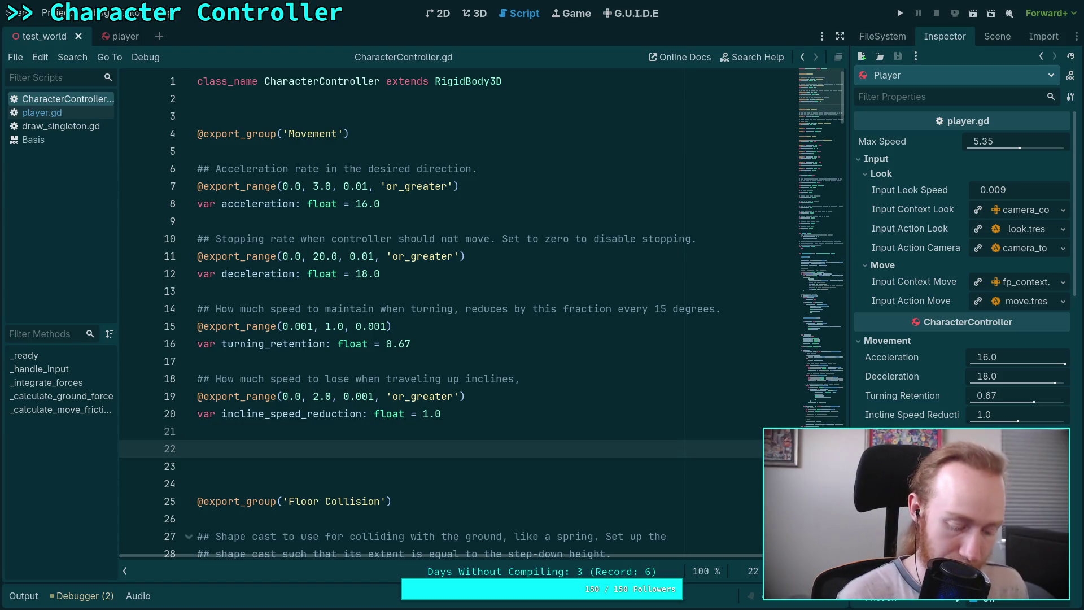
type("@export_range")
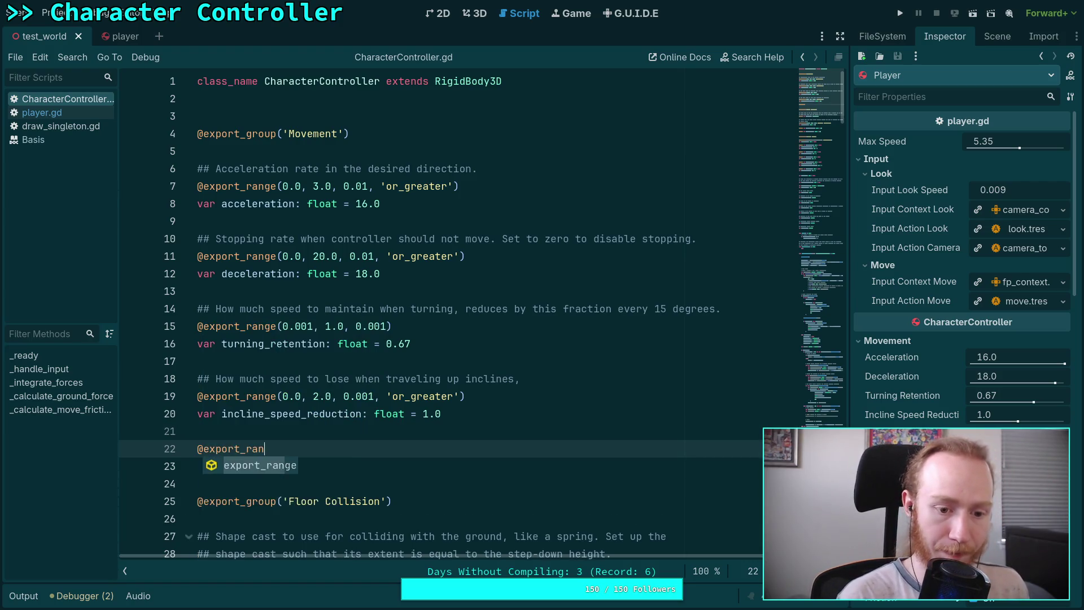
type("(1.0,")
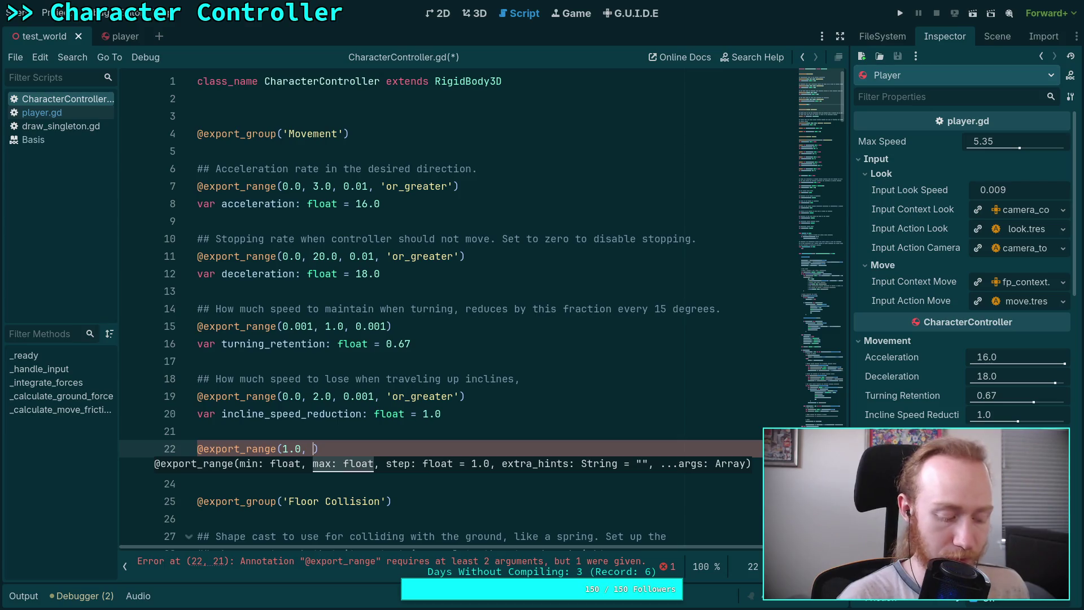
type(" 2.0, 0.001,")
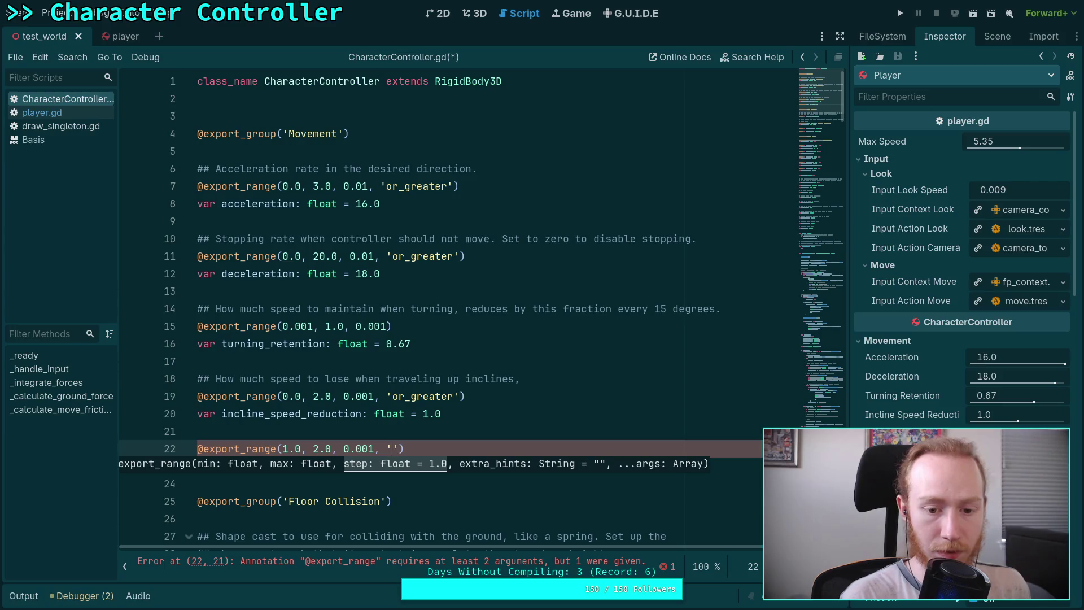
type(" 'or")
key("Return")
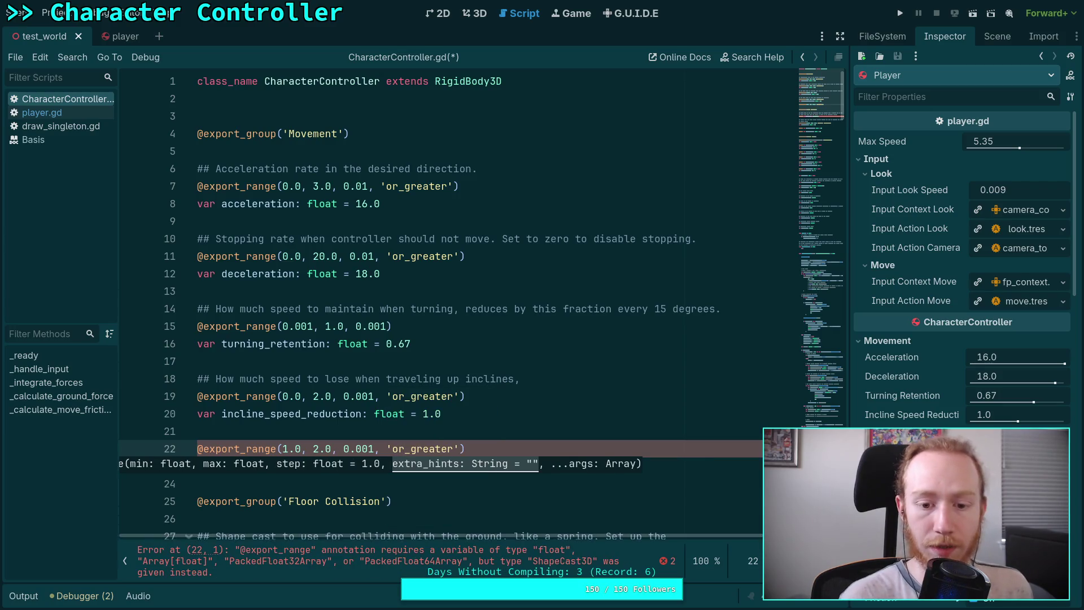
key("ctrl+shift+Return")
type("## H")
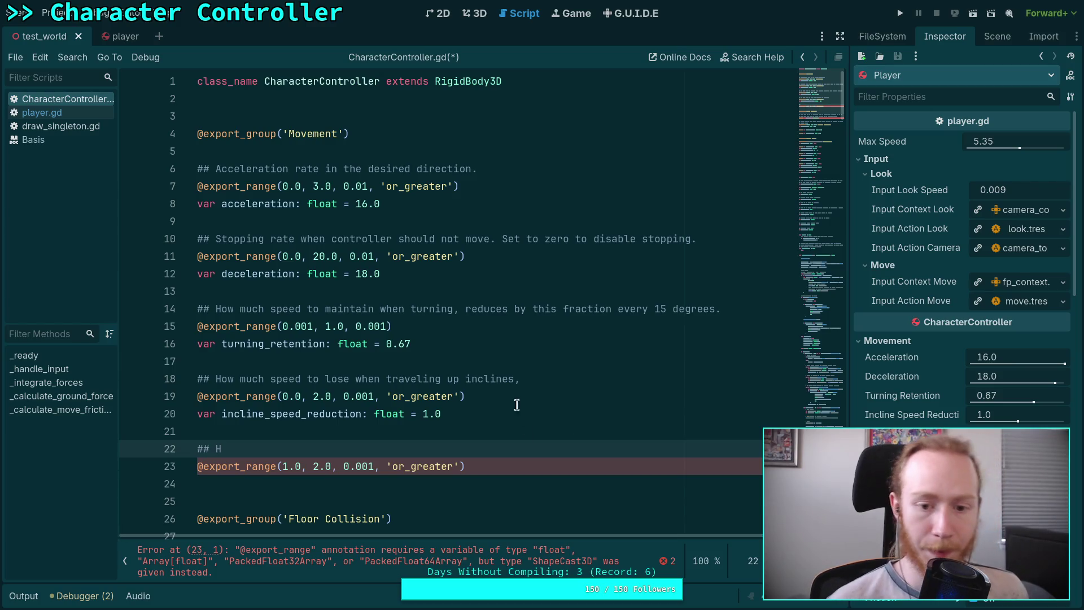
left_click_drag(537, 378, 237, 373)
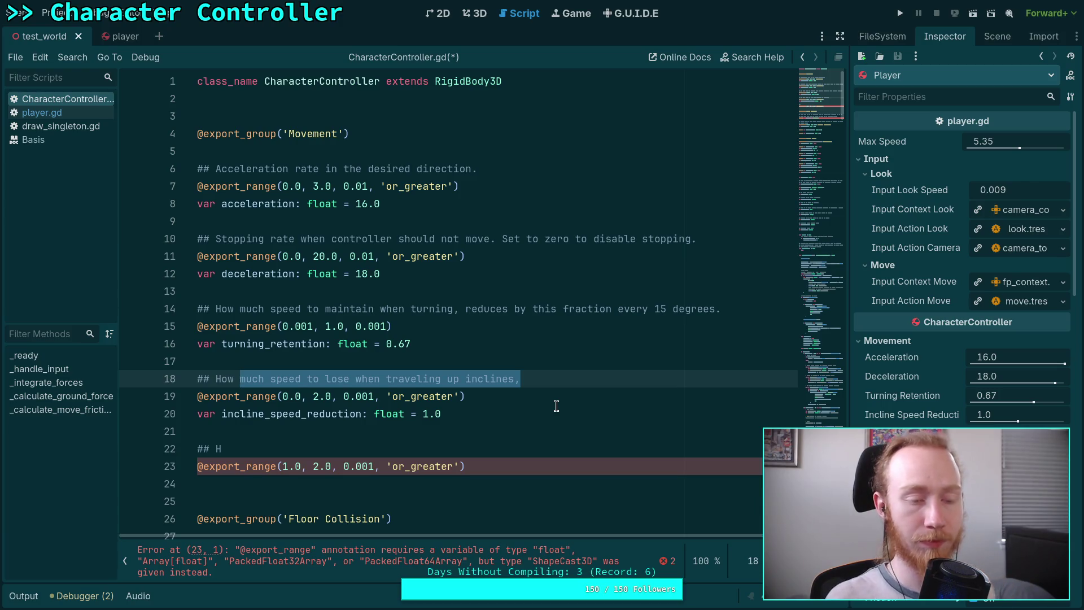
- Change incline_speed_reduction's range maximum from 2.0 to 1.0, matching turning_retention's range
left_click(599, 380)
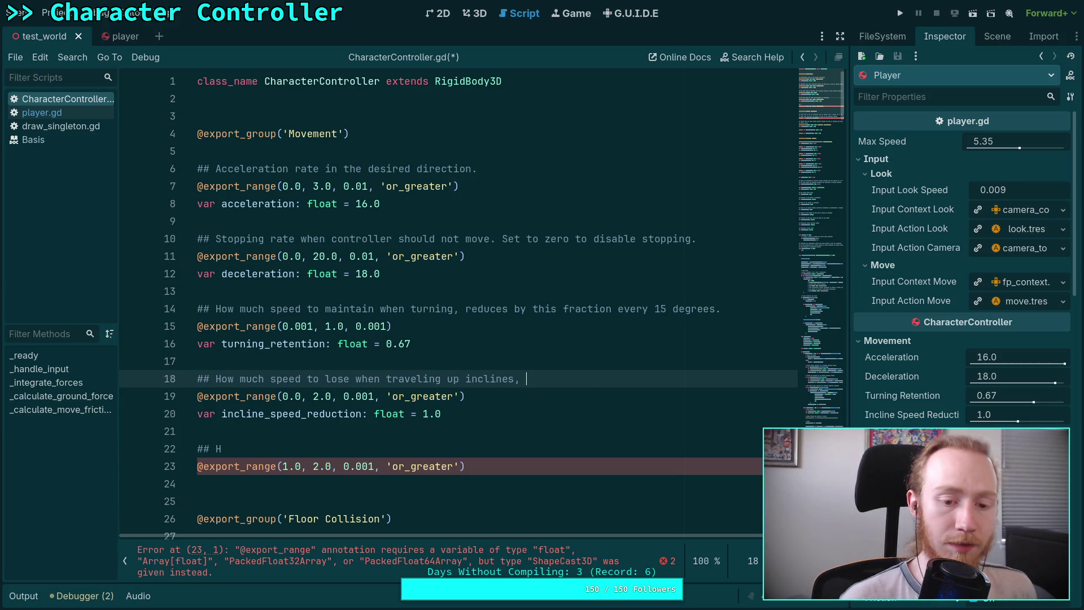
double_click(317, 396)
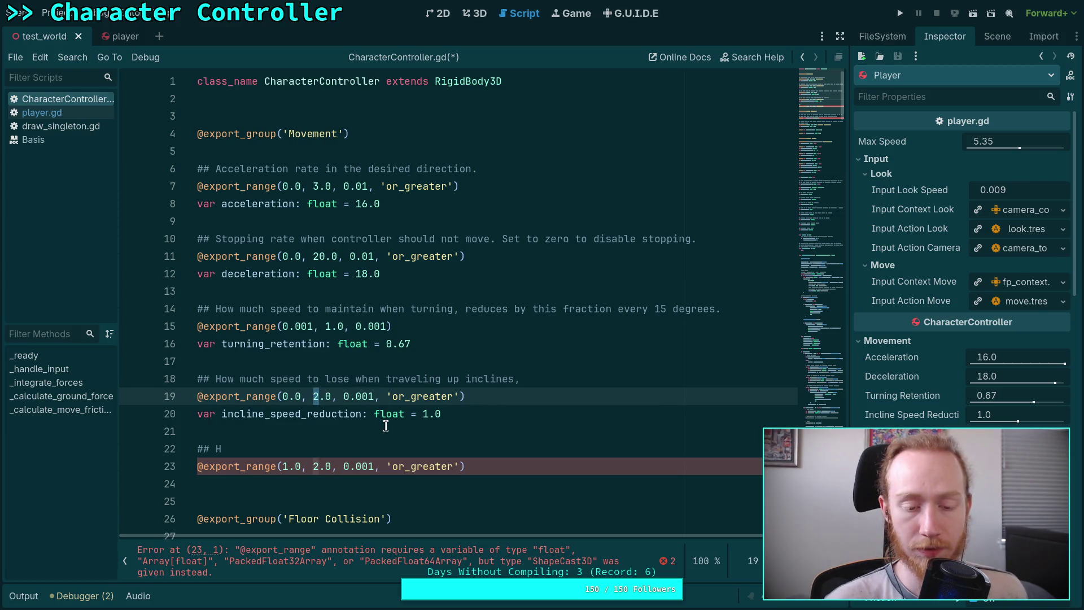
type("1")
left_click_drag(314, 396, 333, 398)
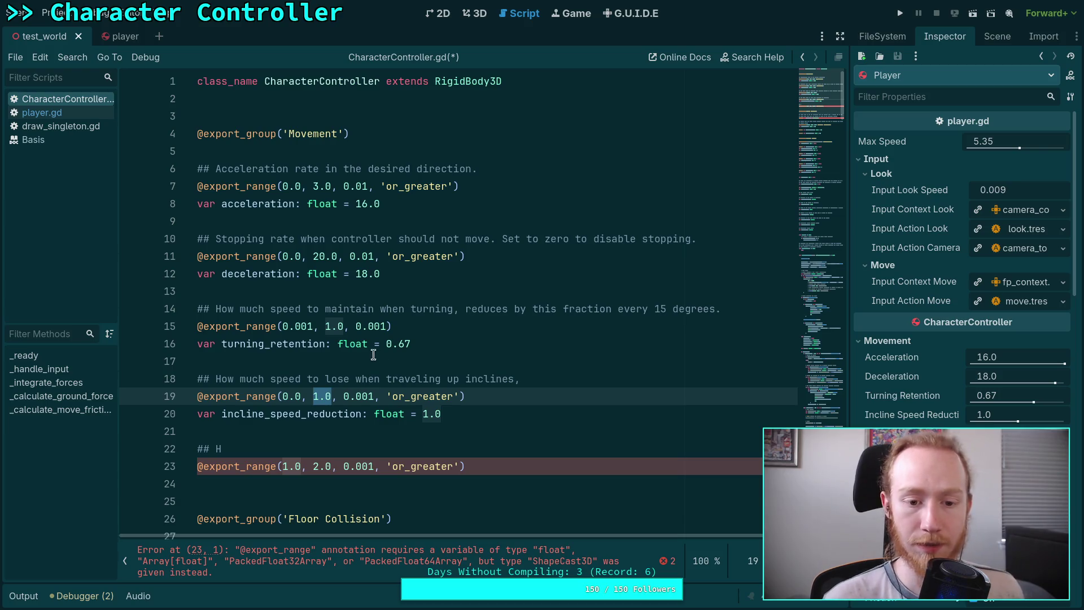
left_click(327, 325)
left_click_drag(326, 326, 342, 328)
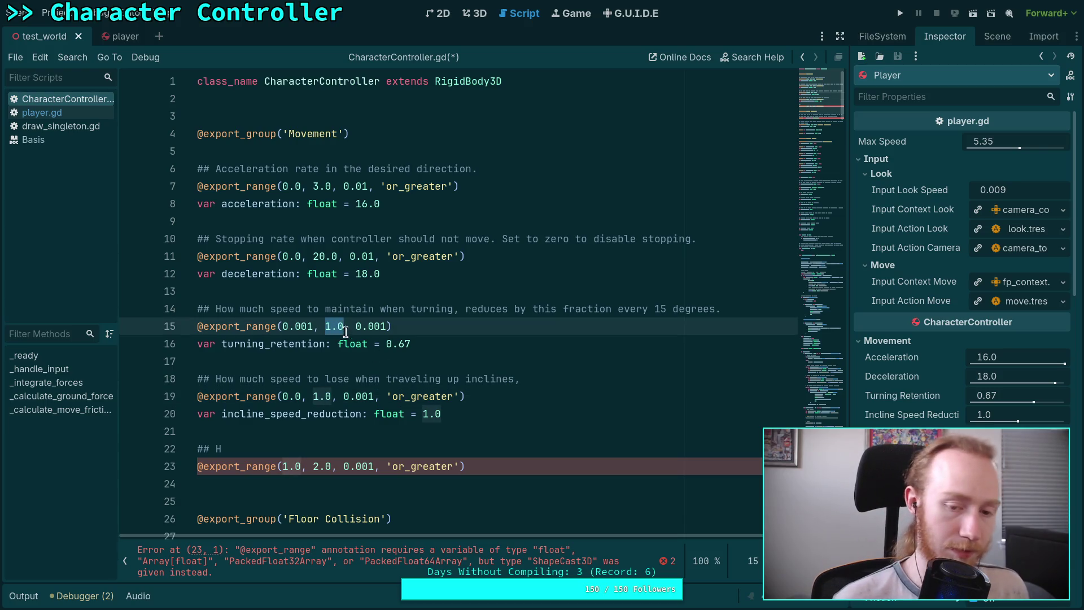
- Delete the 'or_greater' hint from the line 19 export range
left_click(333, 396)
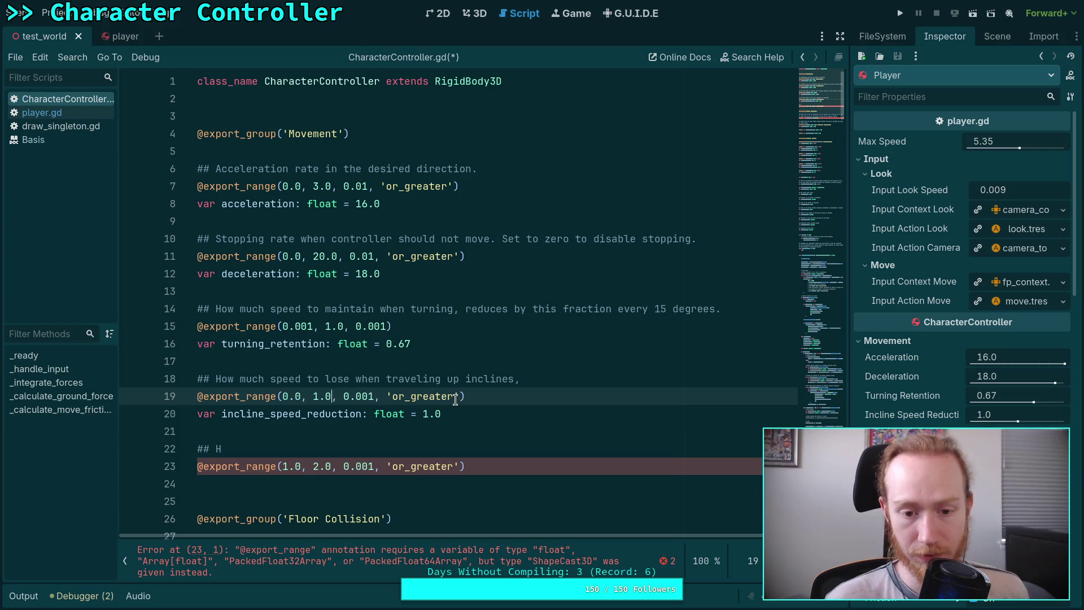
left_click(458, 396)
key("ctrl+shift+Left")
key("ctrl+shift+Left")
key("ctrl+shift+Left")
key("BackSpace")
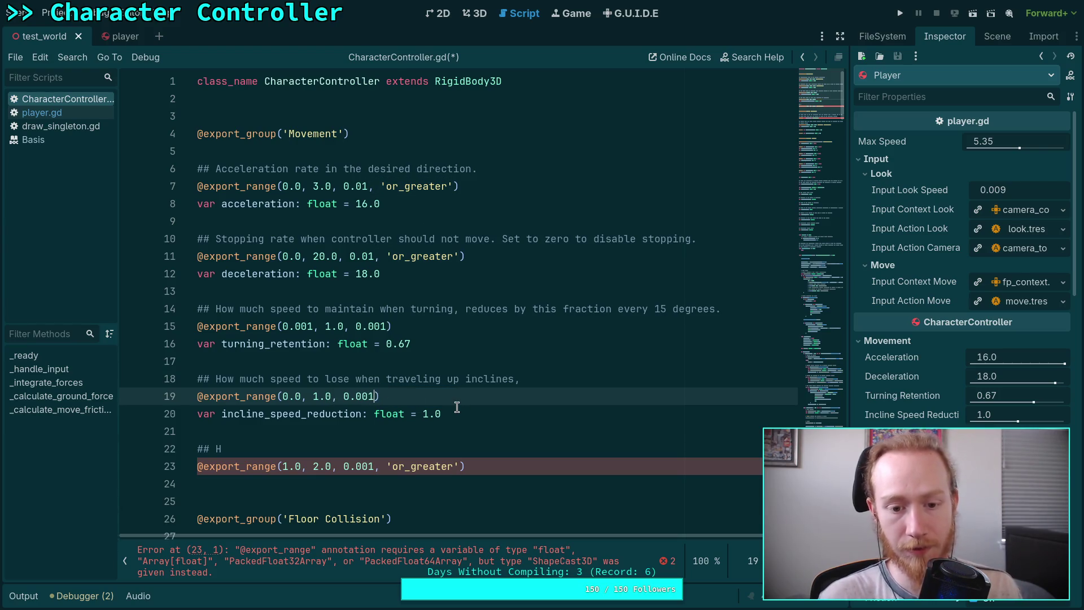
left_click(577, 380)
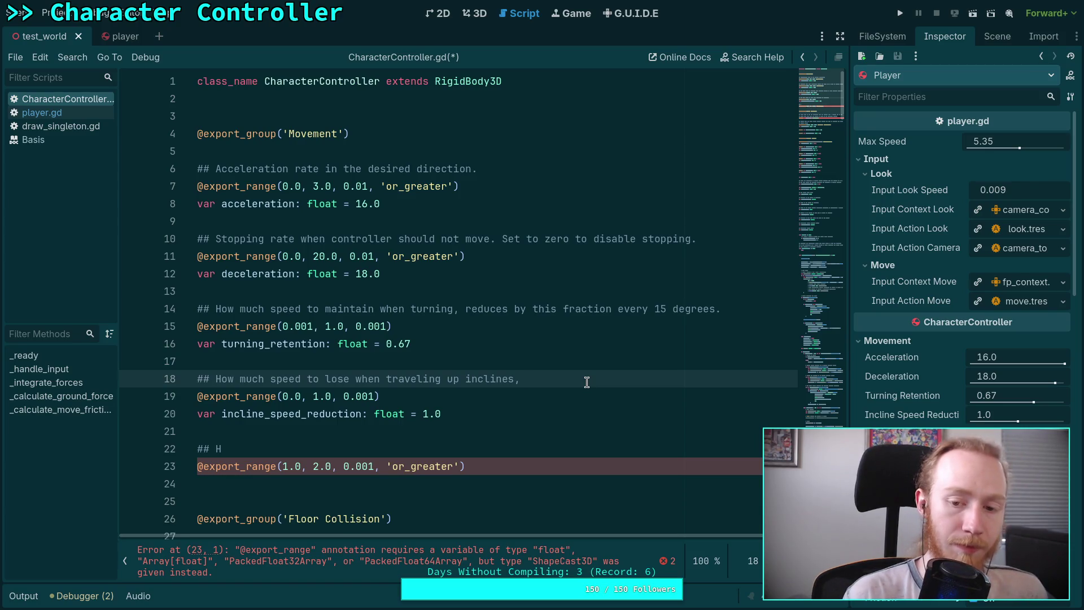
- Continue the incline comment with 'speed by this fraction every 15 degrees' and begin 'How much speed to gain'
type("lo")
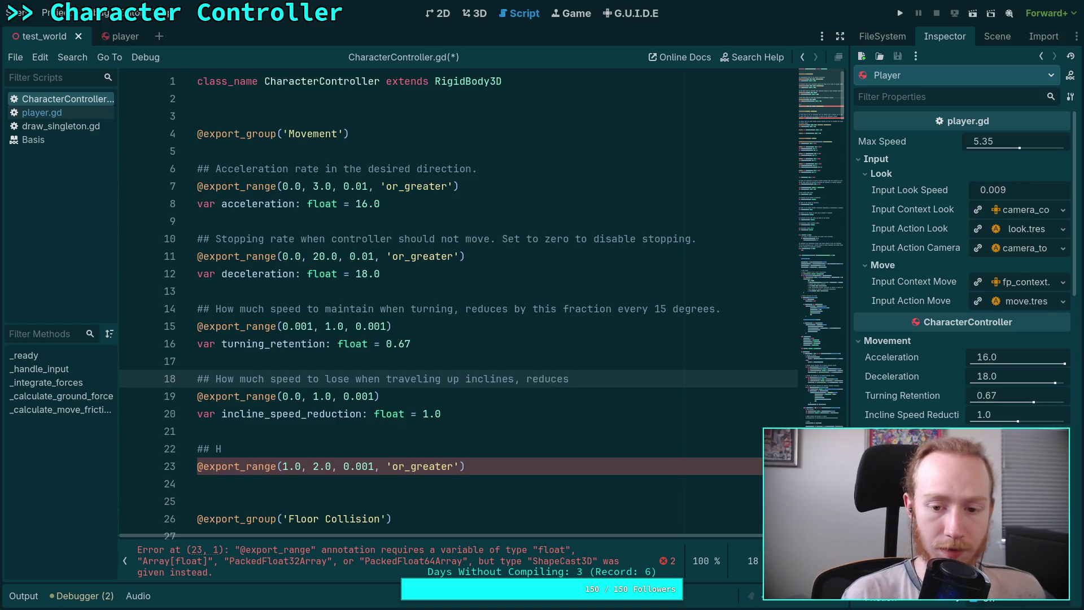
type("ation and")
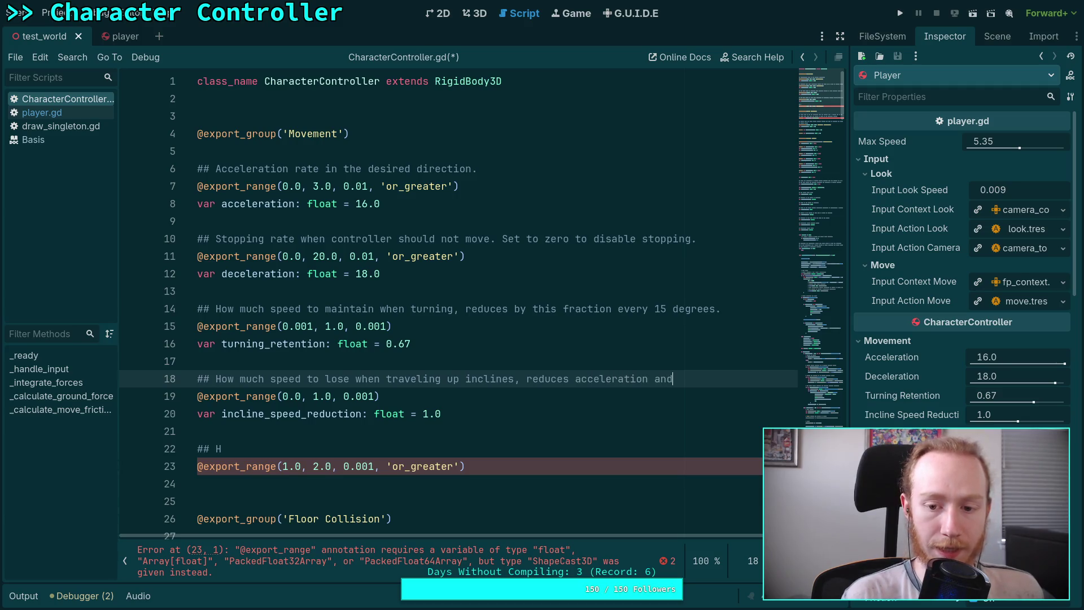
key("Return")
type("##")
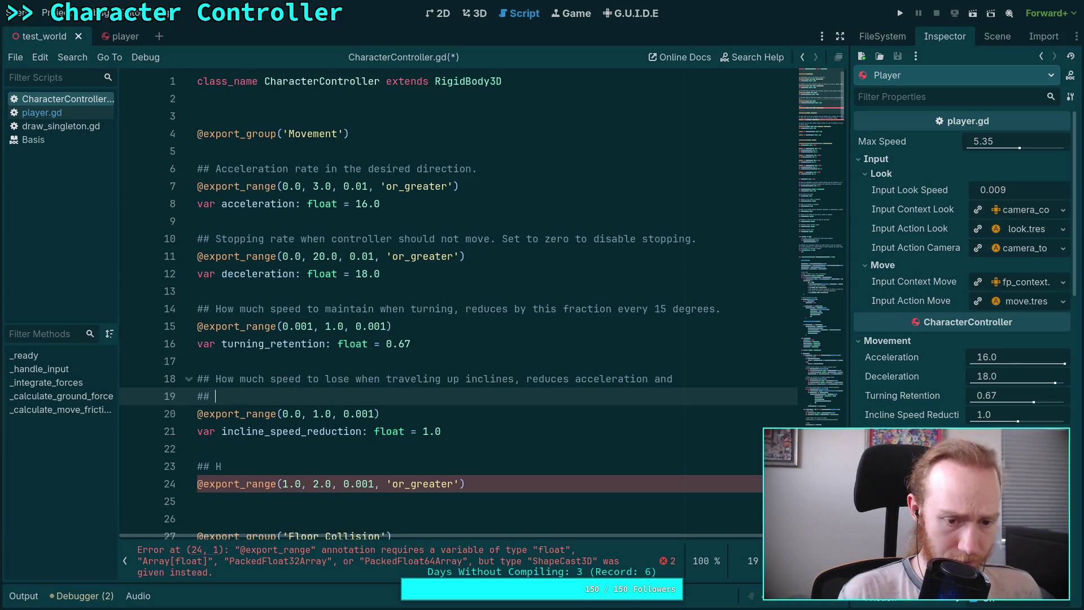
type(" s")
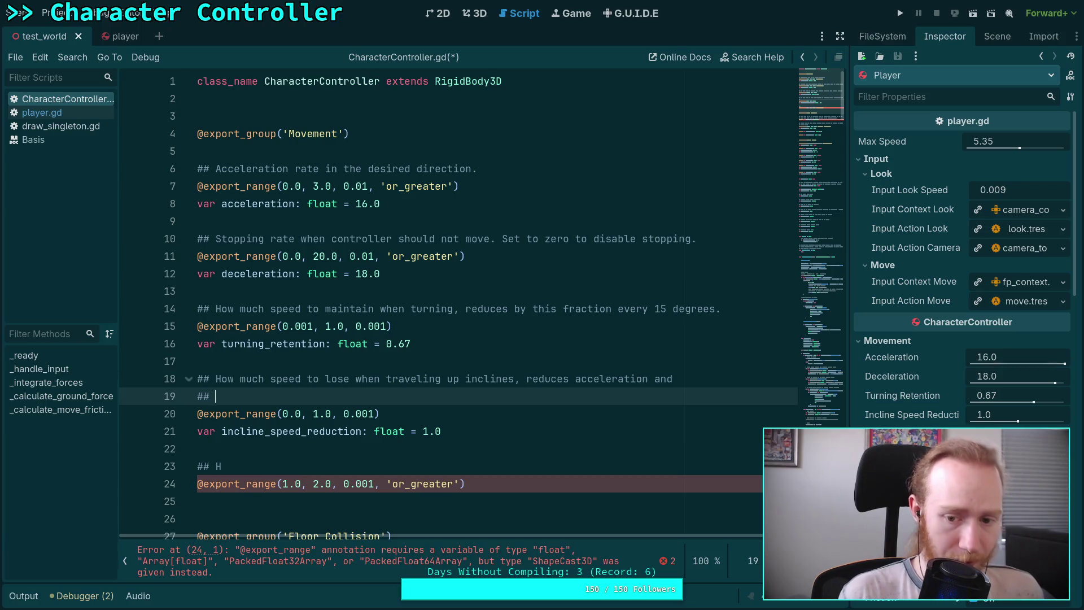
type("peed ")
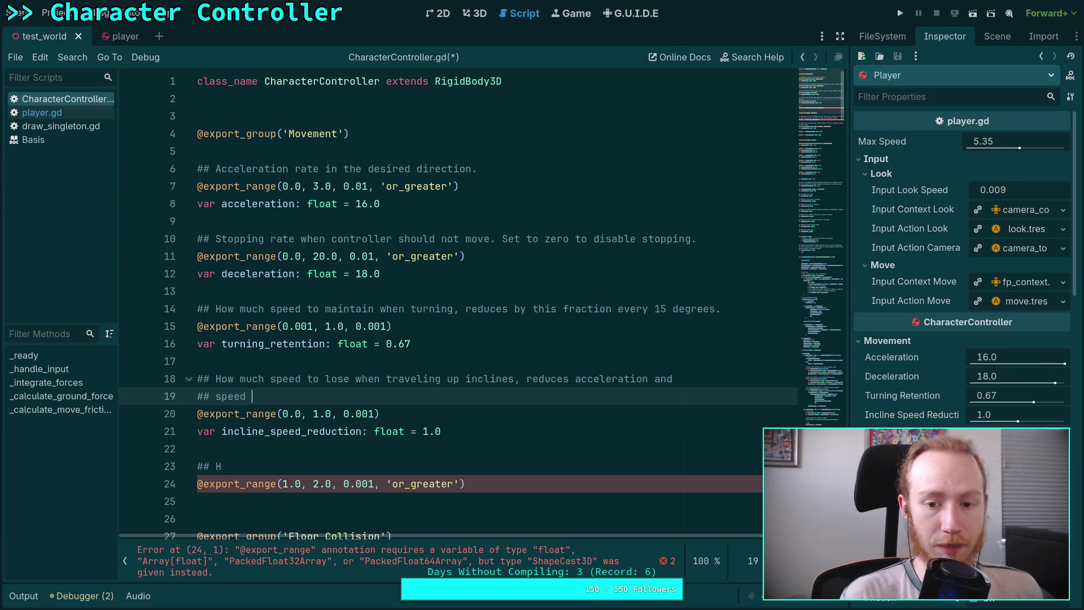
type("by this fraction every")
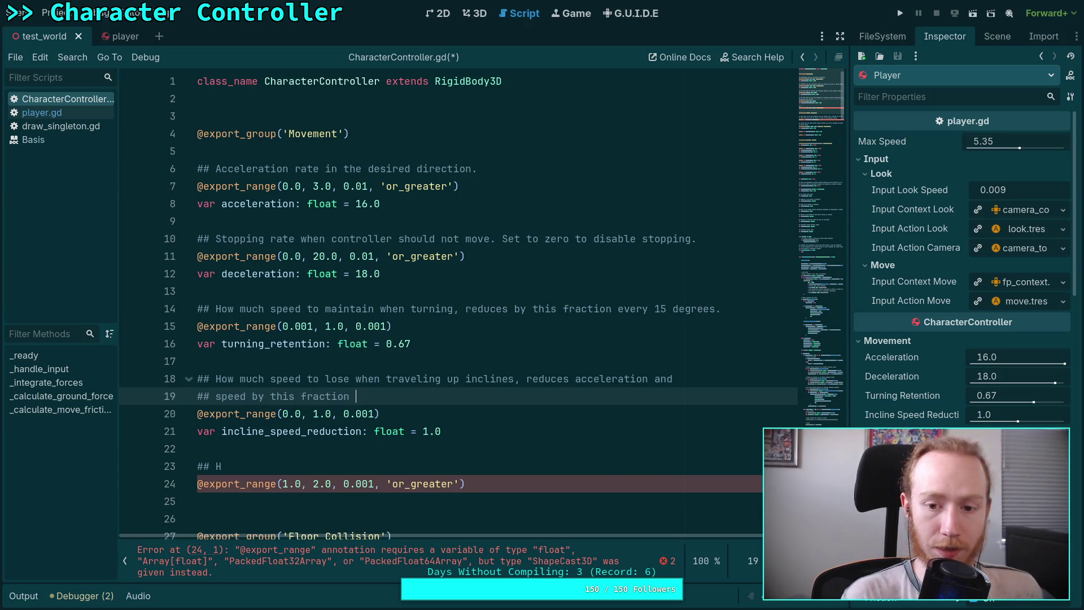
type(" 15 degrees.")
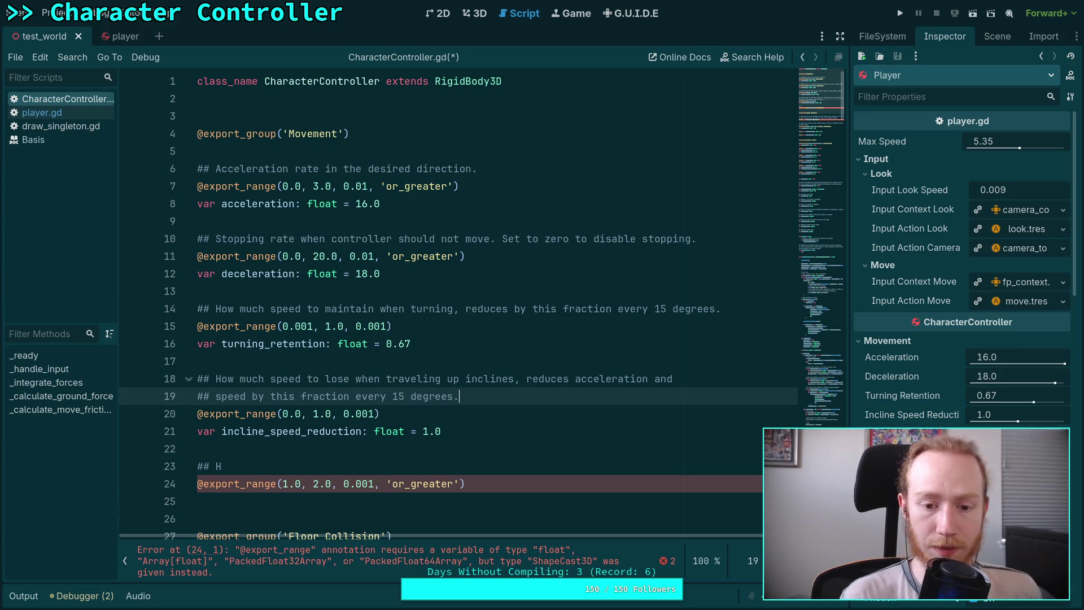
left_click(354, 466)
type("ow much speed ")
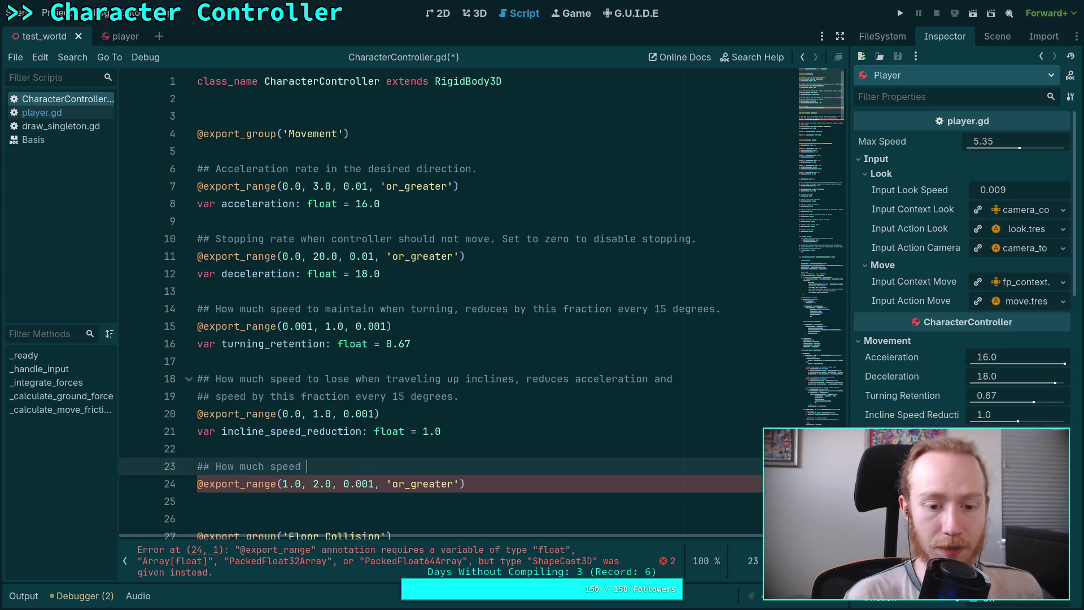
type("to gain whin")
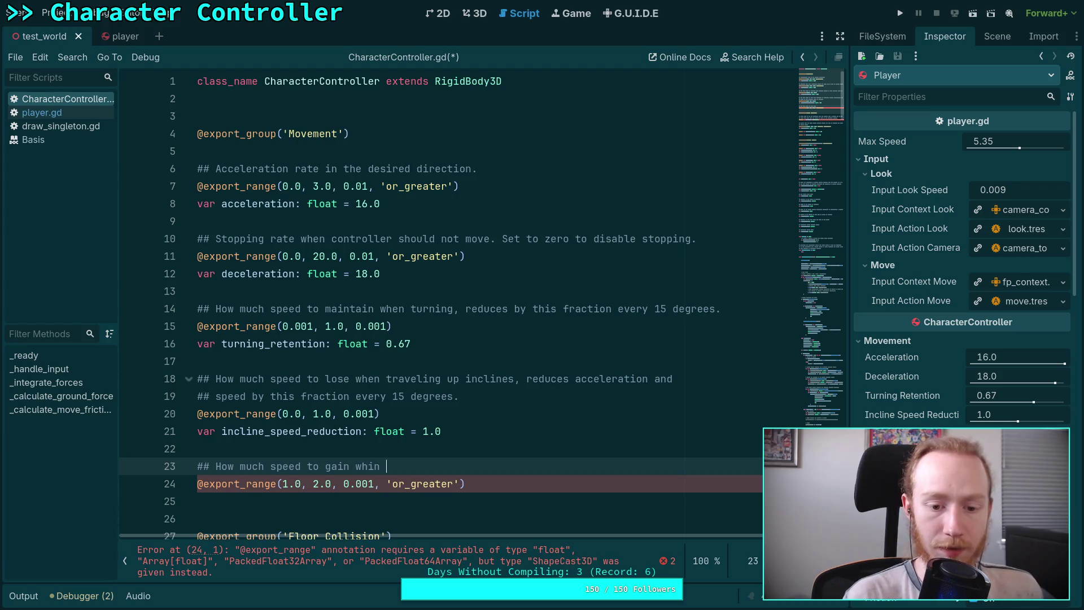
- Extend the new comment with 'down inclines, increases acceleration and', fixing typos
key("BackSpace")
key("BackSpace")
type("en trave")
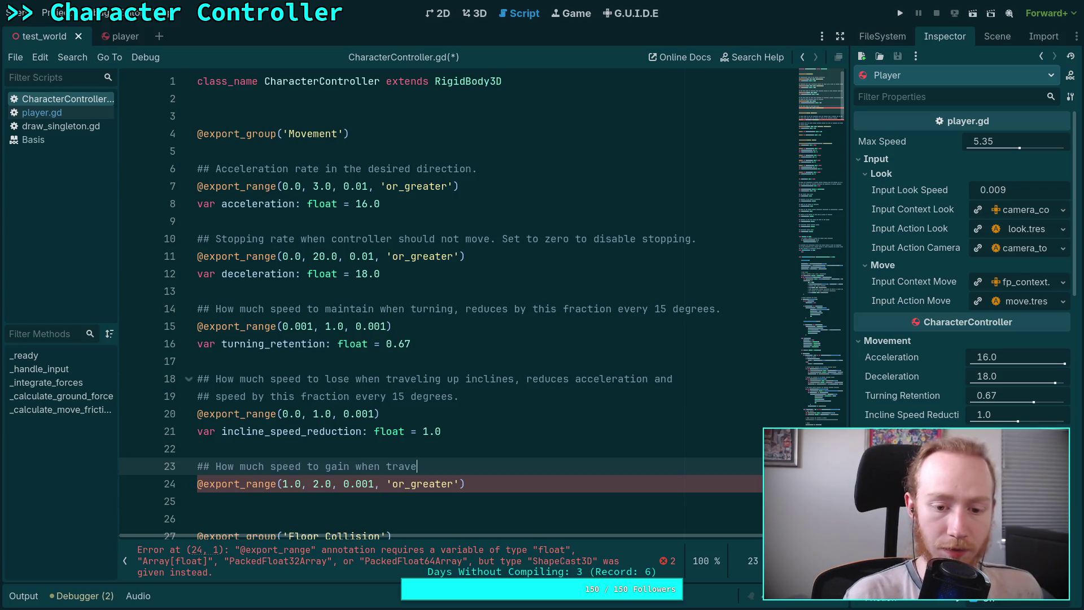
type("ling donw")
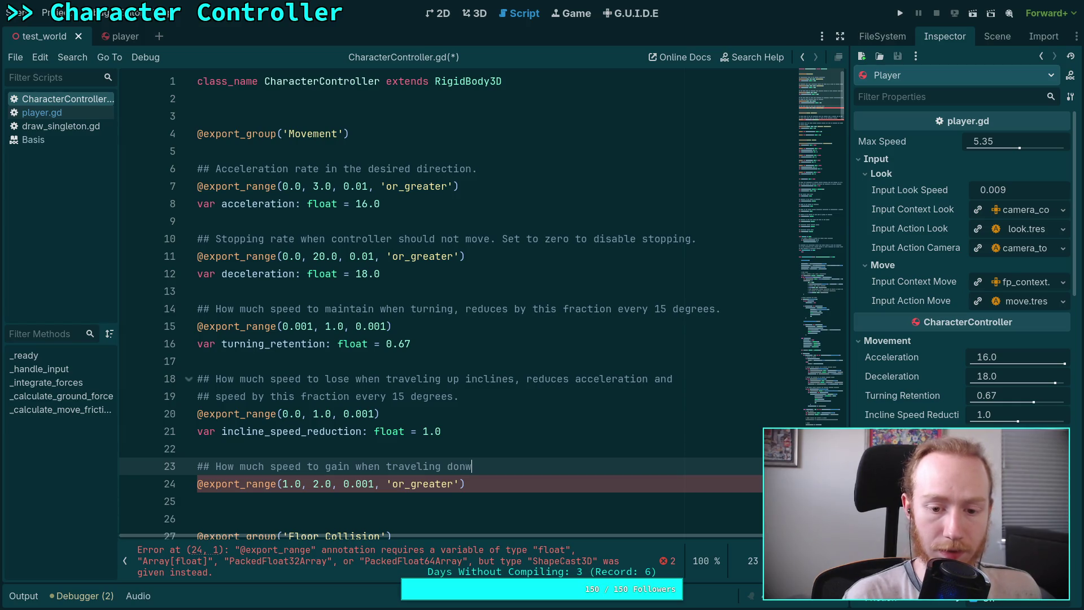
type("n incl")
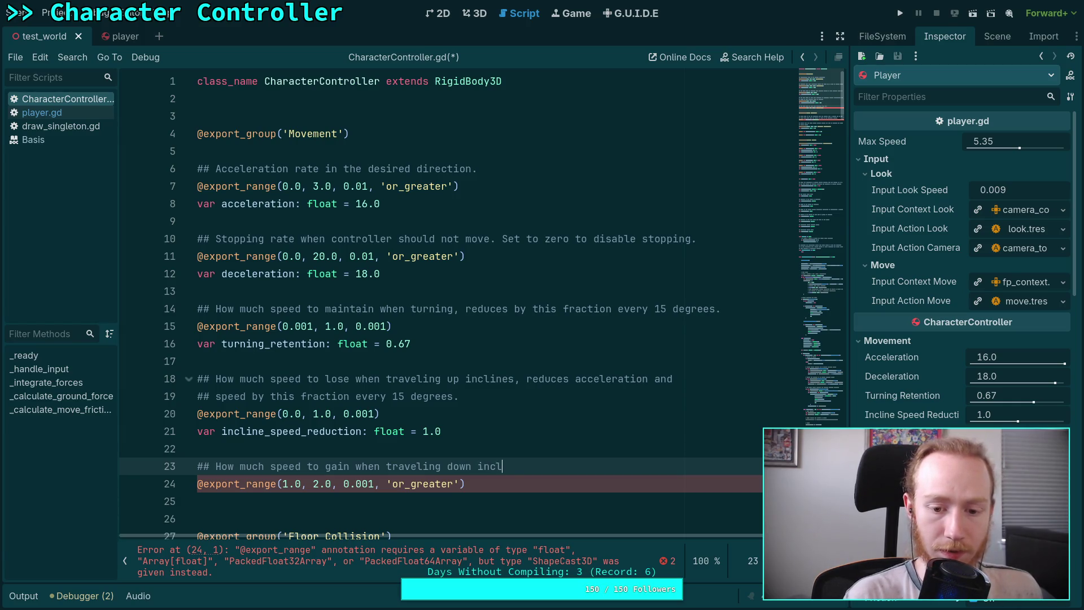
type("ines, in")
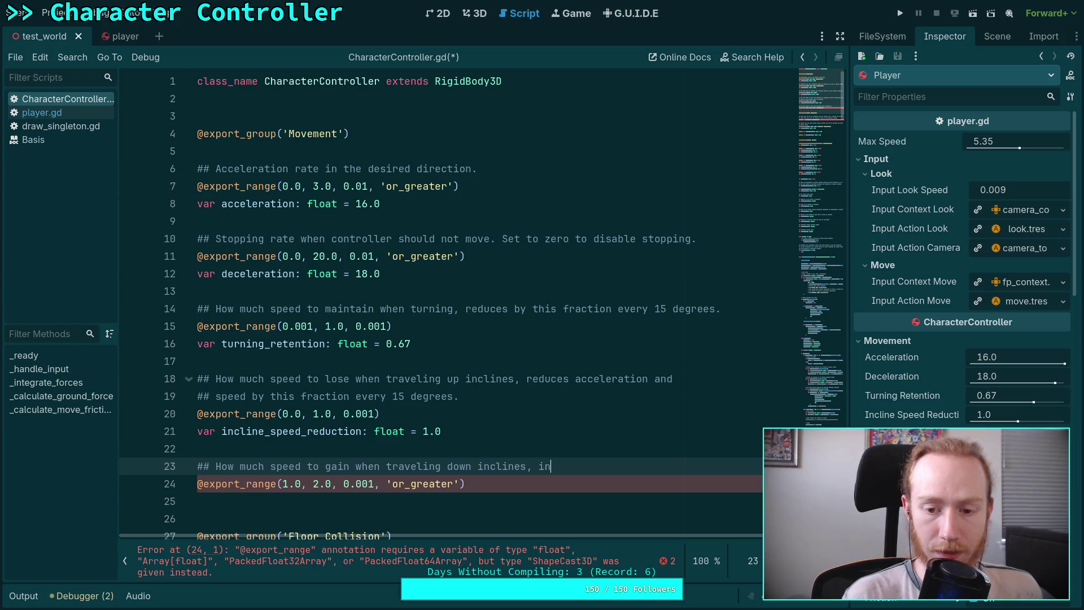
type("creases accelura")
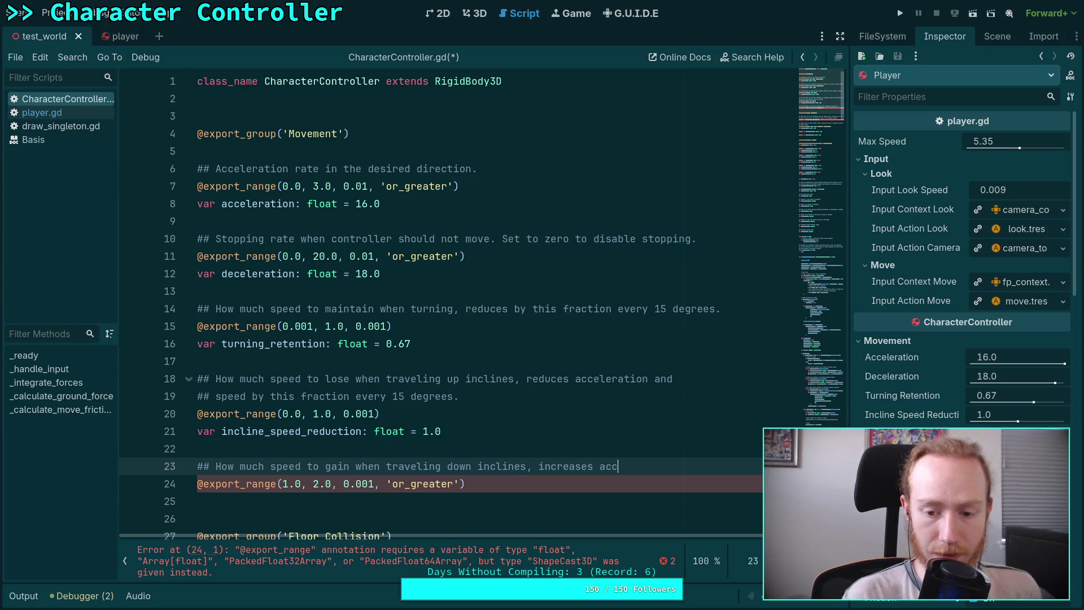
key("BackSpace")
key("BackSpace")
key("BackSpace")
type("eration and")
- Wrap the comment onto a second line reading 'speed by this fraction every 15 degrees.'
key("Return")
type("## sp")
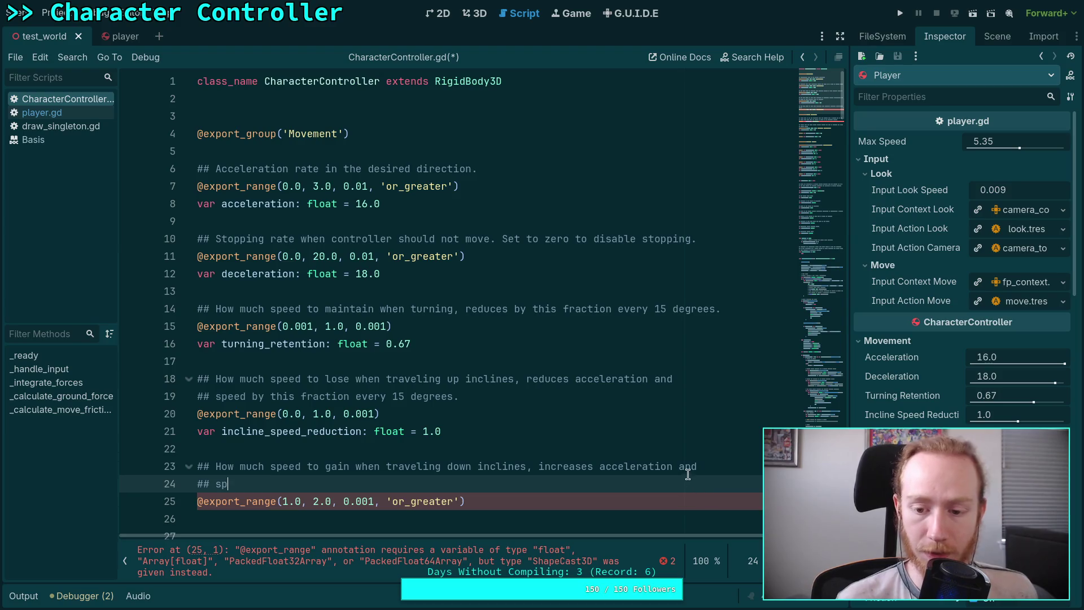
left_click(672, 465)
key("Return")
type("## and")
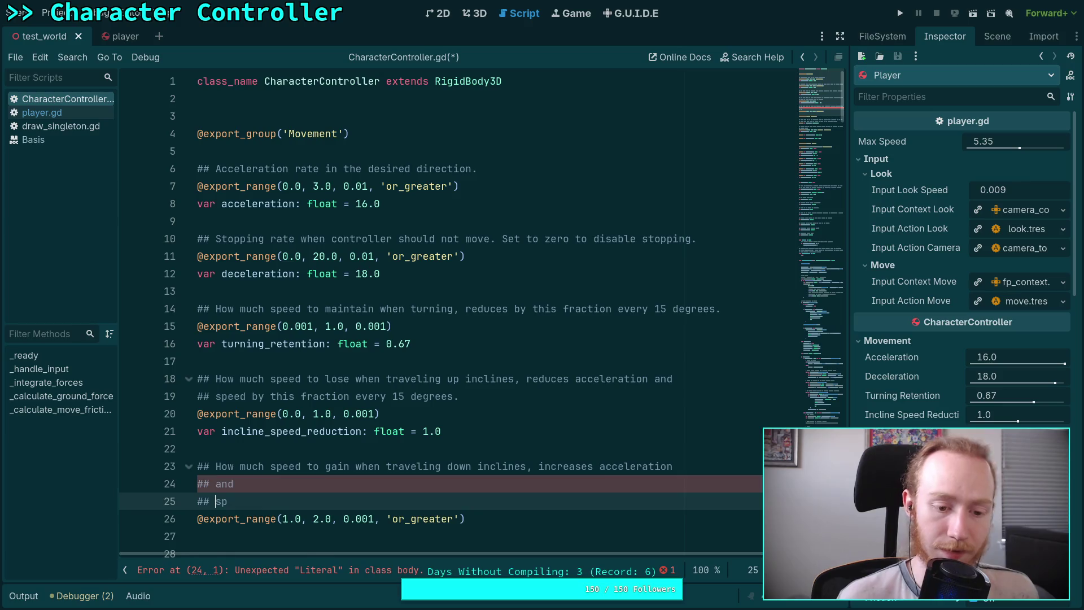
key("Down")
key("BackSpace")
key("BackSpace")
key("BackSpace")
key("BackSpace")
type("sp")
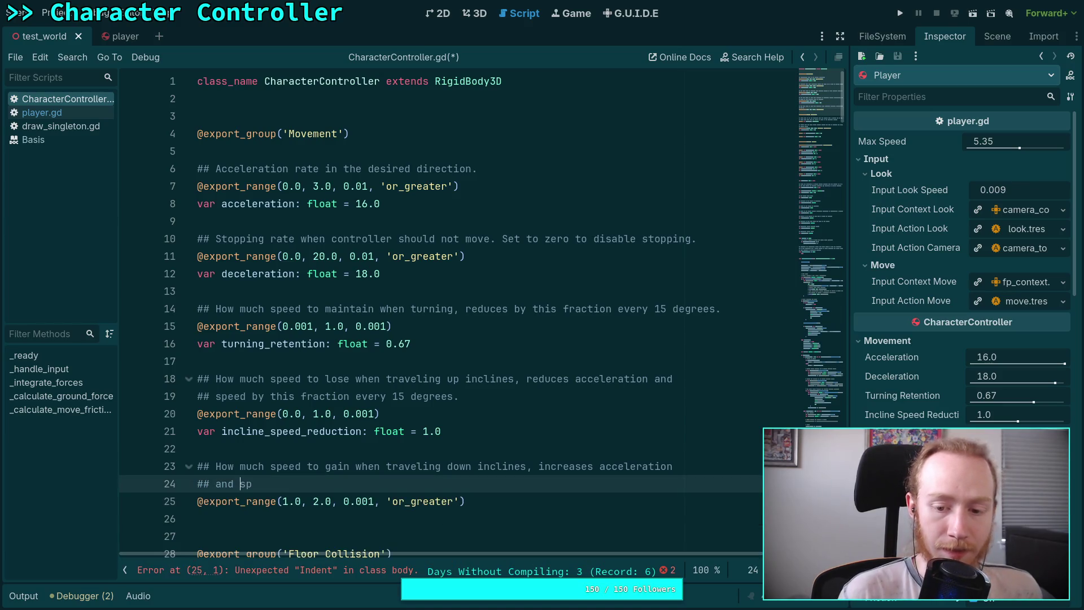
type("eed ")
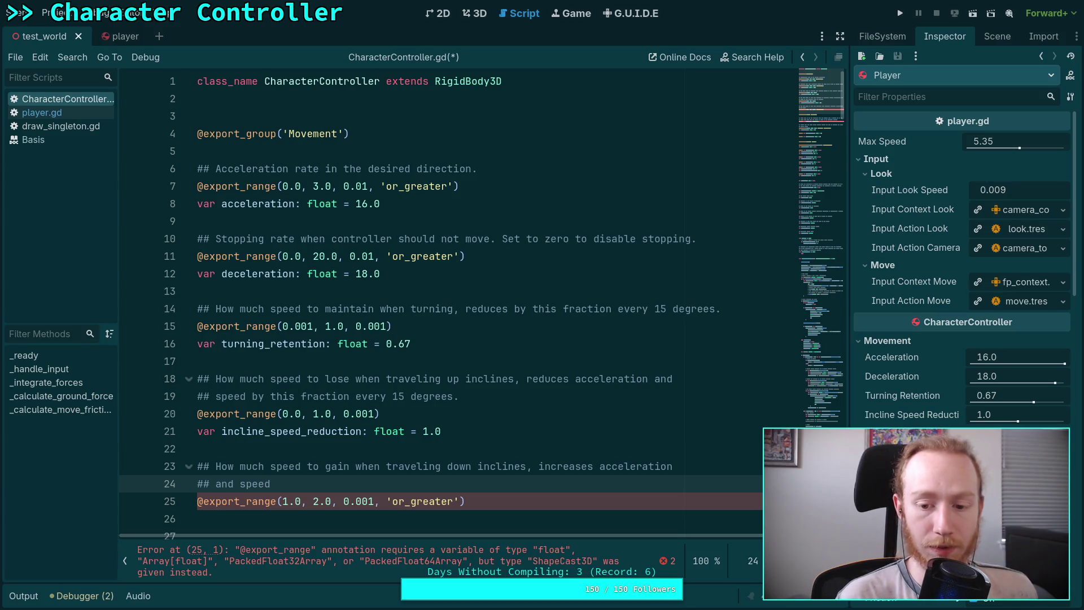
type("by this fraction")
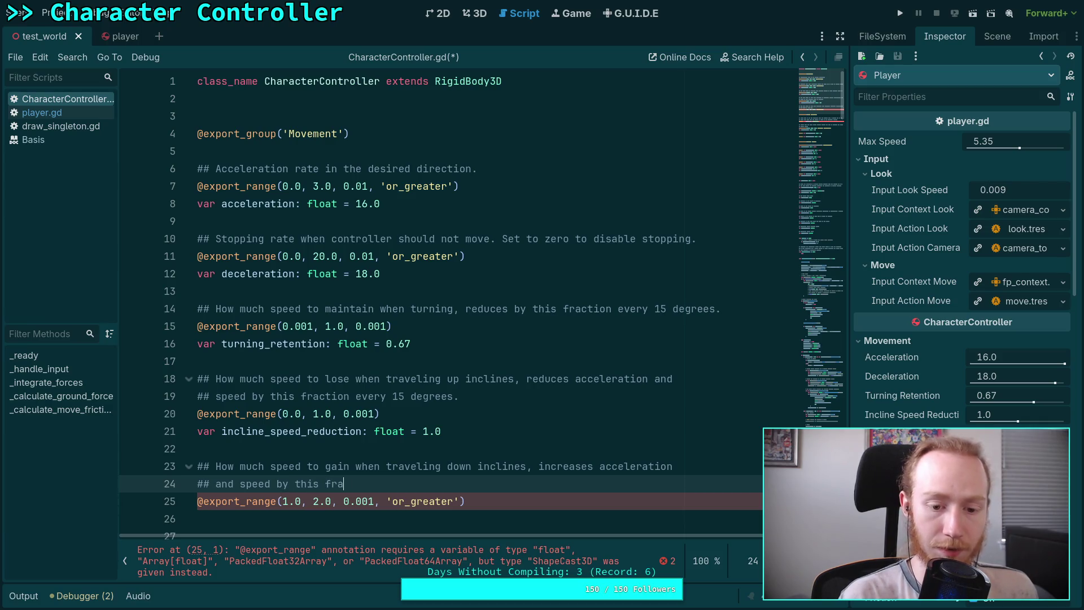
type(" e")
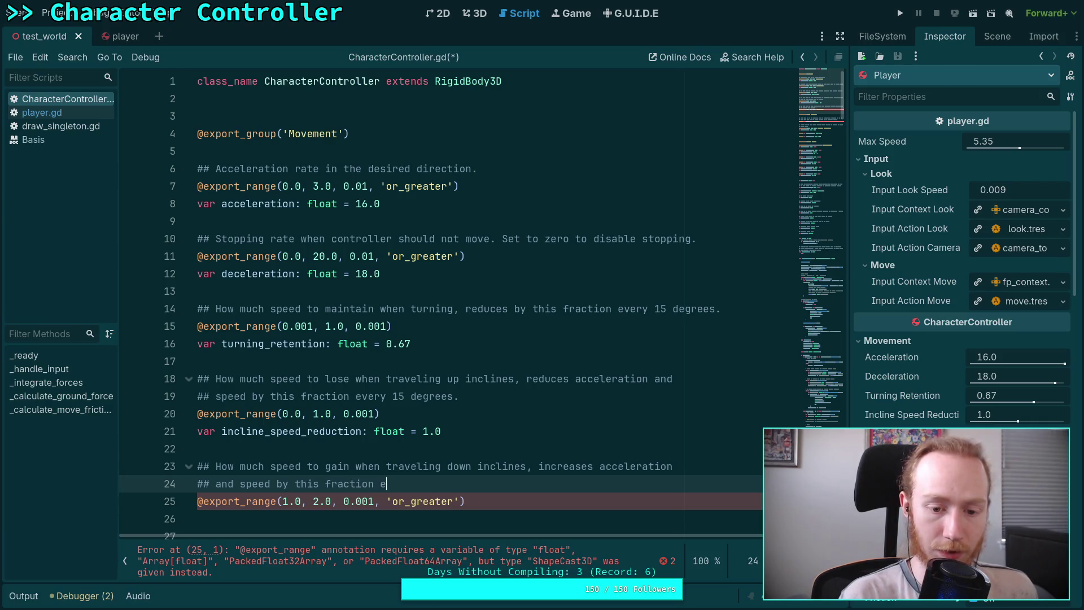
type("very 15 ")
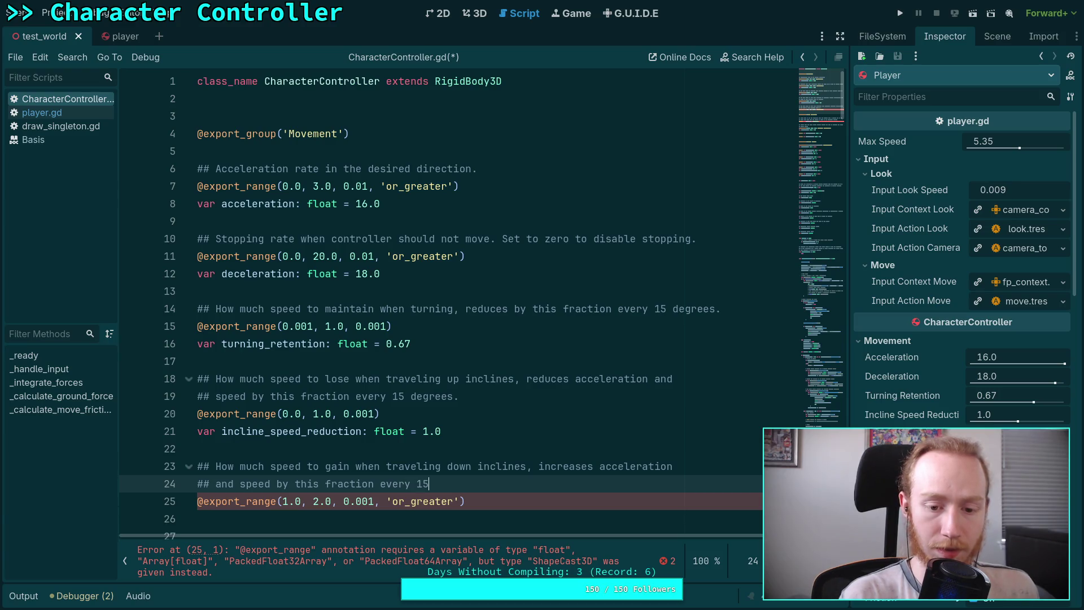
type("degrees.")
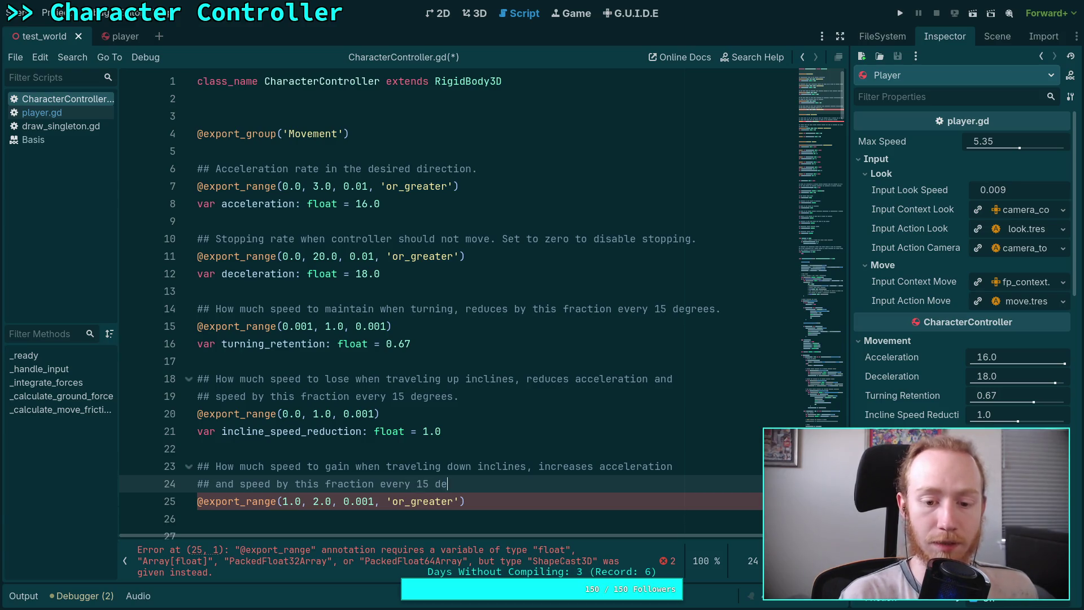
- Adjust the export range bounds, leaving it at 1.0 to 2.0 with 'or_greater'
left_click(288, 501)
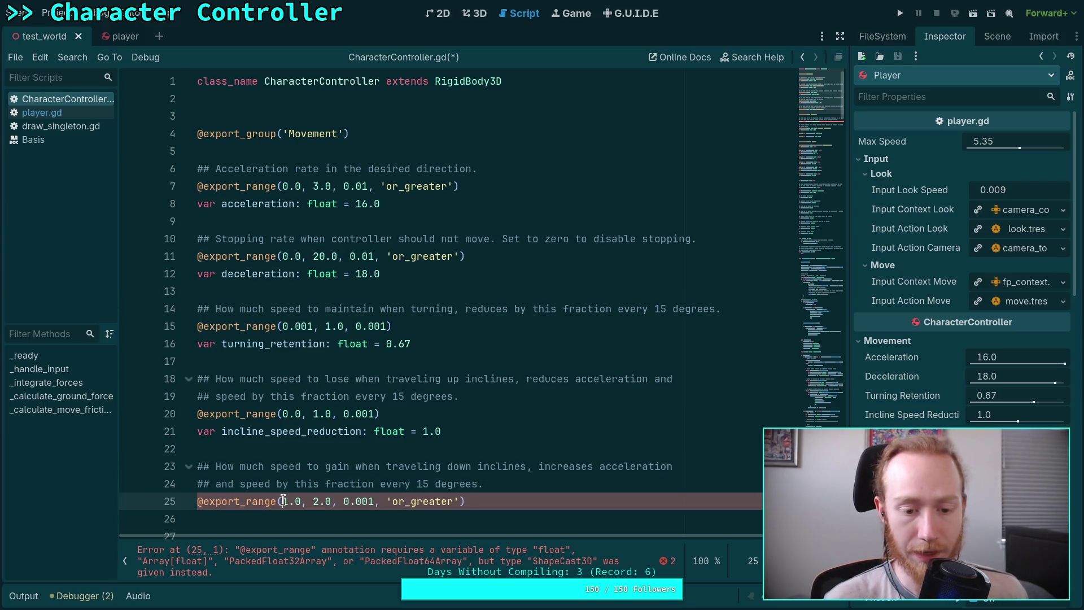
key("BackSpace")
type("0")
double_click(322, 500)
type("1")
left_click(505, 507)
scroll(520, 495, "down", 2)
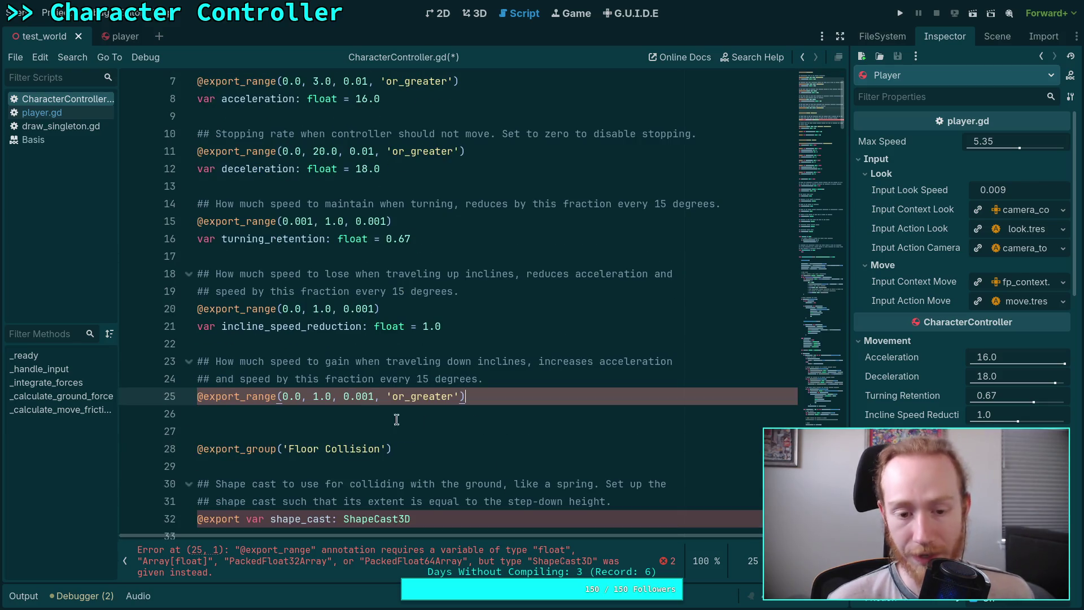
double_click(288, 397)
type("1")
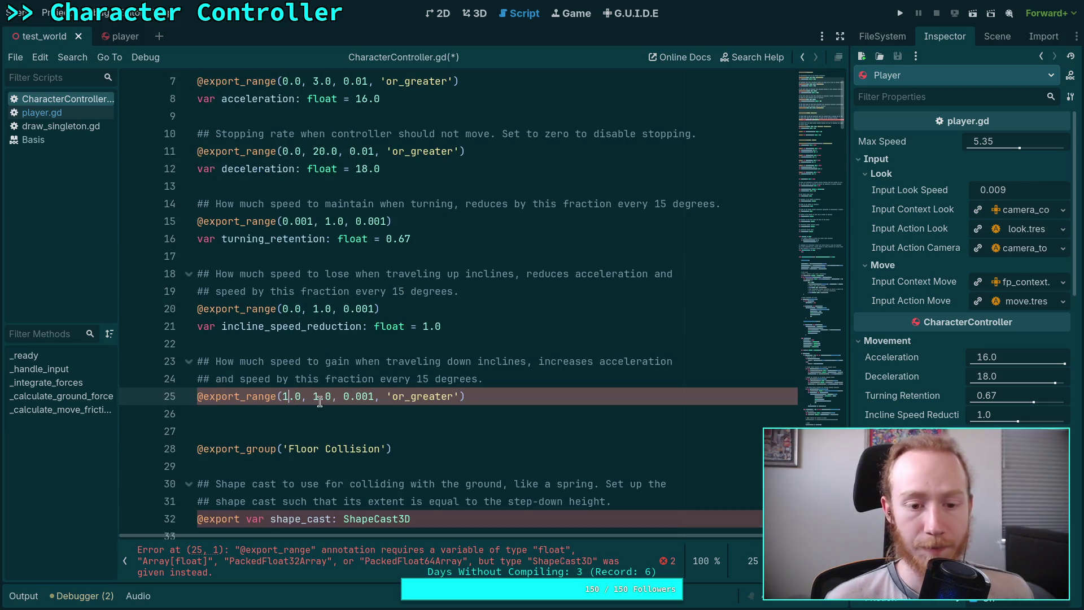
double_click(317, 397)
type("2")
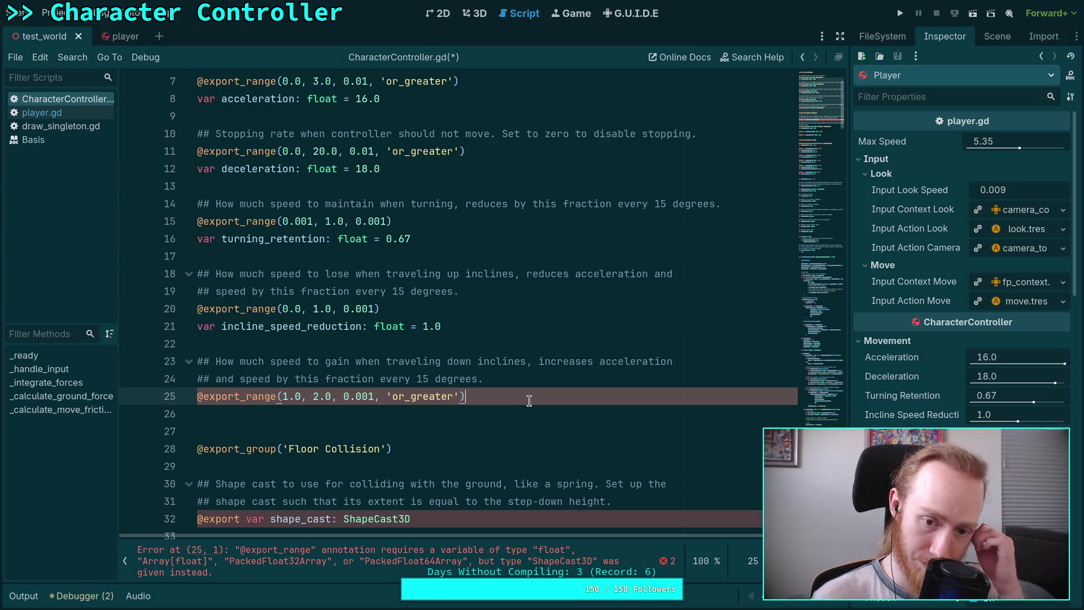
- Declare var decline_speed_bonus: float = 1.5 below the export range and save
key("Return")
type("var ")
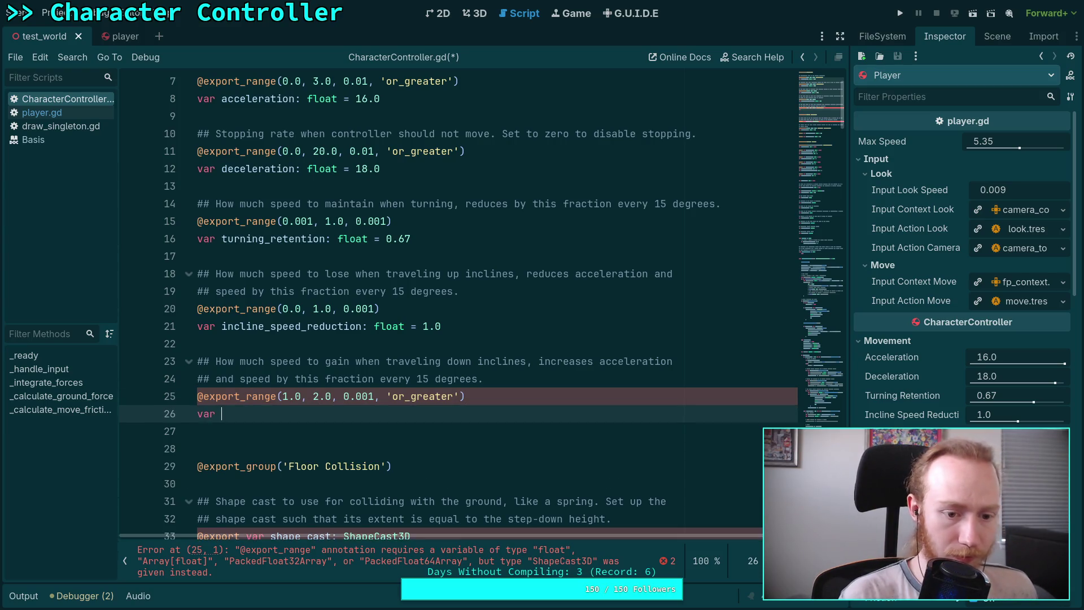
type("decline")
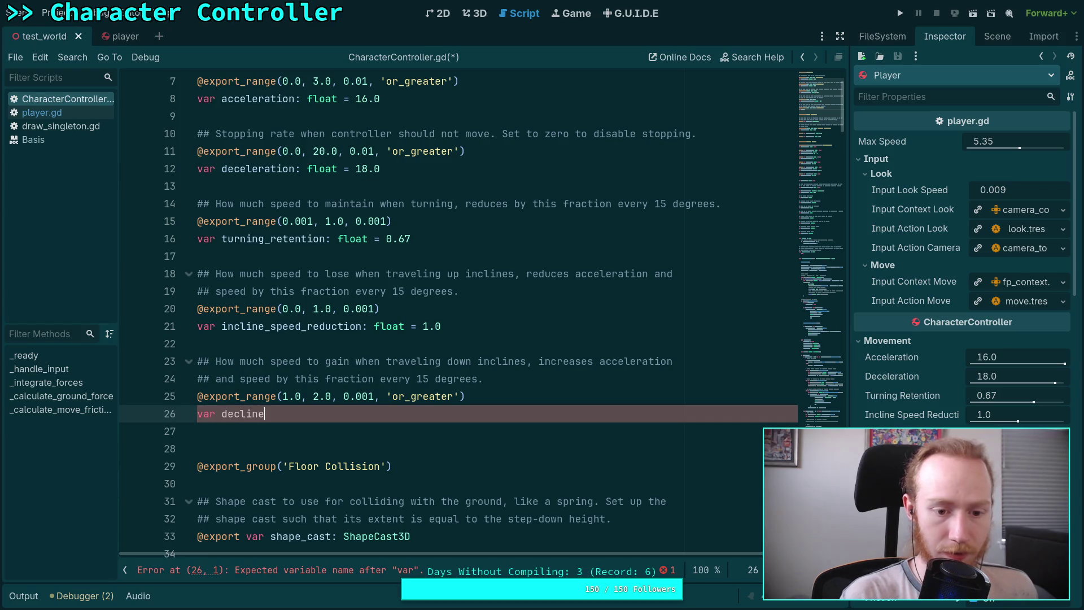
type("_speed_")
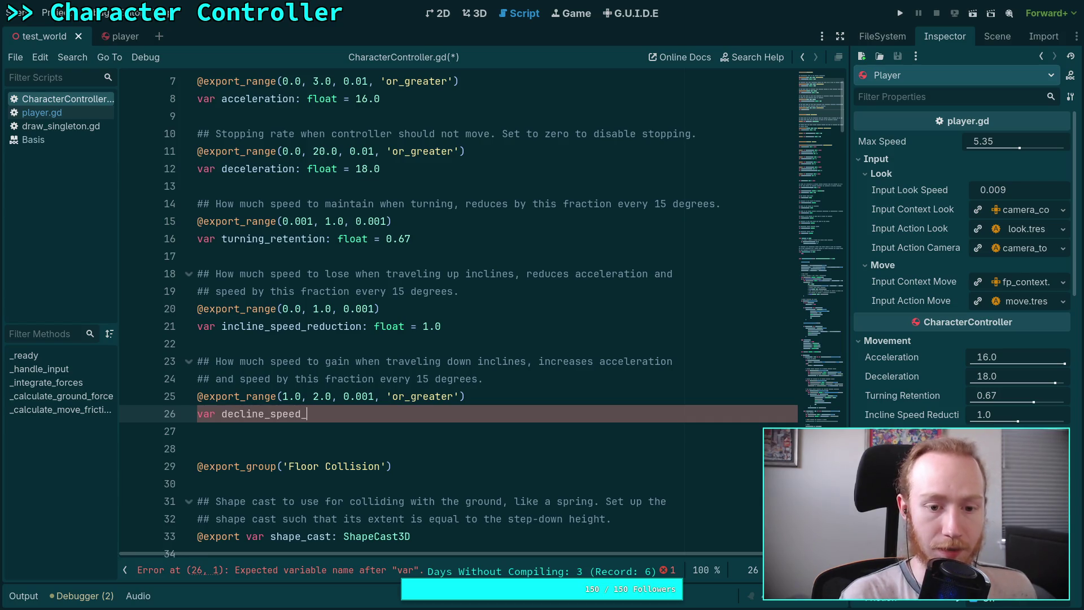
type("bones")
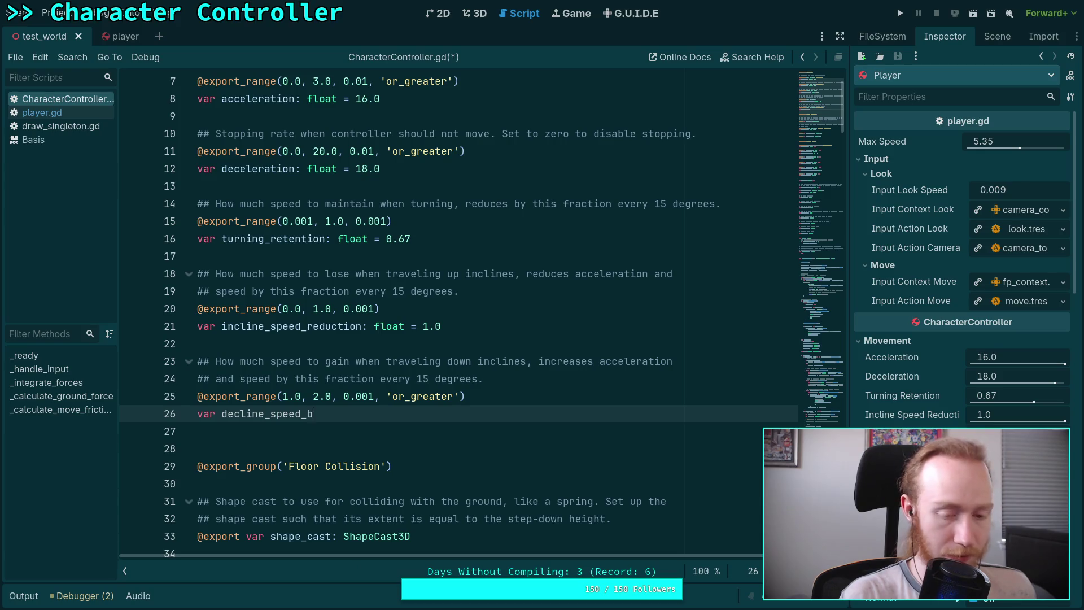
key("BackSpace")
key("BackSpace")
type("us: float = ")
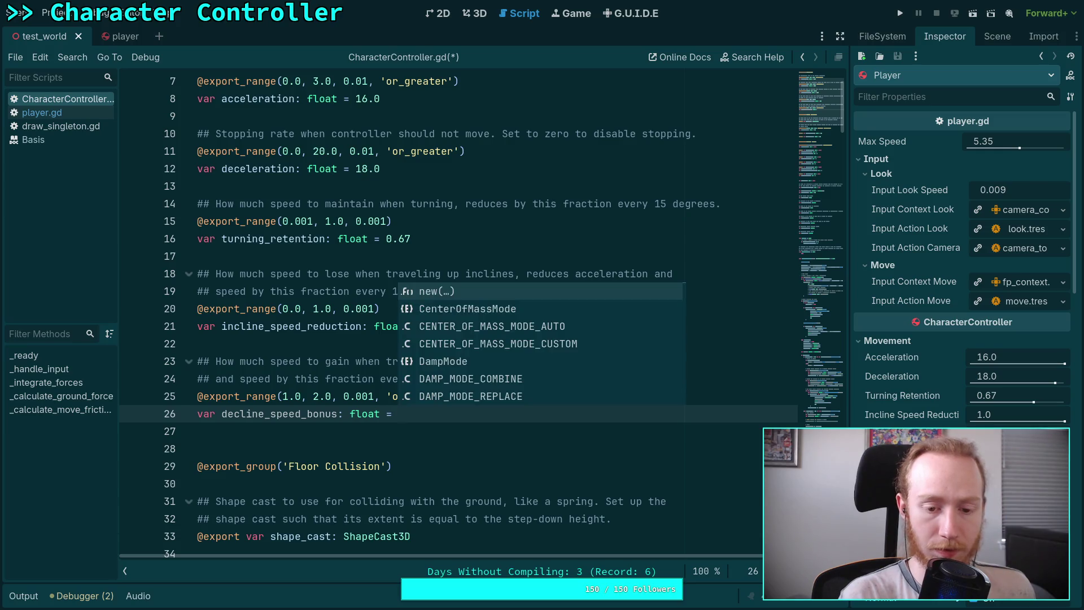
type("1.5")
key("ctrl+s")
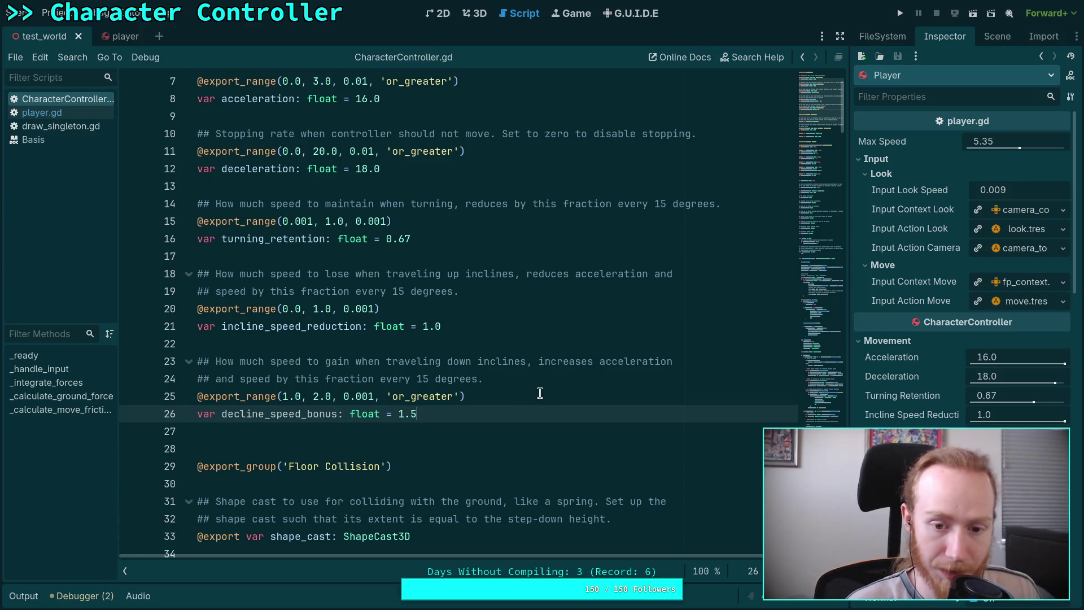
- End the two 'every 15 degrees' comment lines with 'of decline.' and 'of incline.'
left_click(489, 381)
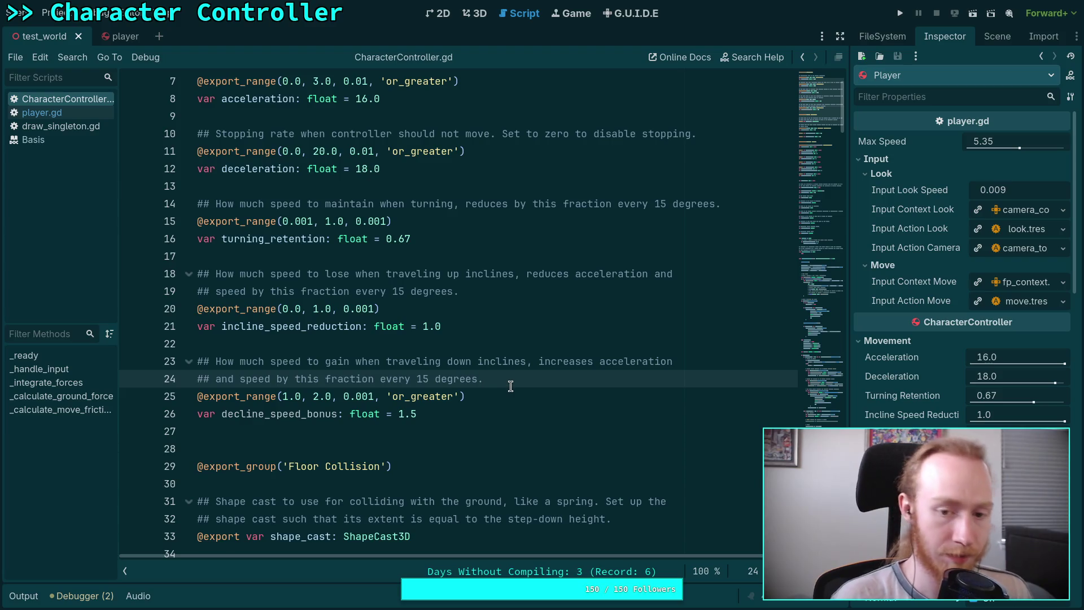
key("BackSpace")
type("of decline.")
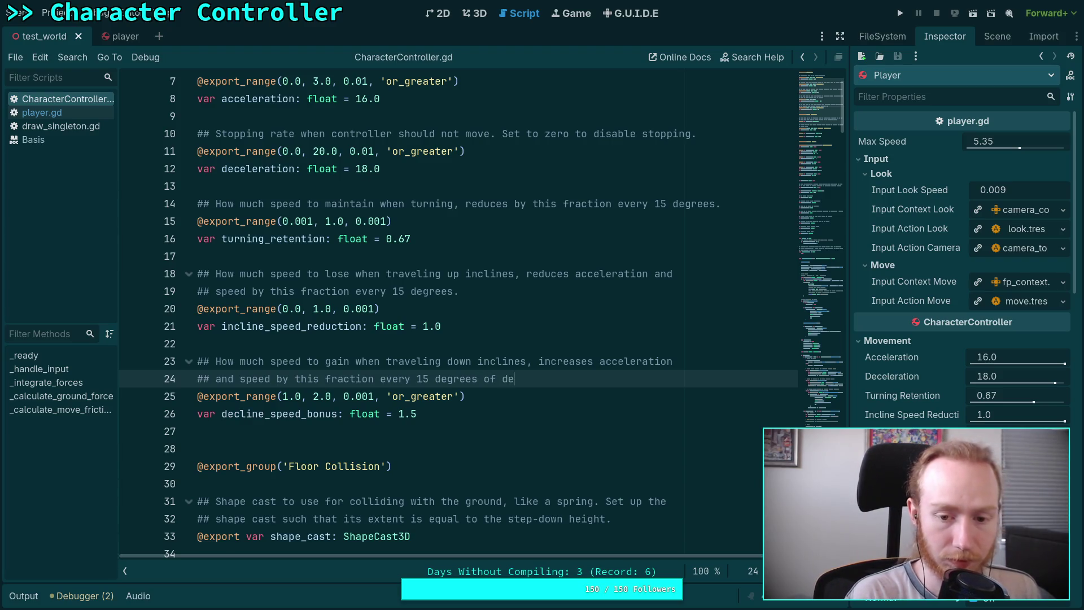
left_click(469, 290)
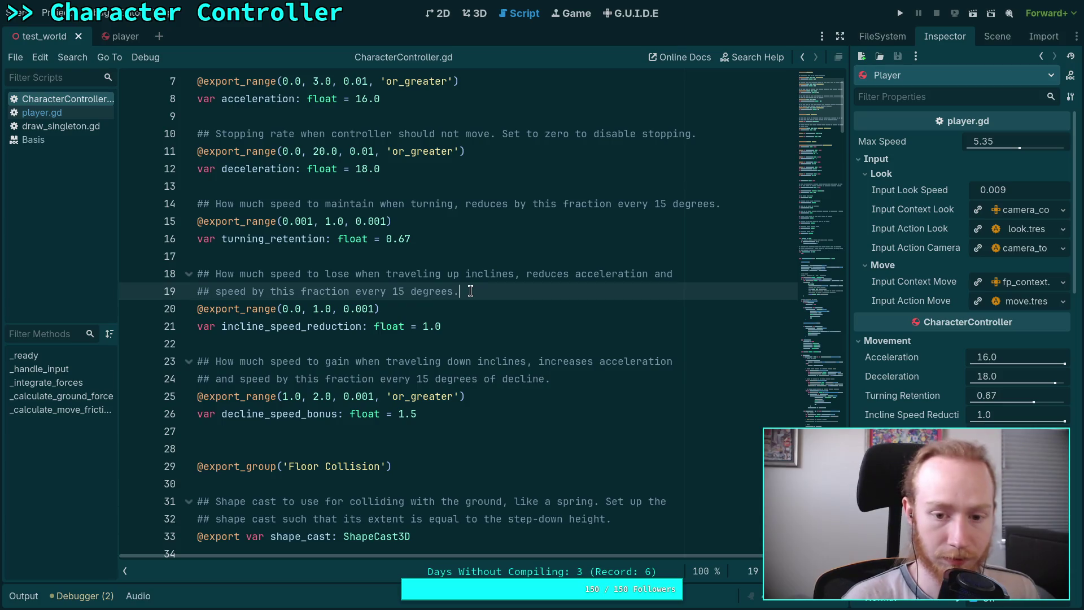
key("BackSpace")
type("of incle")
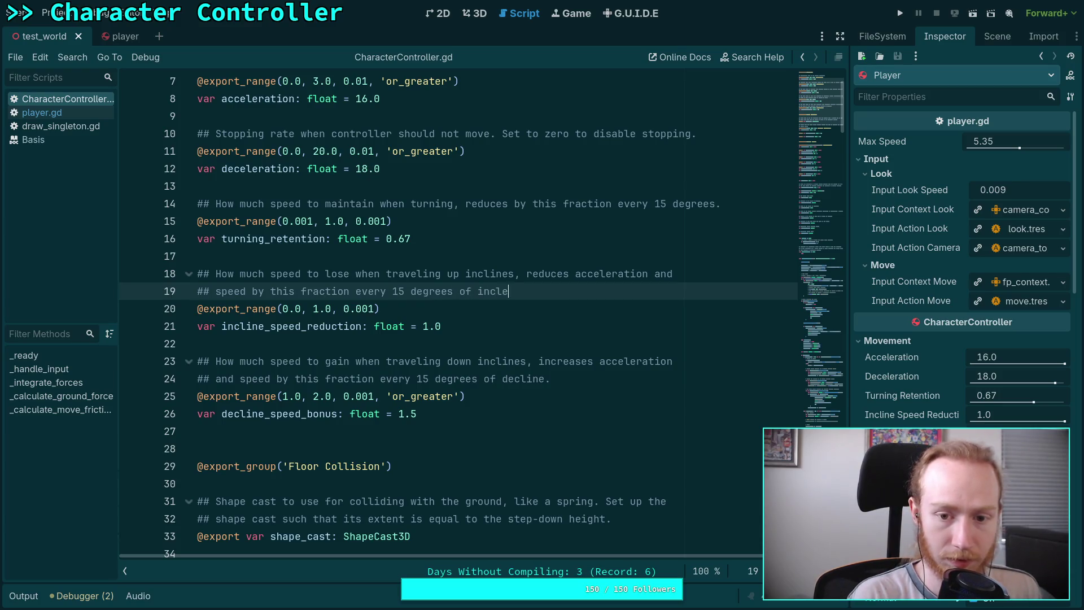
key("BackSpace")
type("ine.")
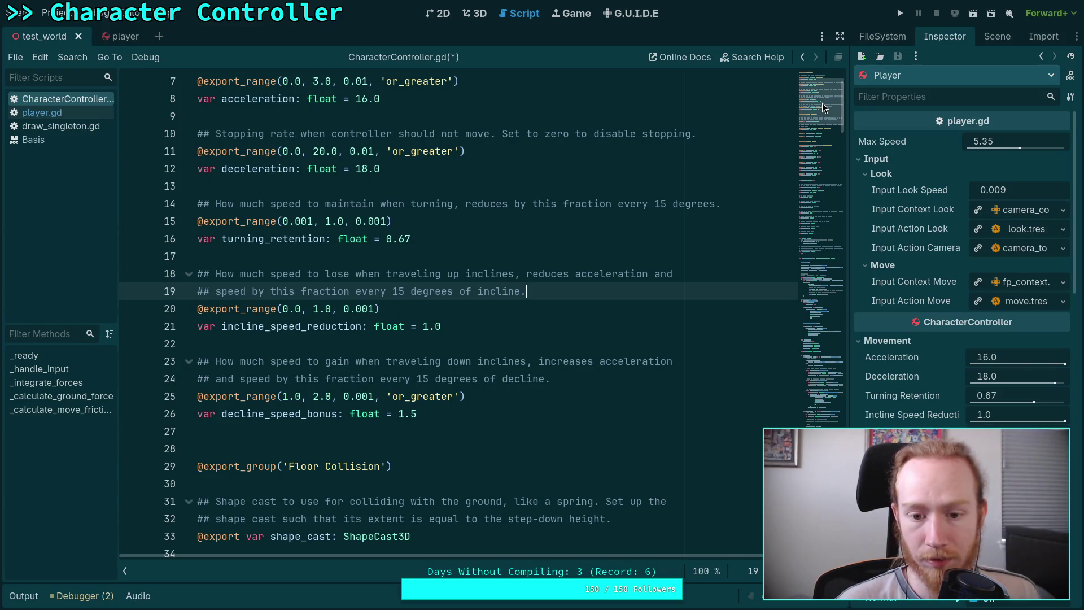
- Replace 'incline' and 'inclines' with 'slopes' in both comments
left_click_drag(822, 103, 820, 114)
left_click_drag(466, 154, 512, 154)
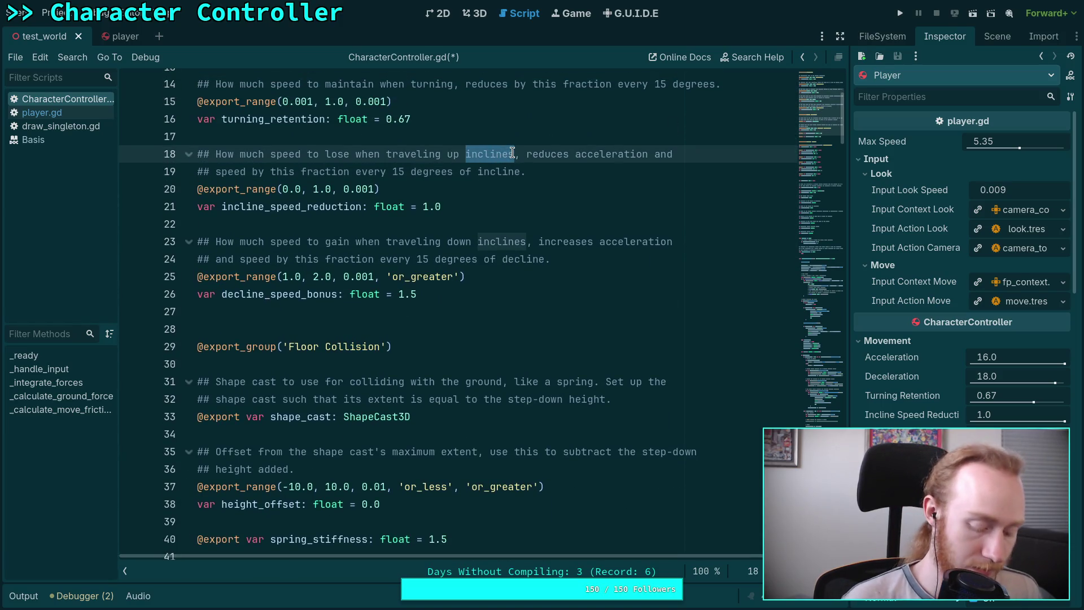
type("slopes")
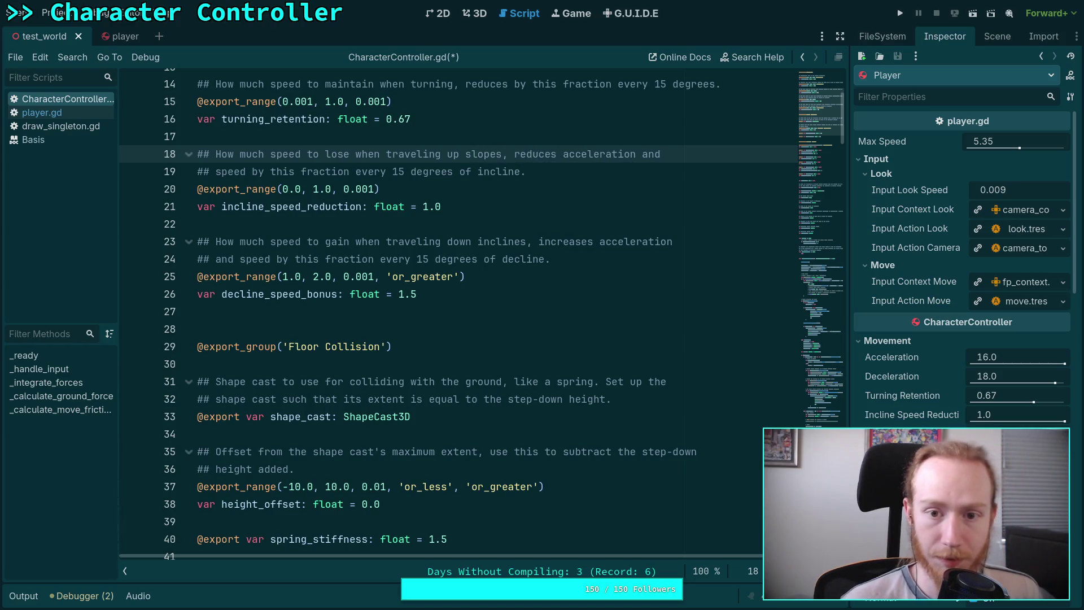
left_click_drag(478, 241, 527, 242)
type("slopes")
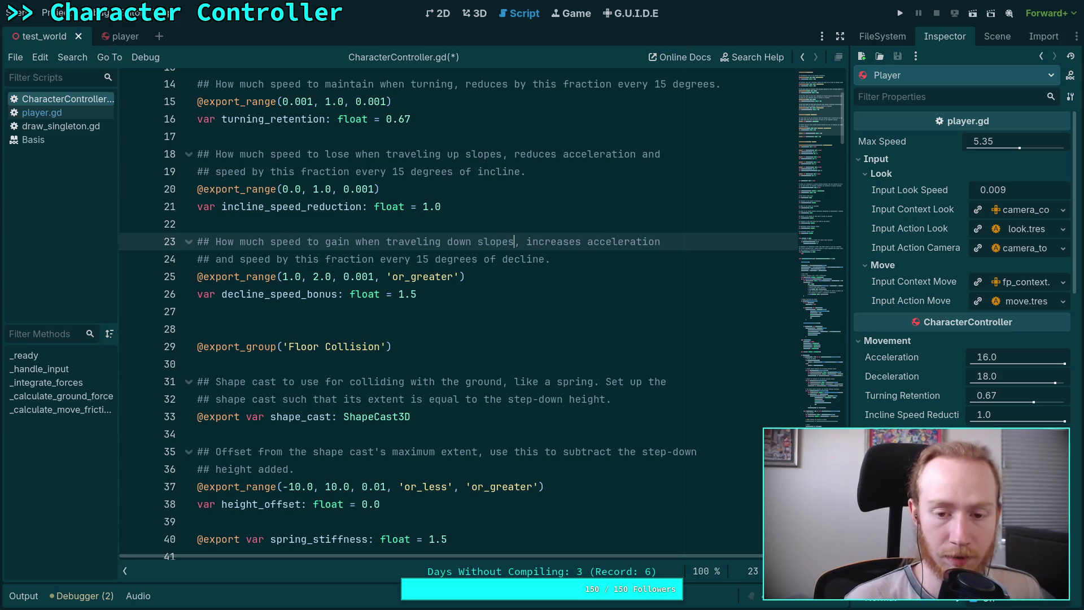
- Append 'Set to 1.0 to disable speed up.' to the decline_speed_bonus comment
left_click(607, 259)
type("So")
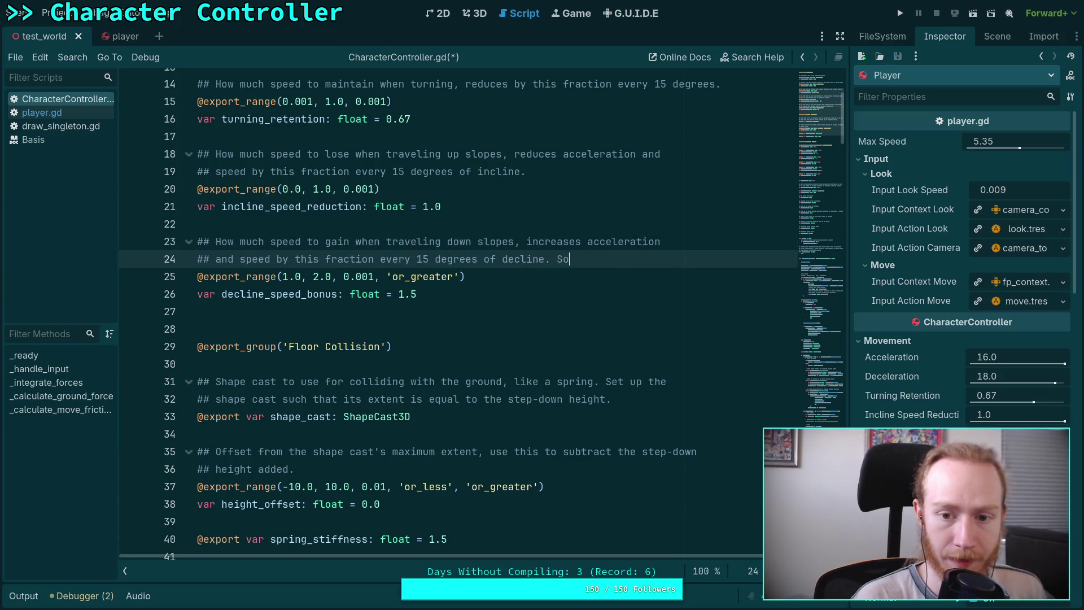
key("BackSpace")
type("et to 1")
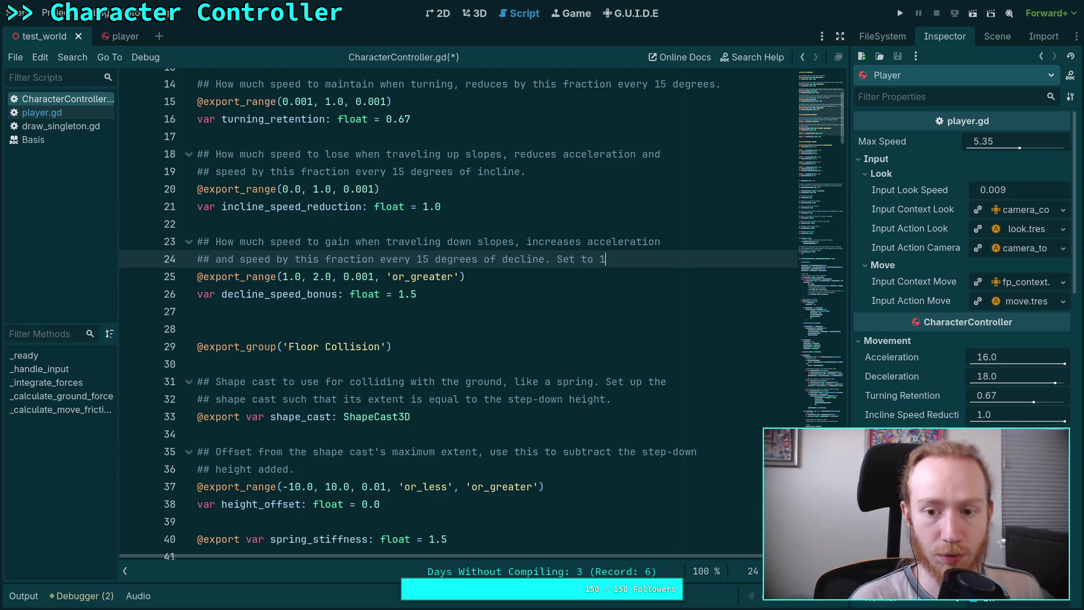
type(".0 to disable")
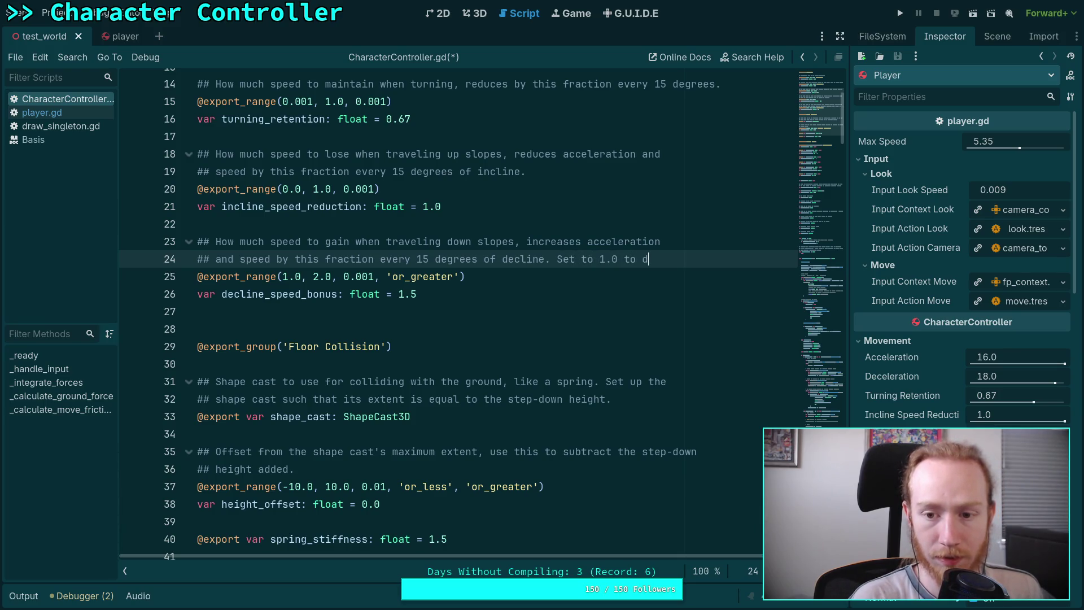
key("Return")
type("#")
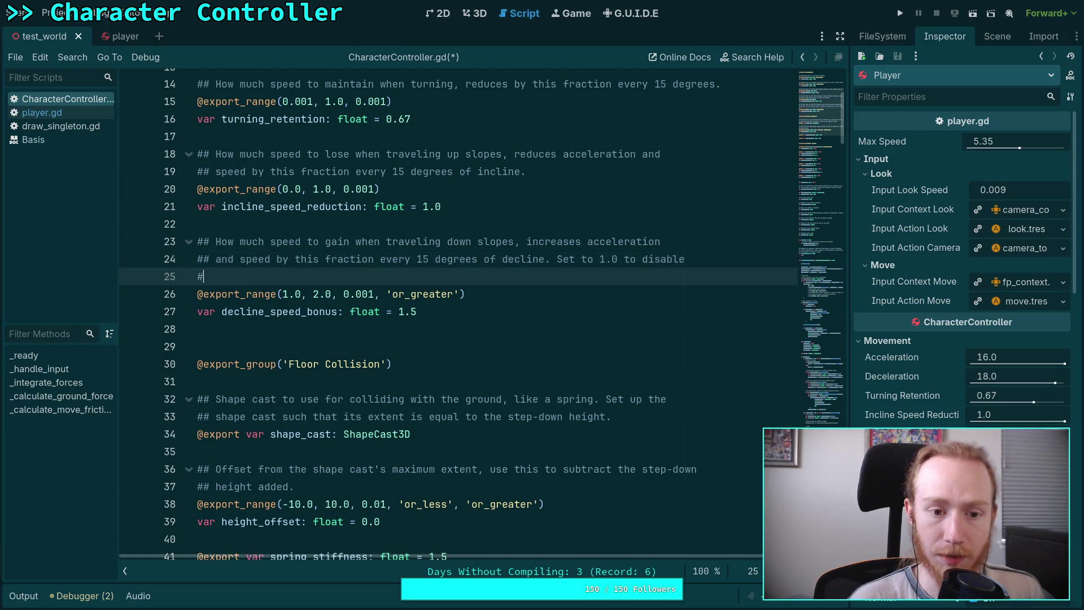
type("# speed up.")
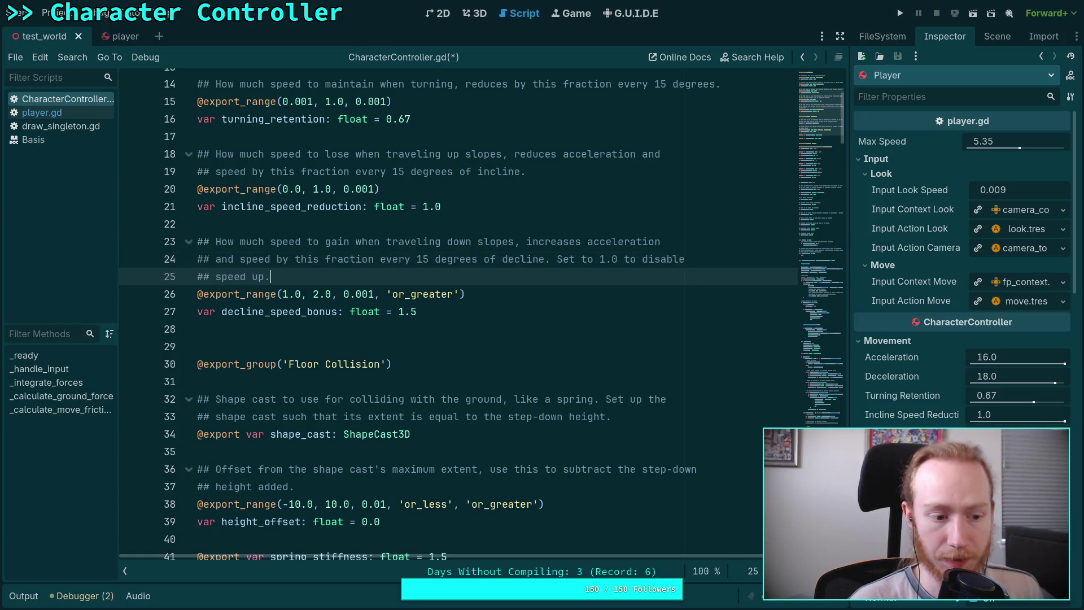
scroll(836, 124, "down", 3)
- Scroll down to the '# Limit forward acceleration' block of the script
left_click(839, 398)
scroll(583, 322, "down", 10)
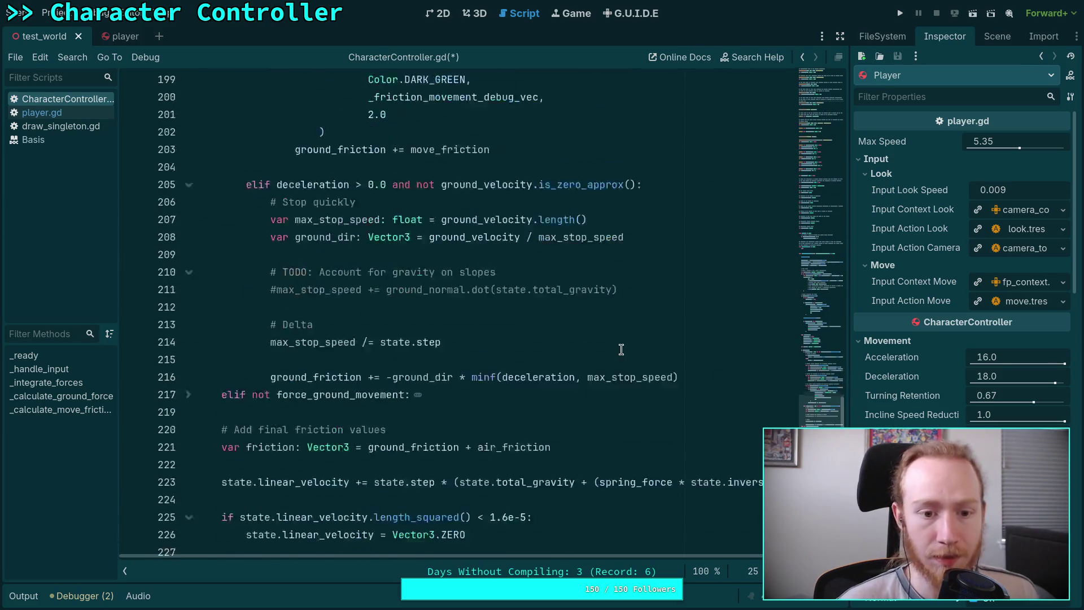
scroll(546, 313, "down", 6)
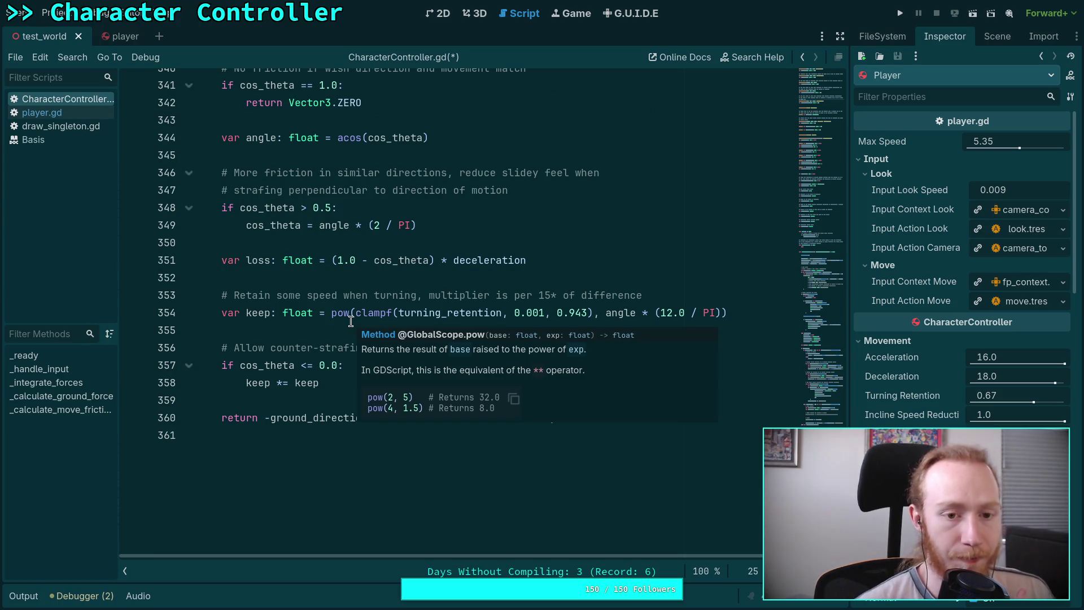
scroll(305, 345, "up", 8)
scroll(313, 343, "up", 5)
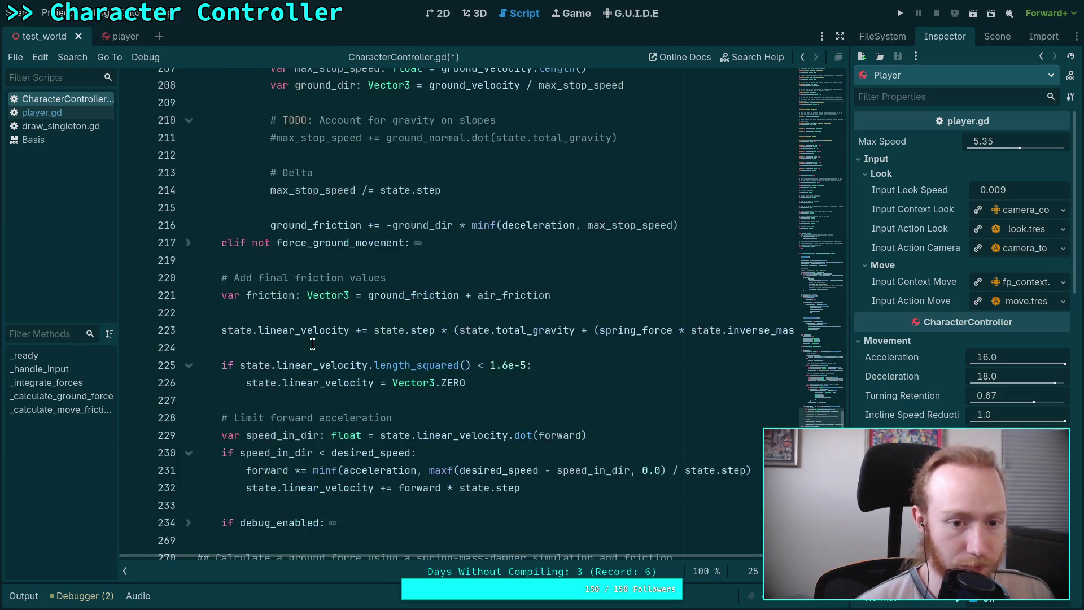
scroll(324, 341, "down", 3)
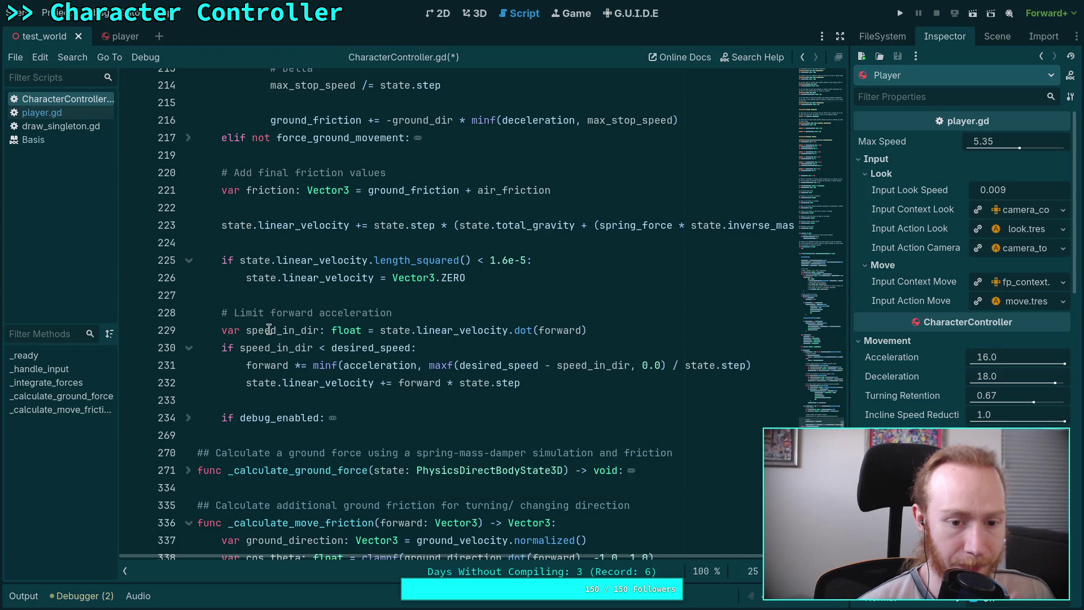
scroll(265, 336, "down", 1)
- Highlight desired_speed and forward, then open a blank line after speed_in_dir
double_click(344, 296)
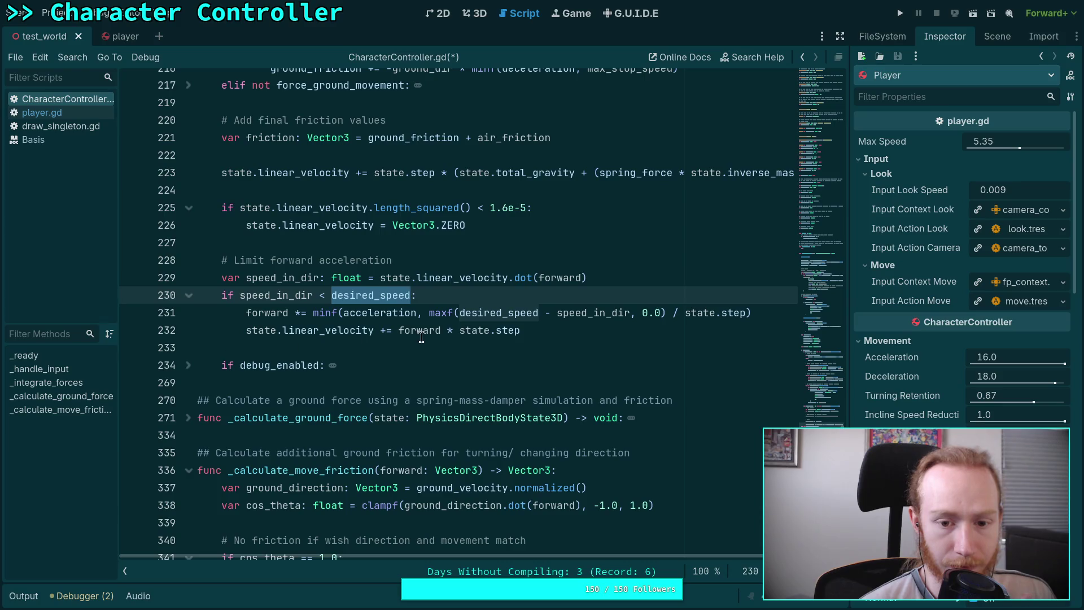
double_click(405, 331)
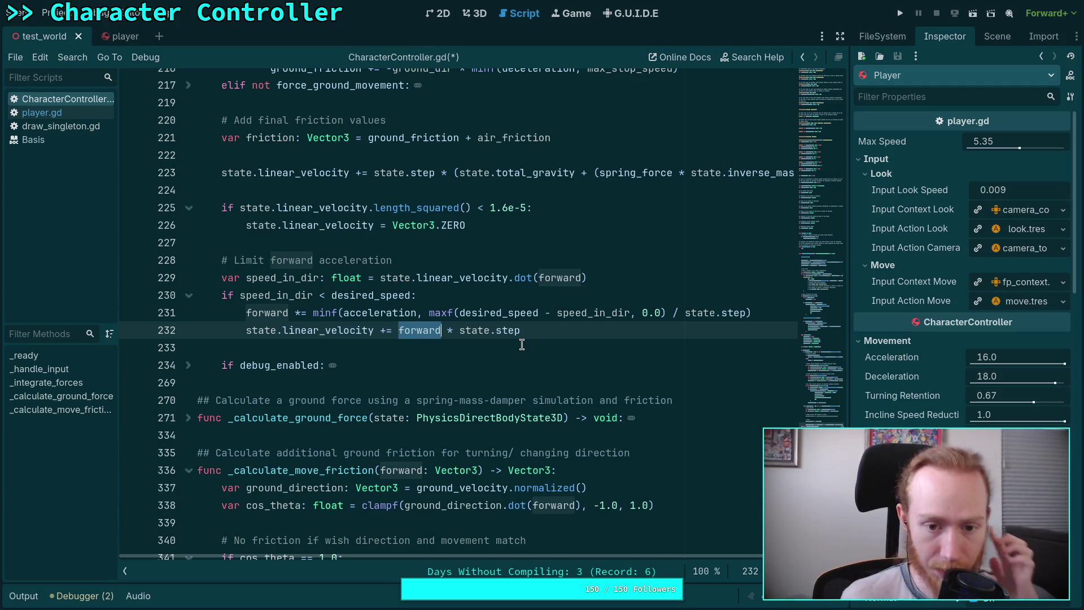
left_click(633, 280)
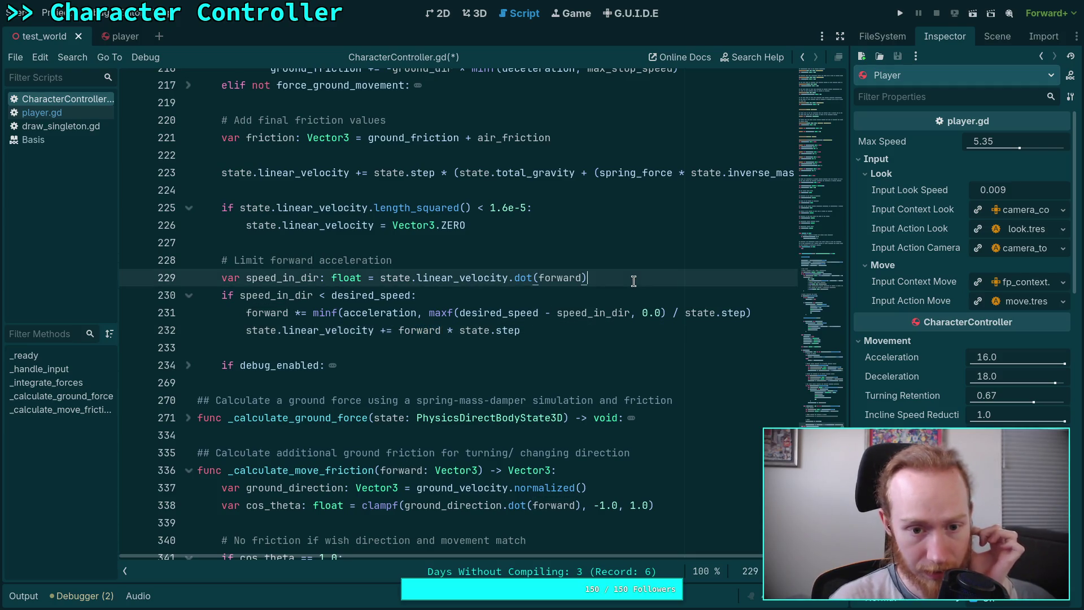
key("Return")
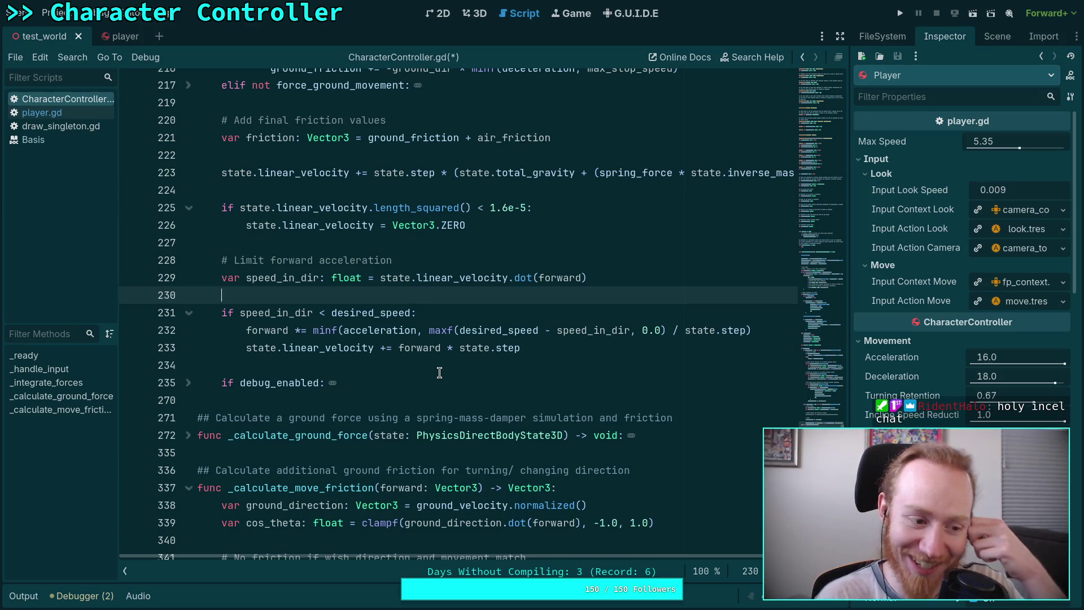
- Scroll up slightly in the forward-acceleration code
scroll(570, 294, "up", 1)
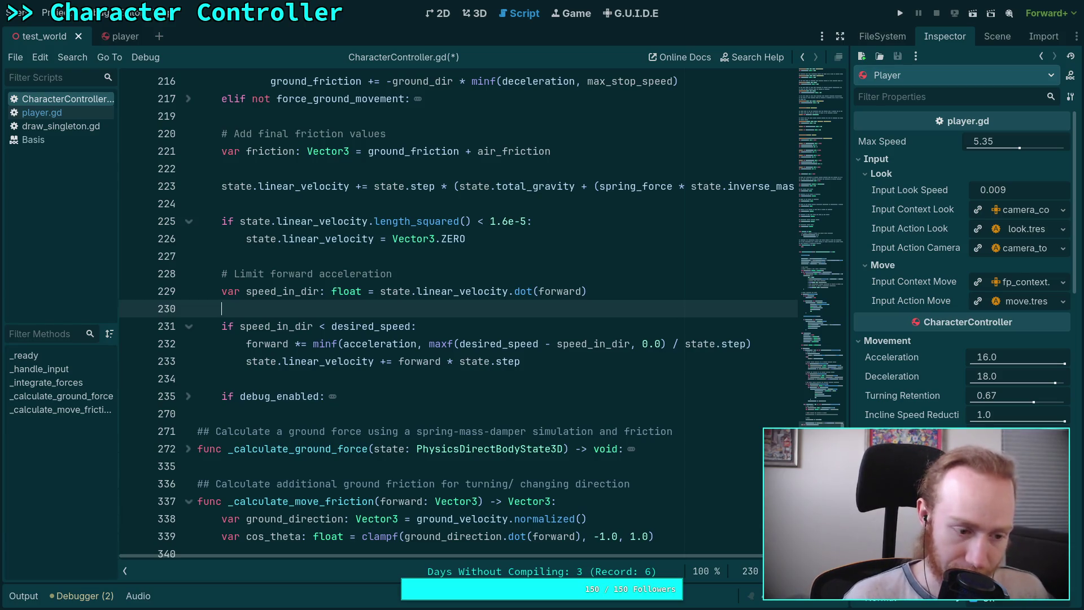
- On line 230, type var slope_cos_theta: float = state.transform.basis.tdoty(ground_velocity)
type("var")
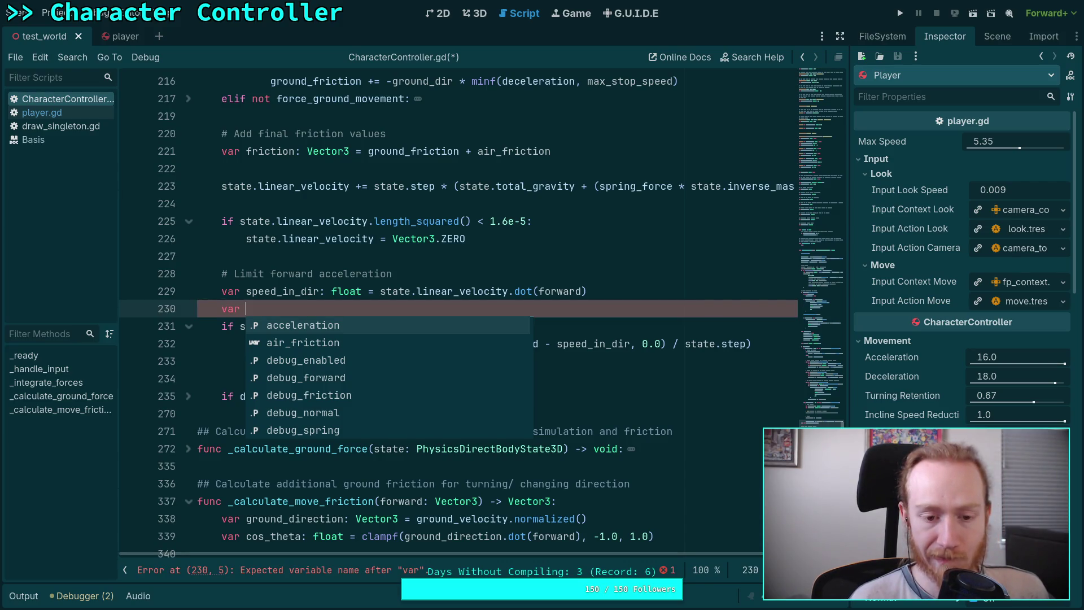
key("BackSpace")
key("BackSpace")
key("BackSpace")
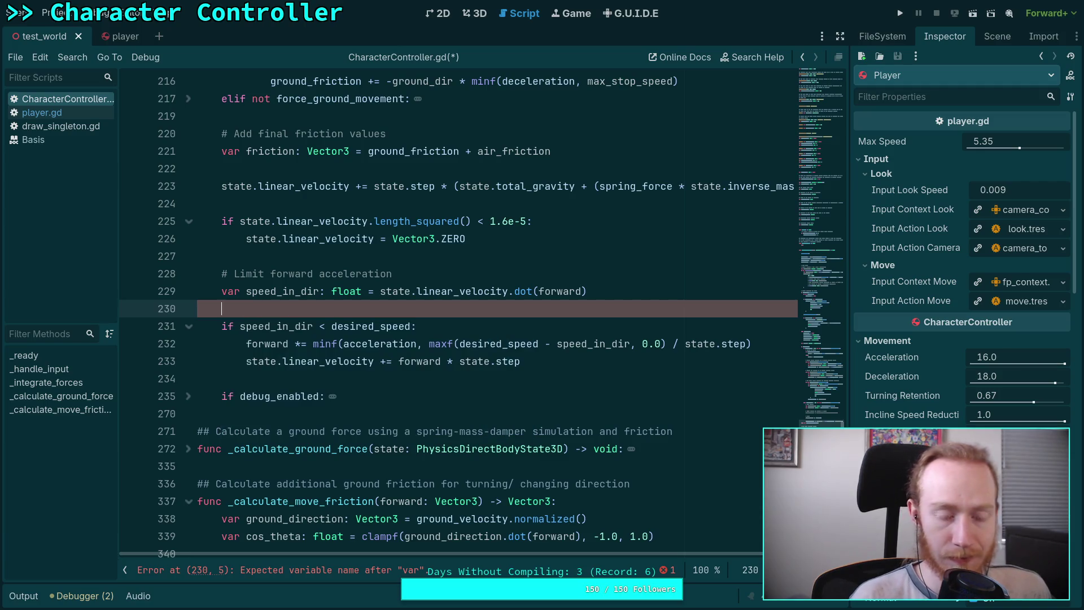
type("var")
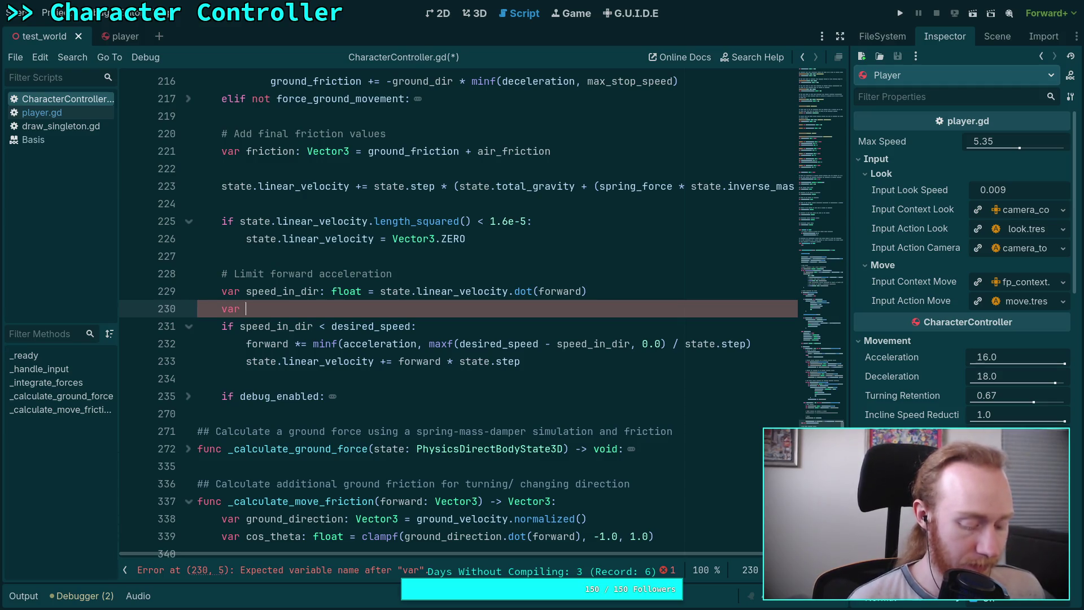
type("slope_dot")
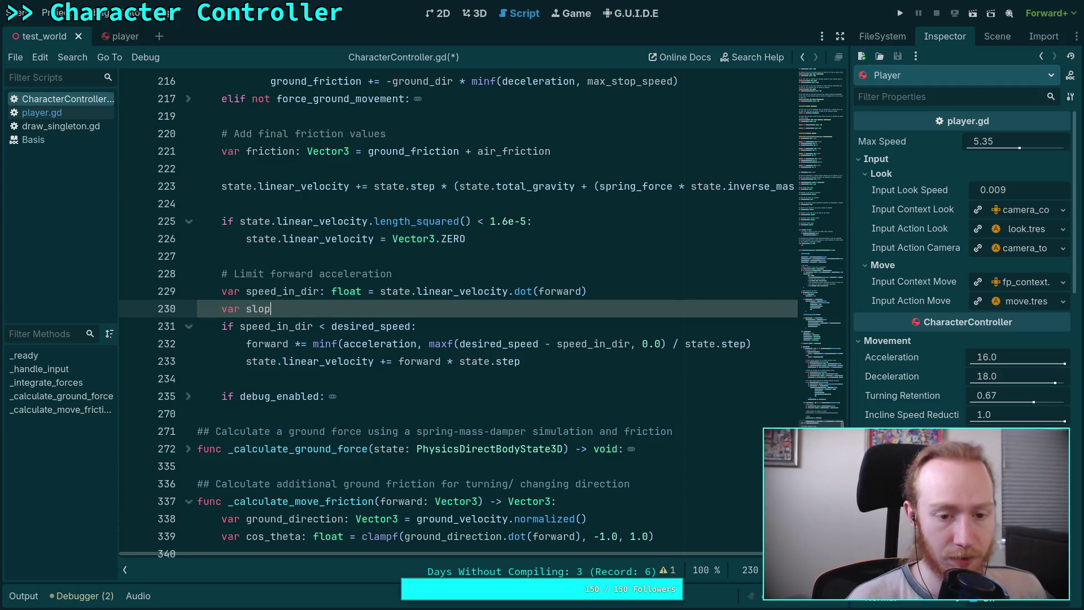
key("BackSpace")
key("BackSpace")
key("BackSpace")
type("cos_thete")
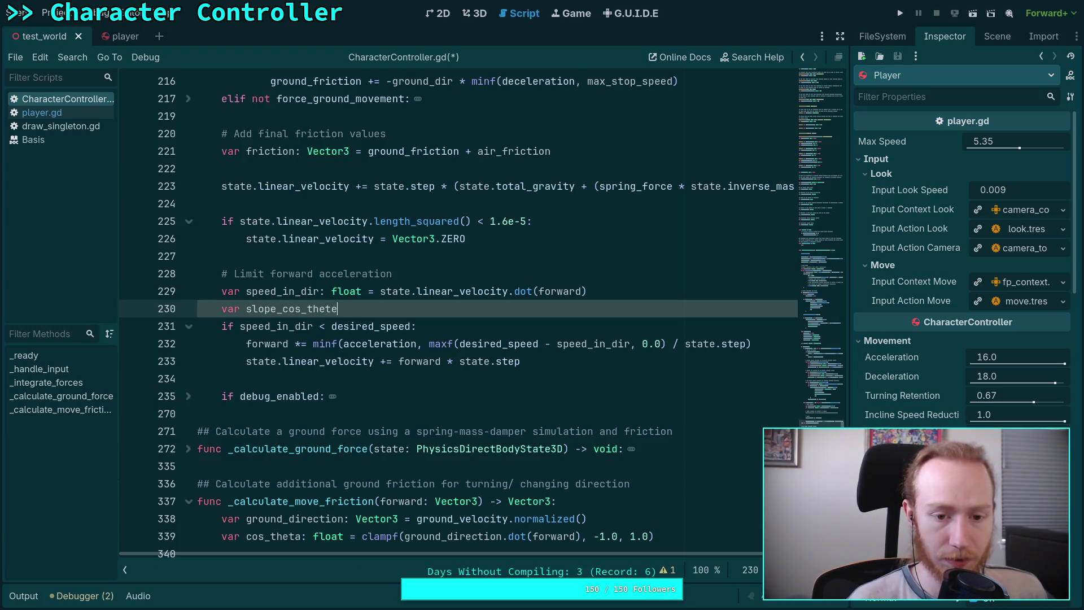
key("BackSpace")
type("a: float =")
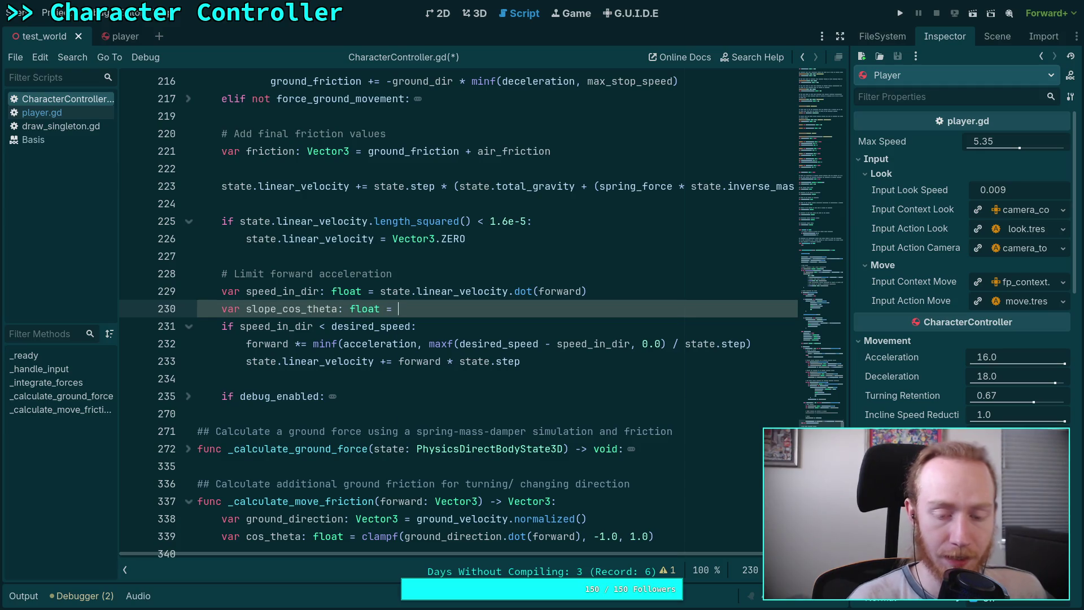
type("state")
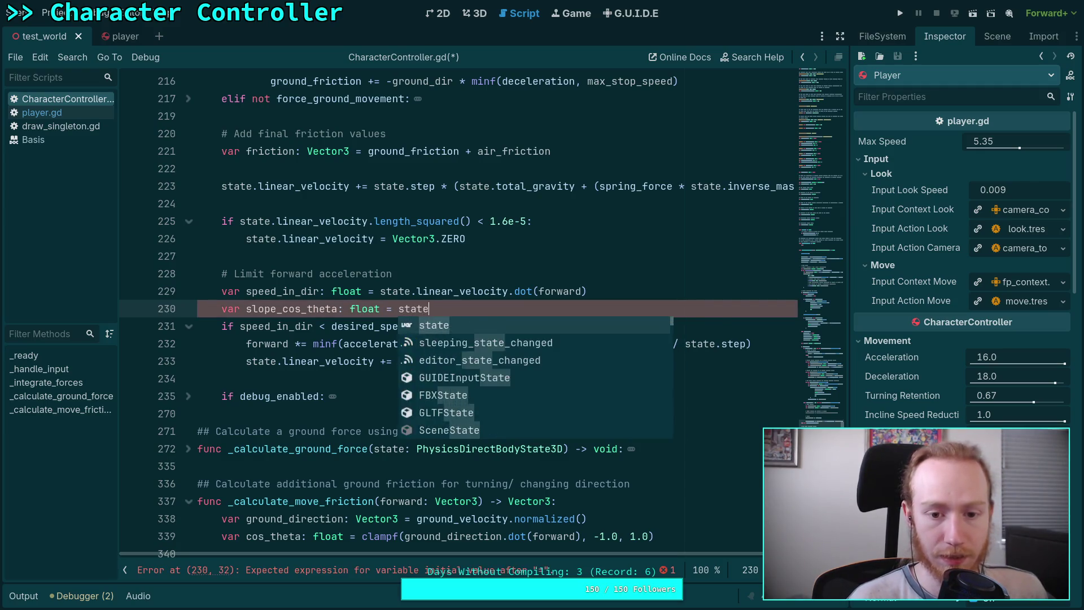
type(".transform.")
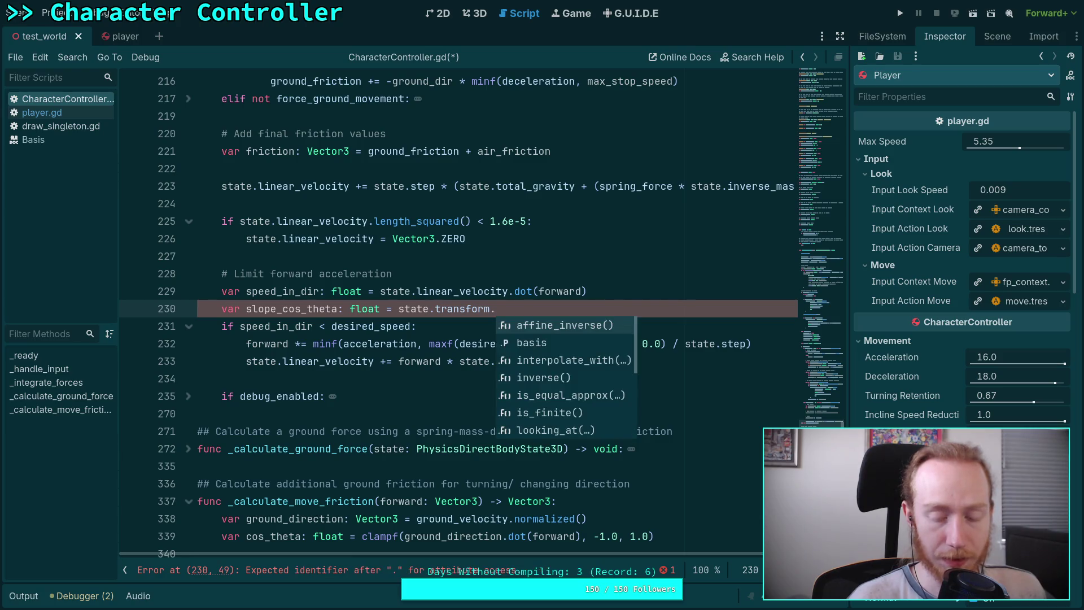
type("basis.y")
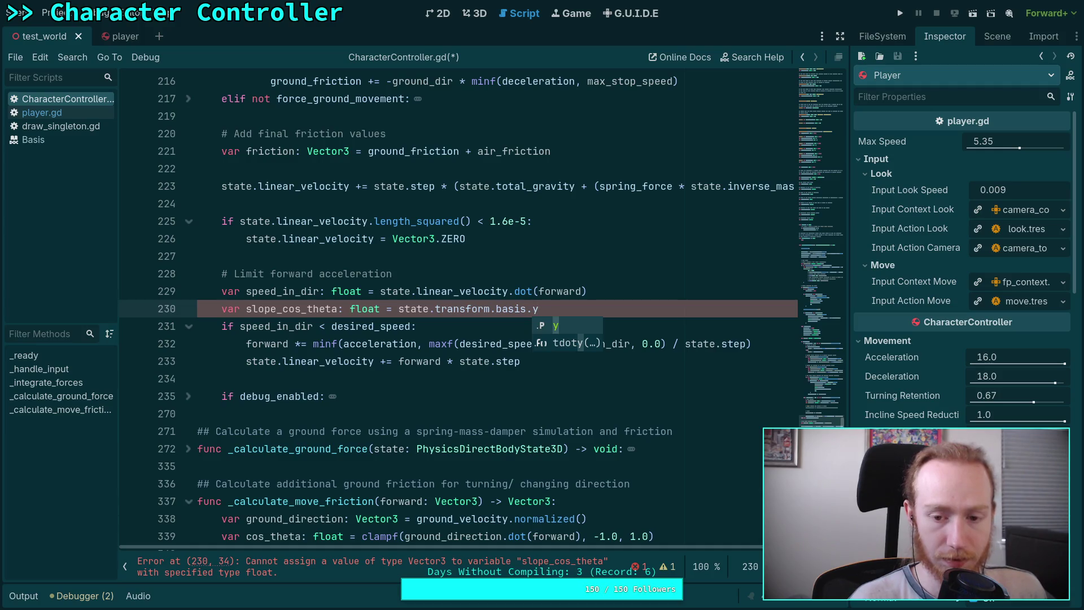
key("Down")
key("Return")
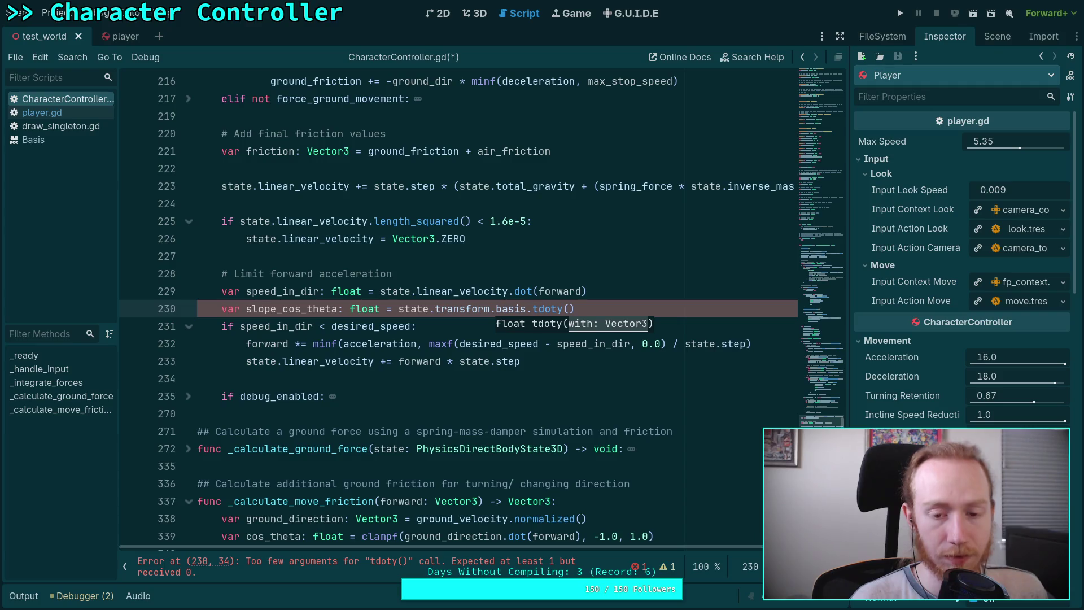
type("ground_velocity")
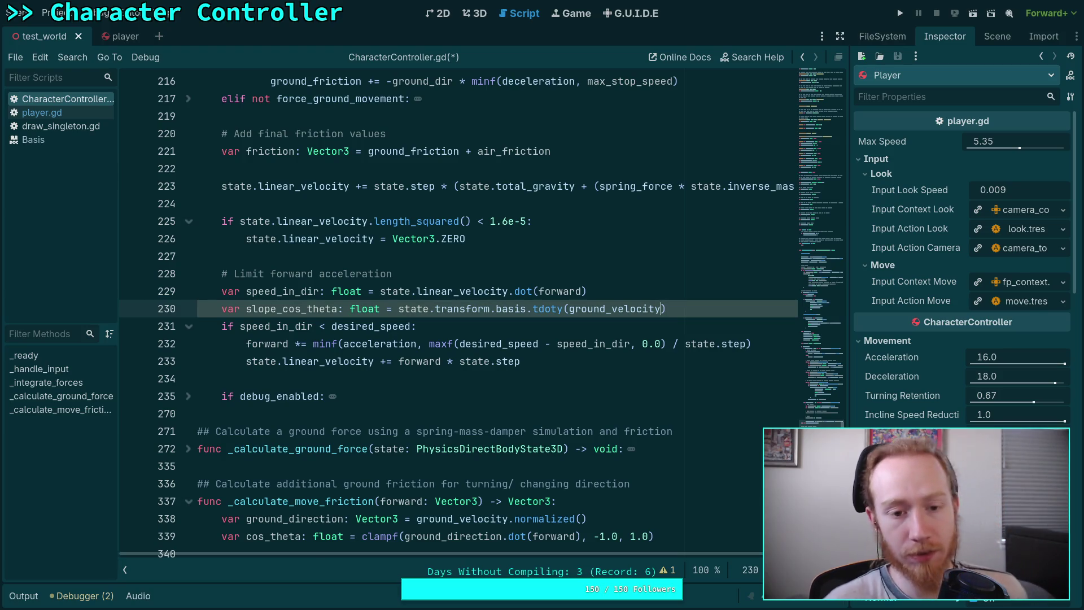
- Inspect cos_theta and the ground_direction statement in _calculate_move_friction for reference
scroll(310, 260, "down", 5)
double_click(274, 273)
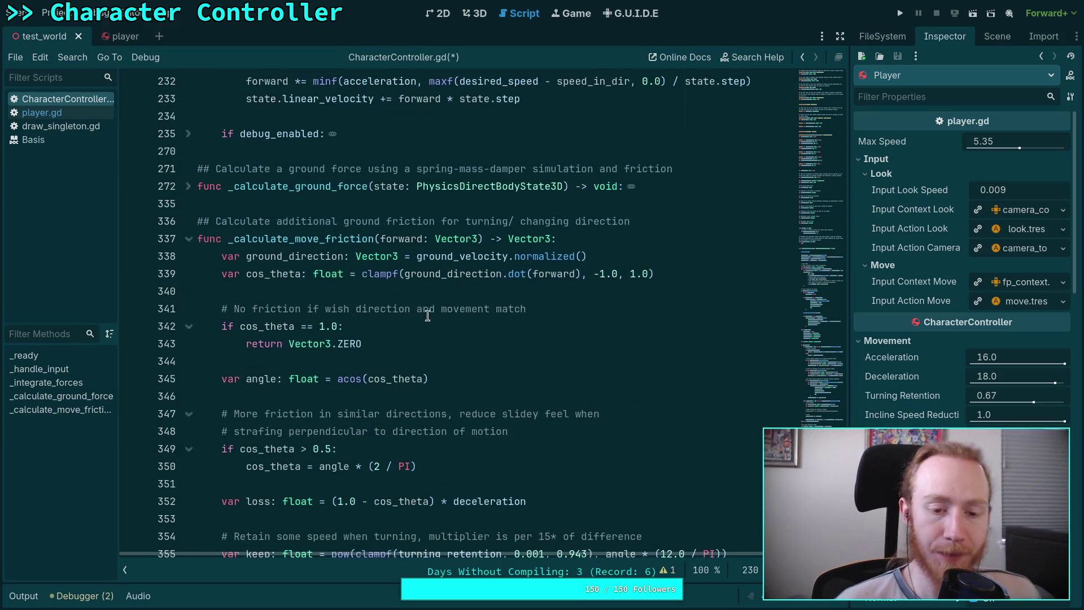
double_click(312, 256)
scroll(312, 256, "up", 3)
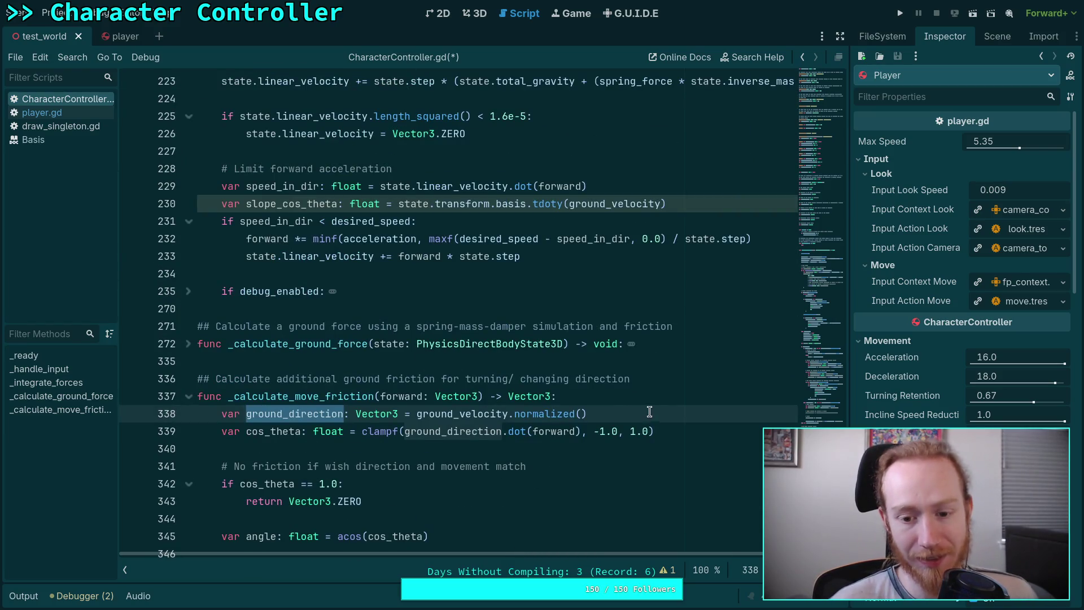
left_click_drag(587, 414, 222, 414)
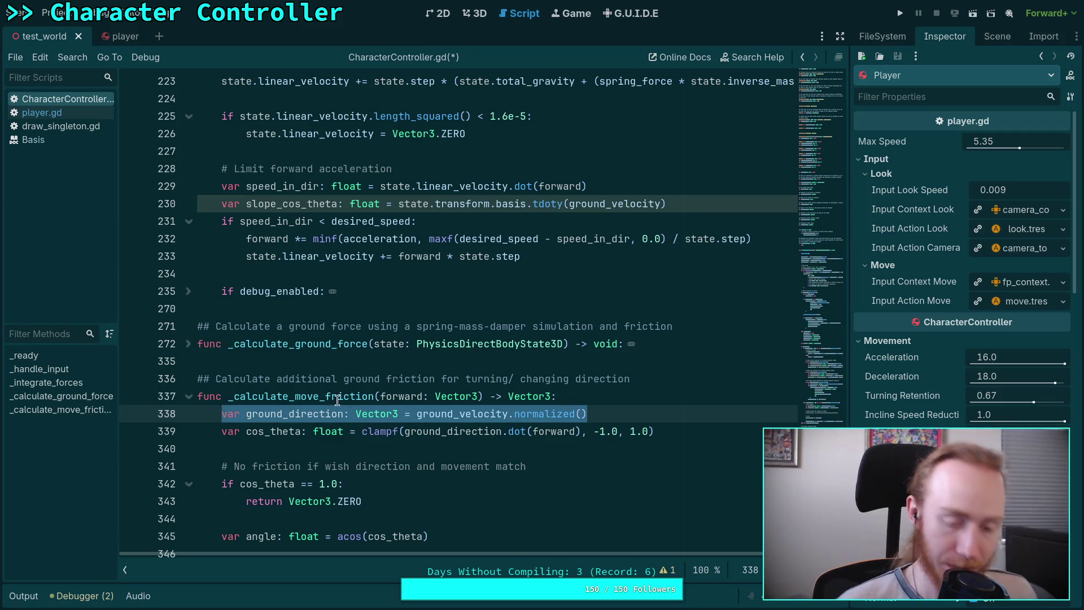
- Move the ground_direction line from the friction code to just below ground_velocity's member declaration
key("ctrl+x")
key("BackSpace")
key("BackSpace")
scroll(432, 311, "up", 8)
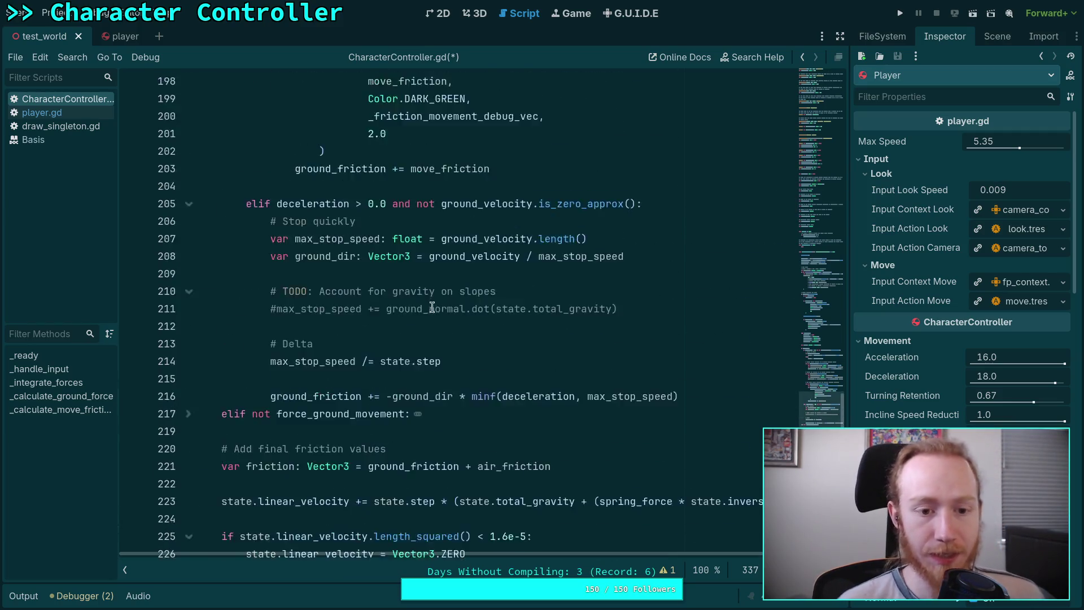
scroll(431, 312, "up", 20)
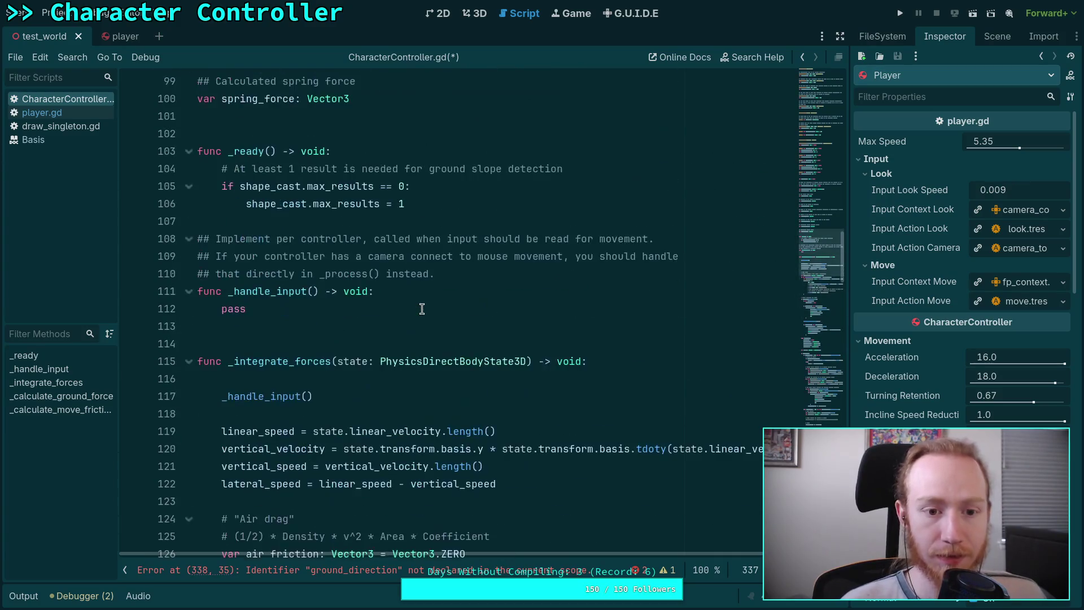
scroll(422, 309, "up", 6)
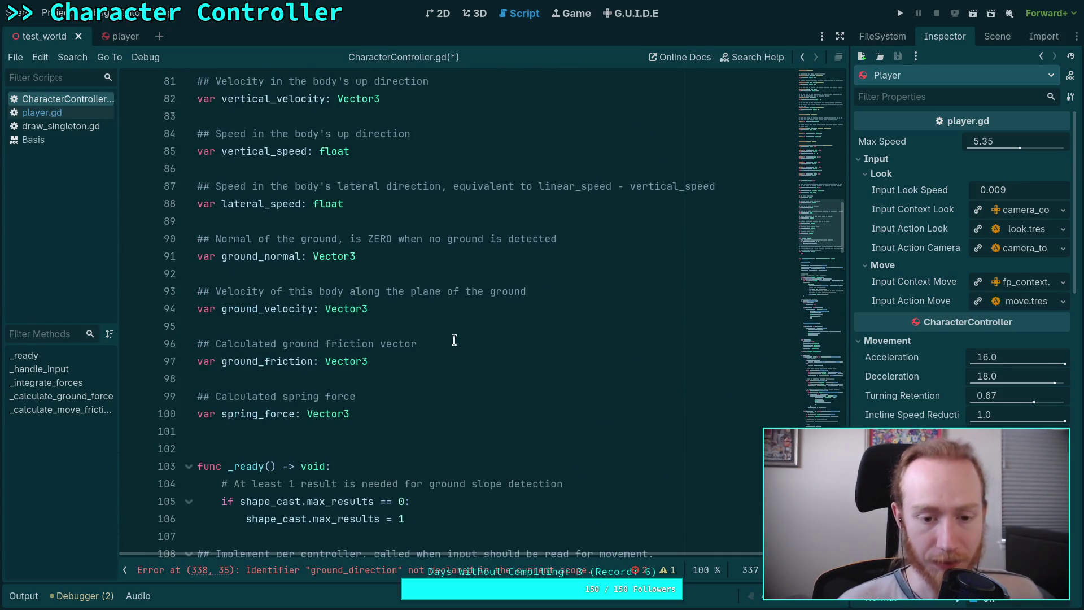
left_click(465, 309)
key("ctrl+v")
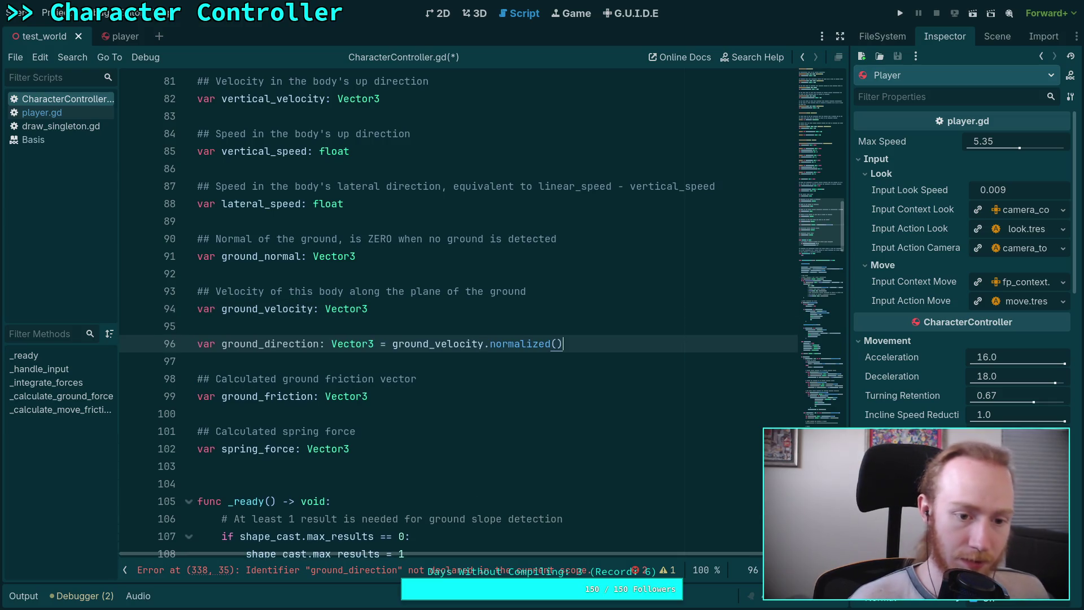
- Add the doc comment '## Direction of this body along the plane of the ground' above ground_direction
left_click(324, 327)
key("Return")
type("## Dir")
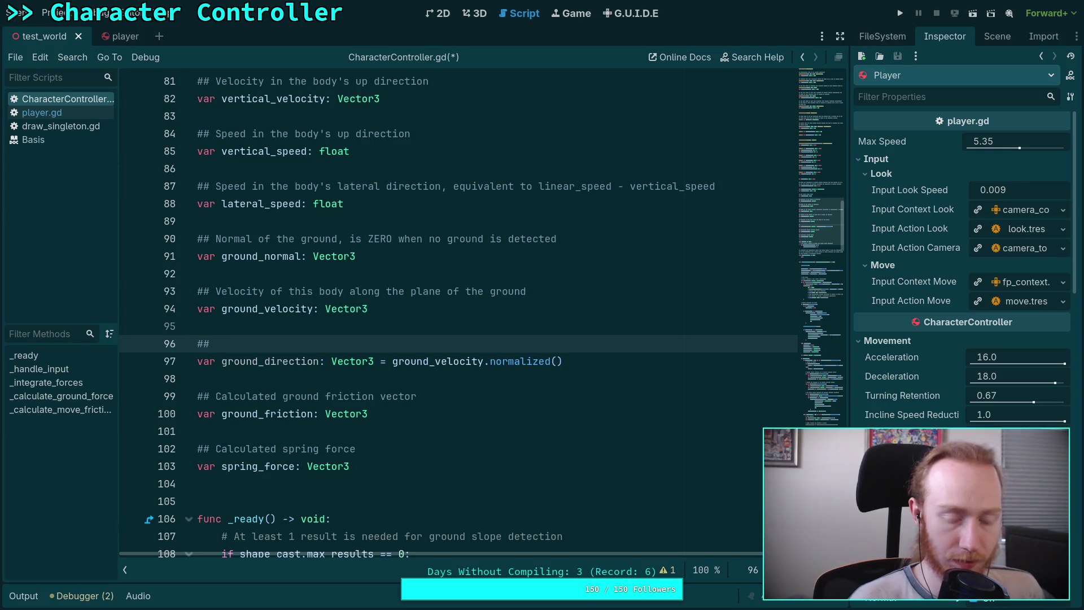
type("ection of")
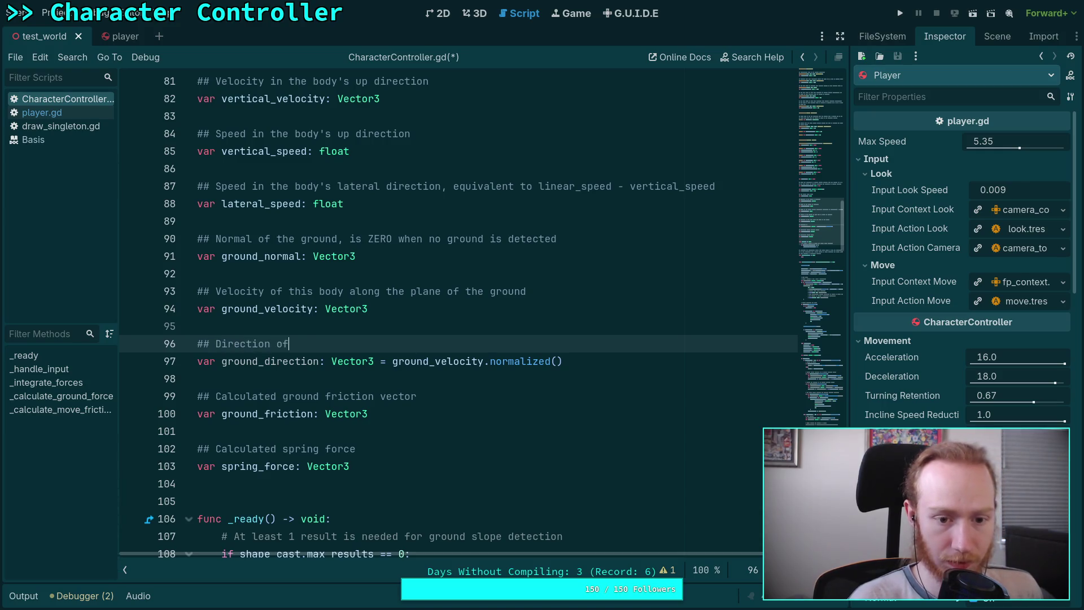
type(" this body along the plane of the ground")
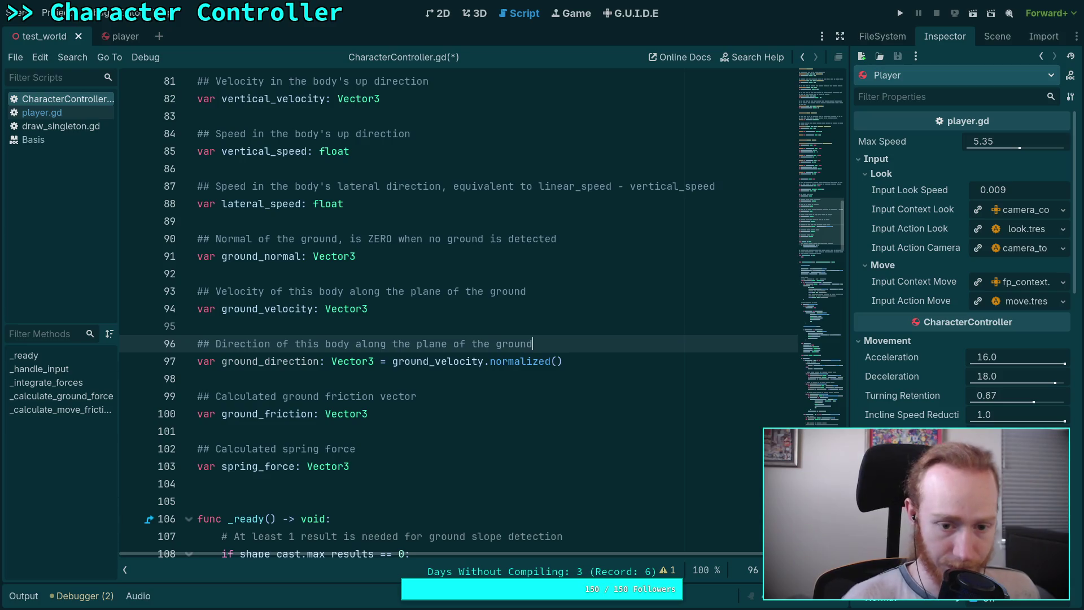
left_click_drag(222, 361, 575, 355)
key("ctrl+c")
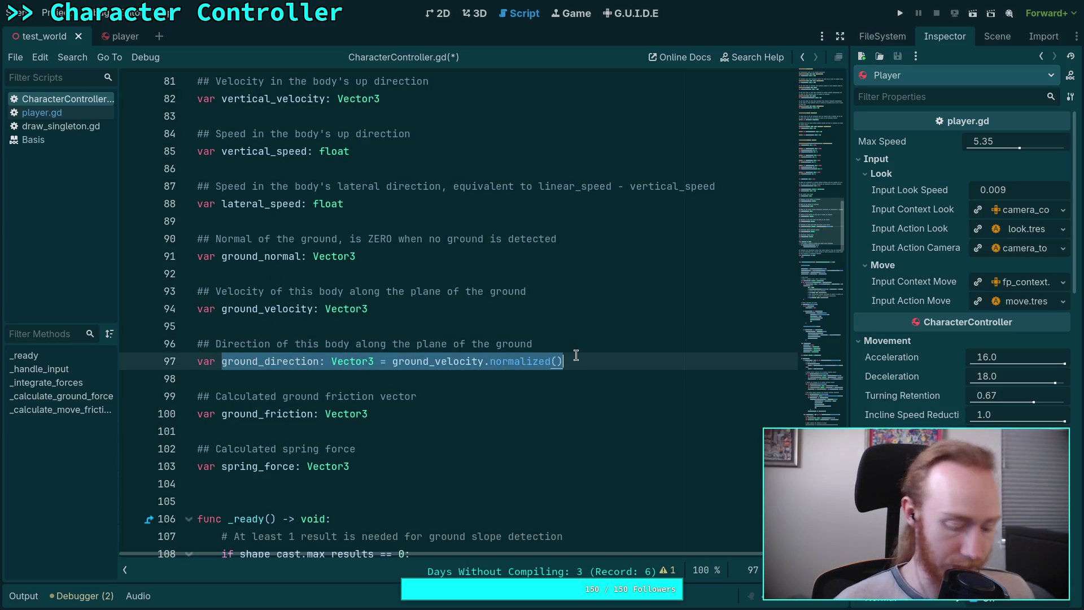
scroll(647, 340, "down", 13)
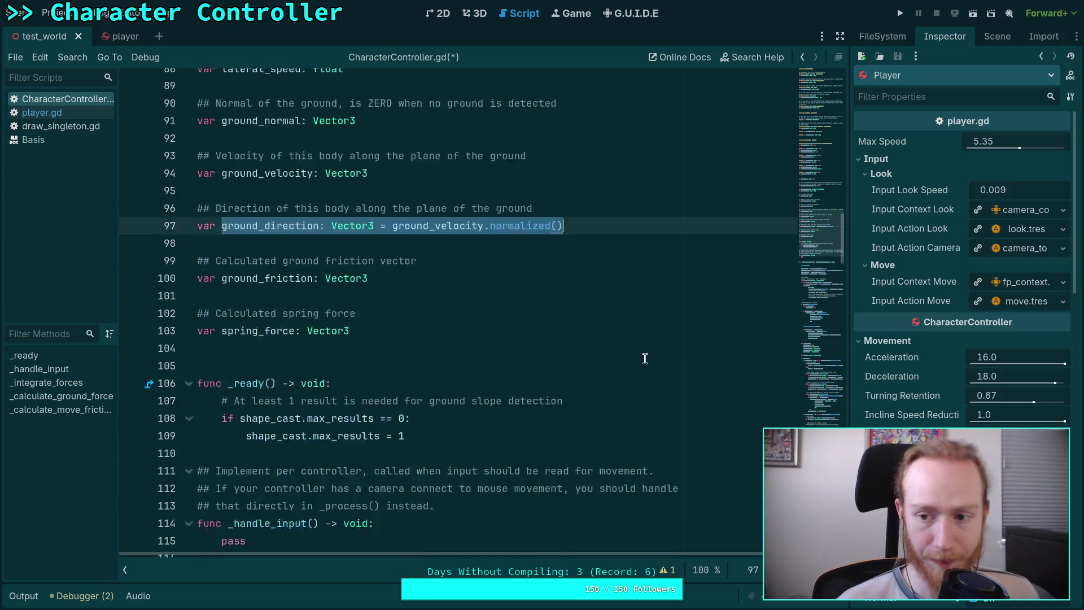
- Locate the _calculate_ground_force call near line 156, leaving the code unchanged
scroll(462, 314, "down", 8)
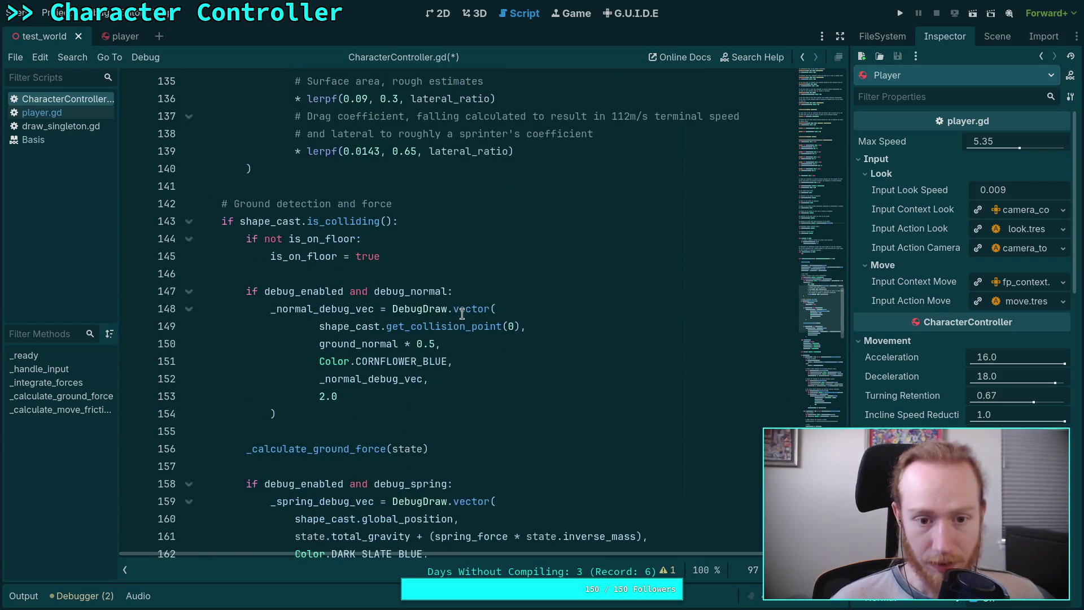
double_click(334, 292)
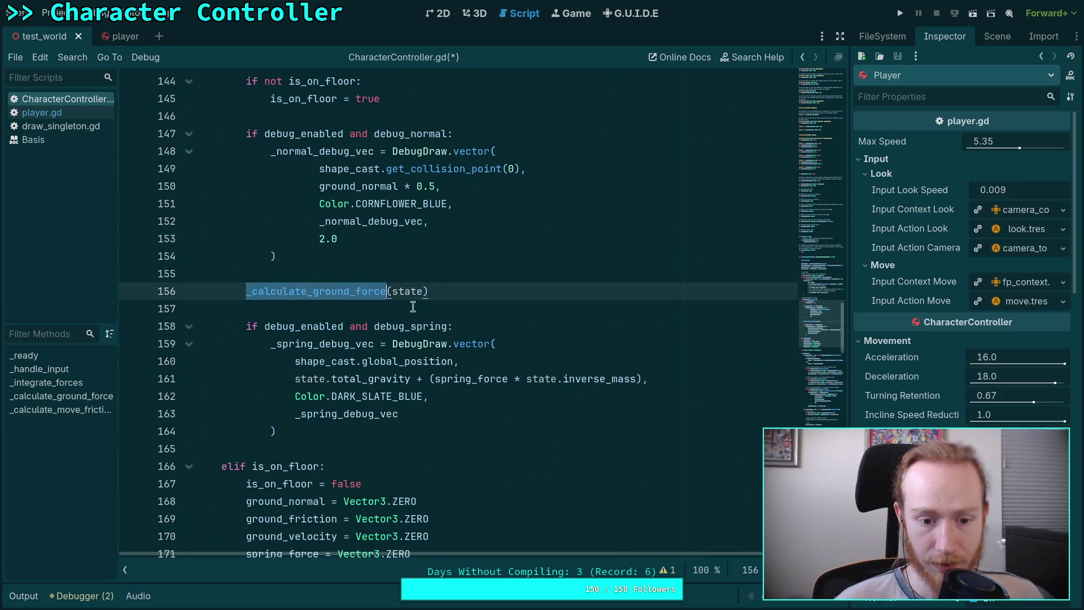
scroll(458, 322, "down", 4)
scroll(457, 333, "up", 2)
left_click(490, 192)
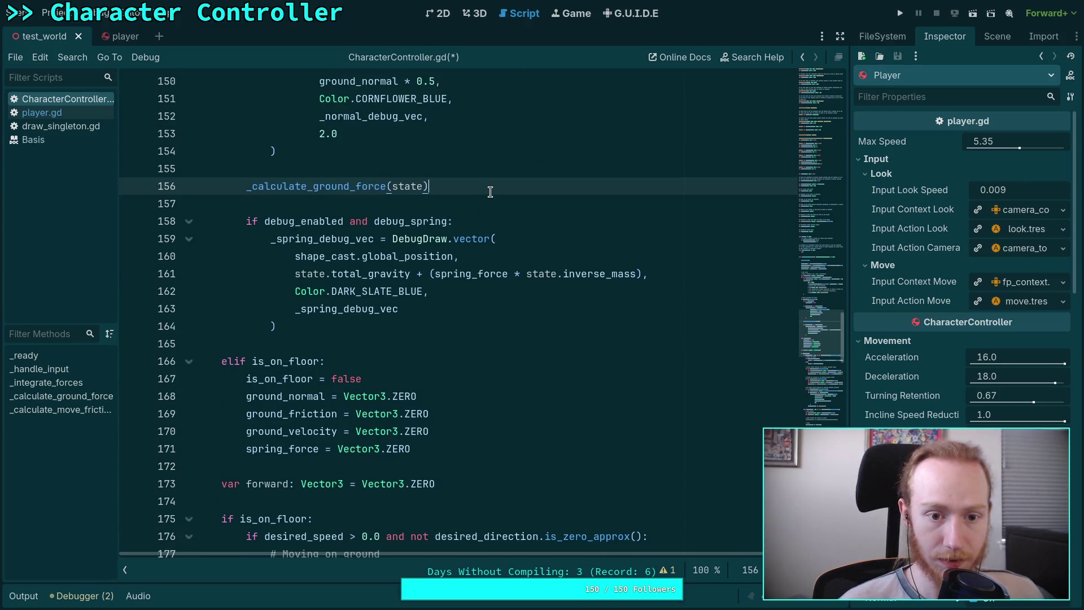
key("Return")
key("ctrl+z")
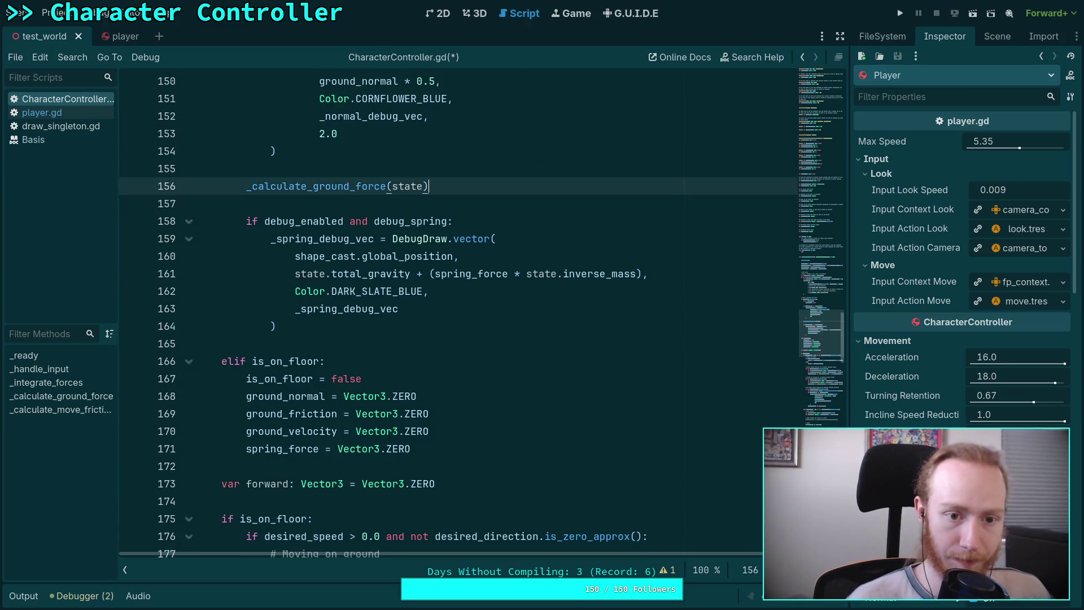
- Unfold _calculate_ground_force and go to empty line 318 below the ground_velocity slide code
scroll(490, 192, "down", 20)
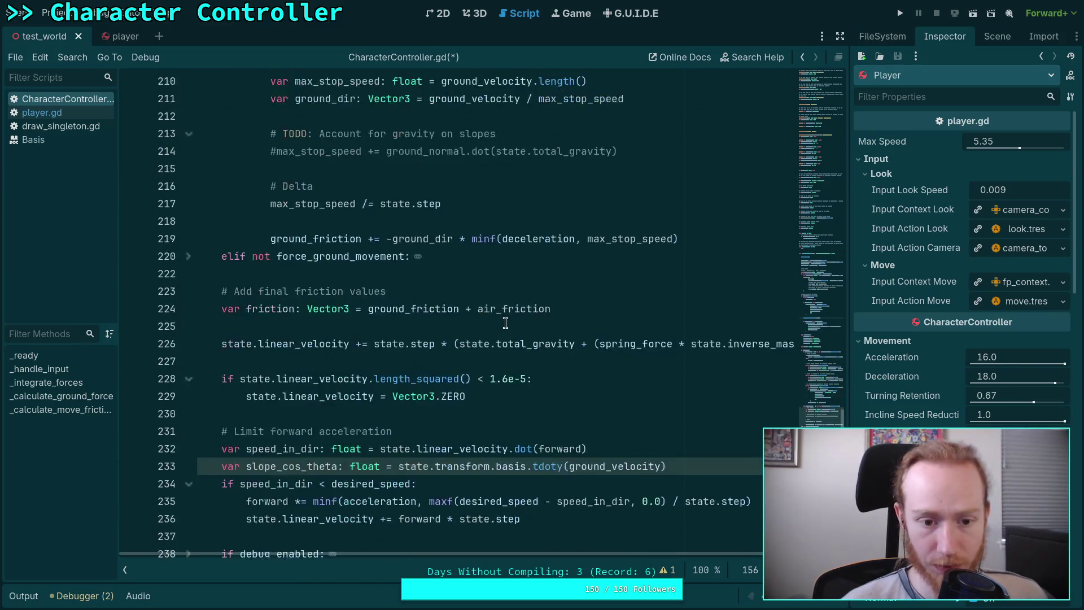
scroll(506, 321, "down", 20)
scroll(505, 320, "up", 20)
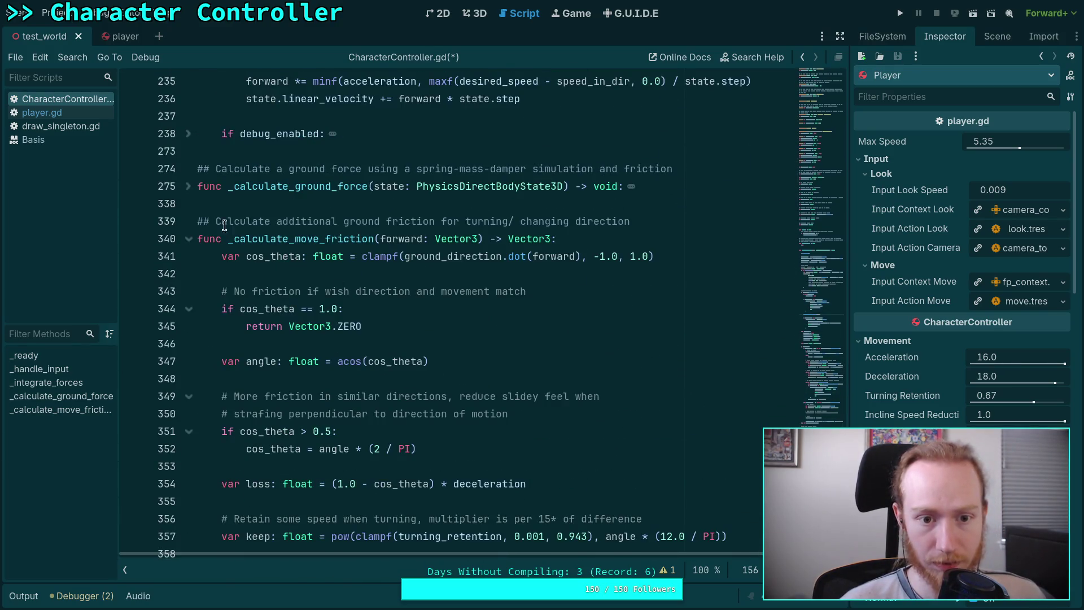
left_click(181, 185)
left_click(186, 186)
left_click(615, 220)
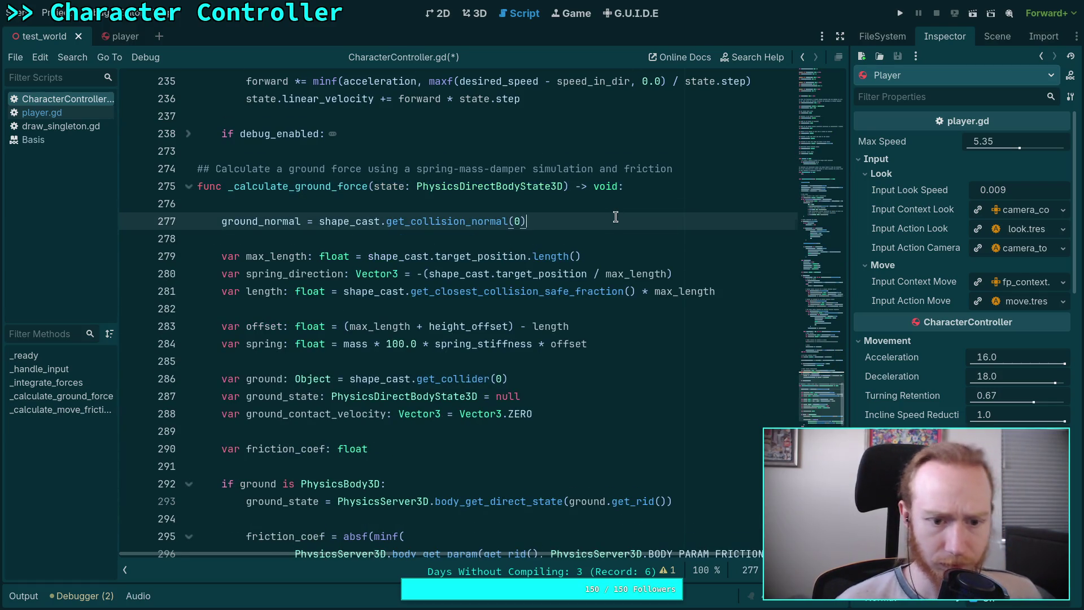
scroll(529, 291, "down", 20)
left_click(305, 294)
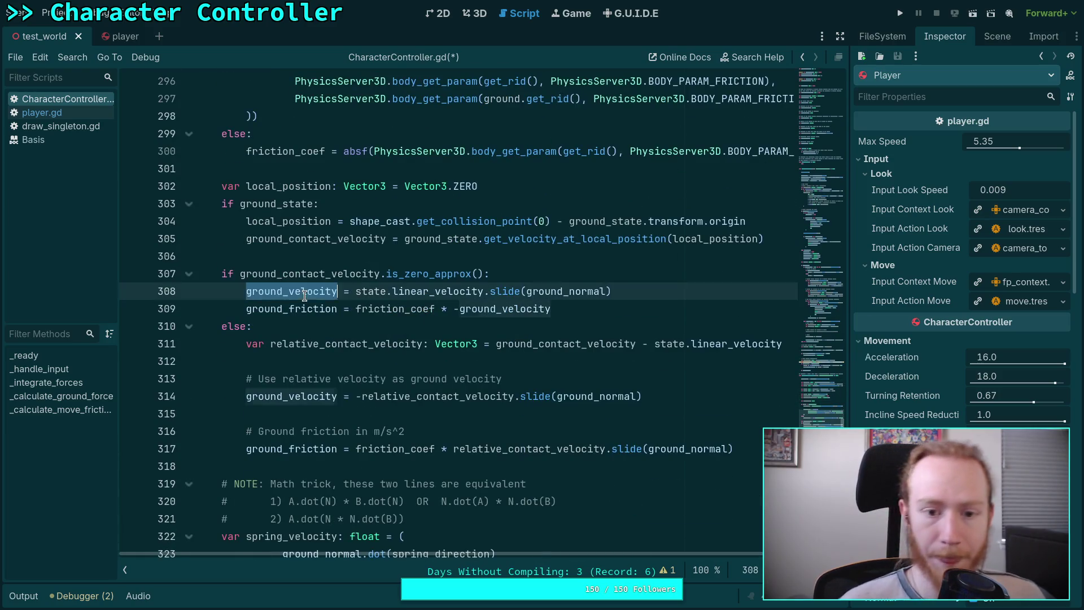
scroll(491, 334, "down", 7)
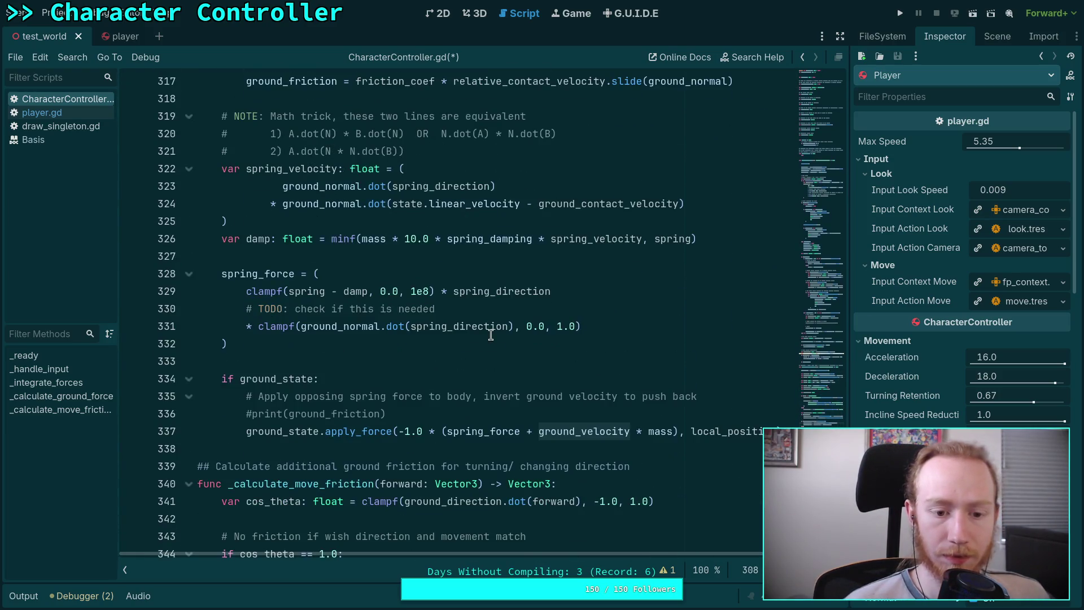
scroll(489, 334, "up", 6)
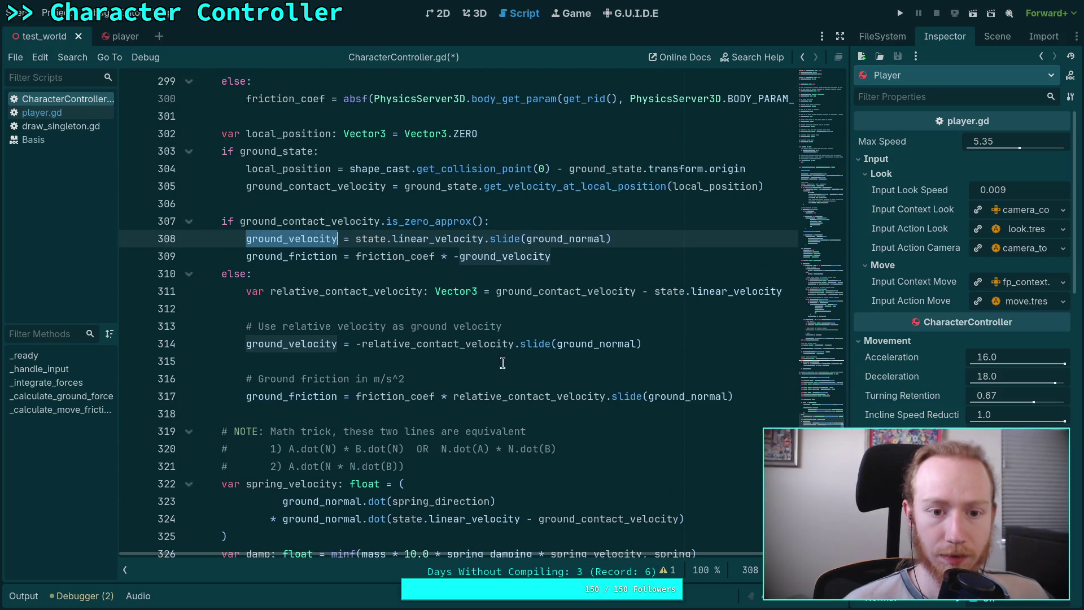
left_click(613, 413)
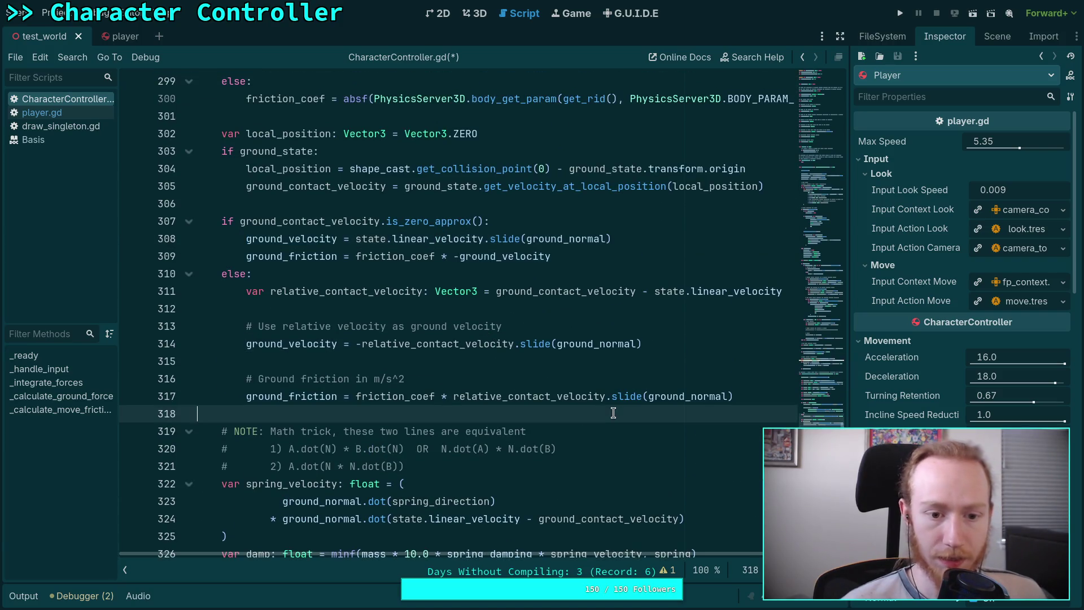
- Paste the ground_direction assignment onto line 319 without its ': Vector3' type annotation
key("Return")
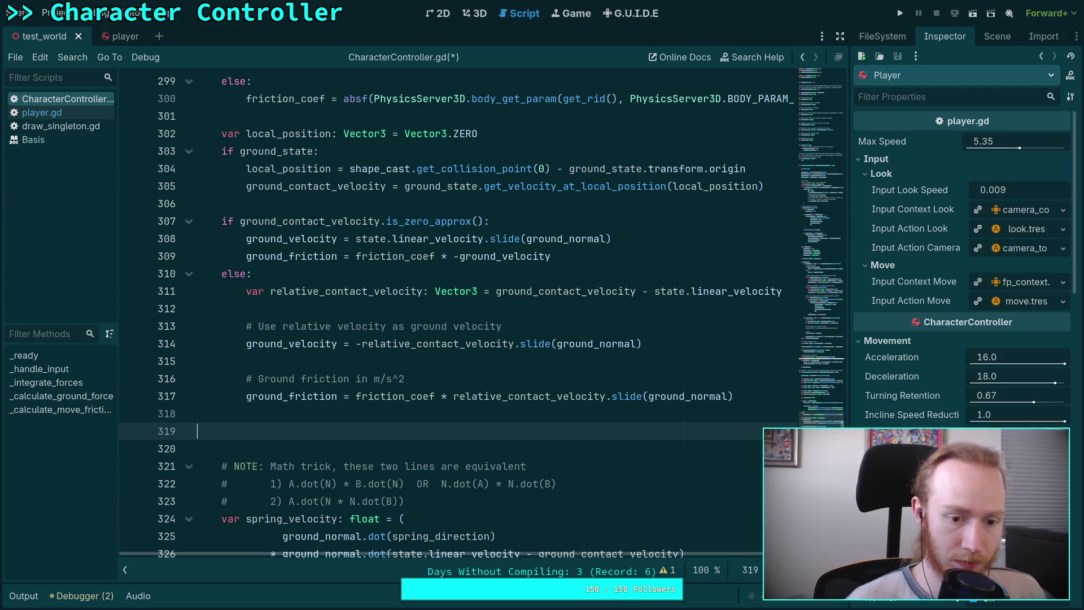
key("ctrl+v")
left_click_drag(320, 433, 375, 434)
key("BackSpace")
left_click(508, 432)
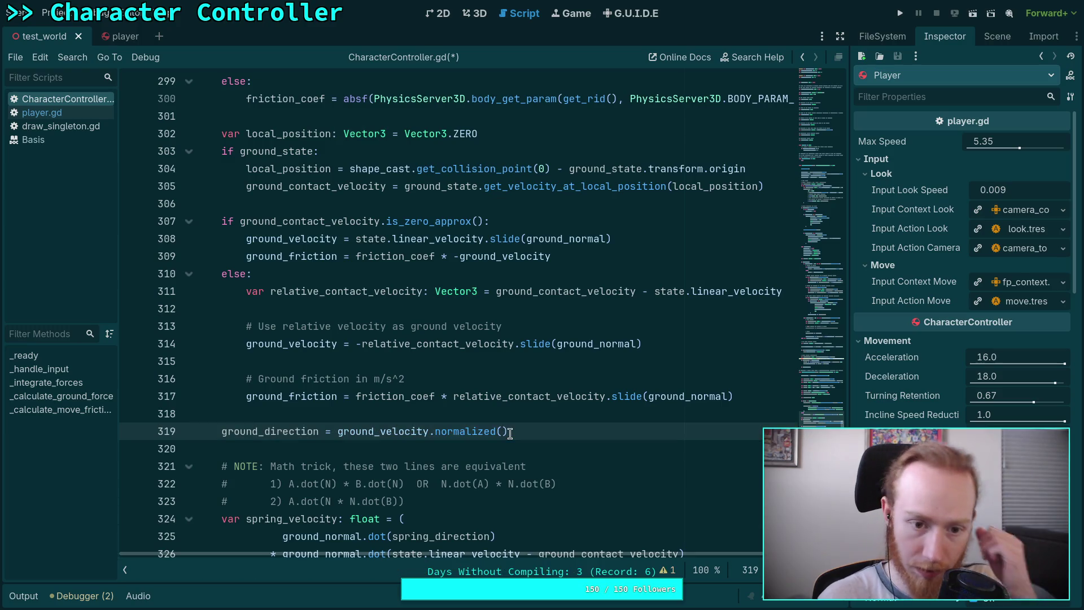
left_click(398, 413)
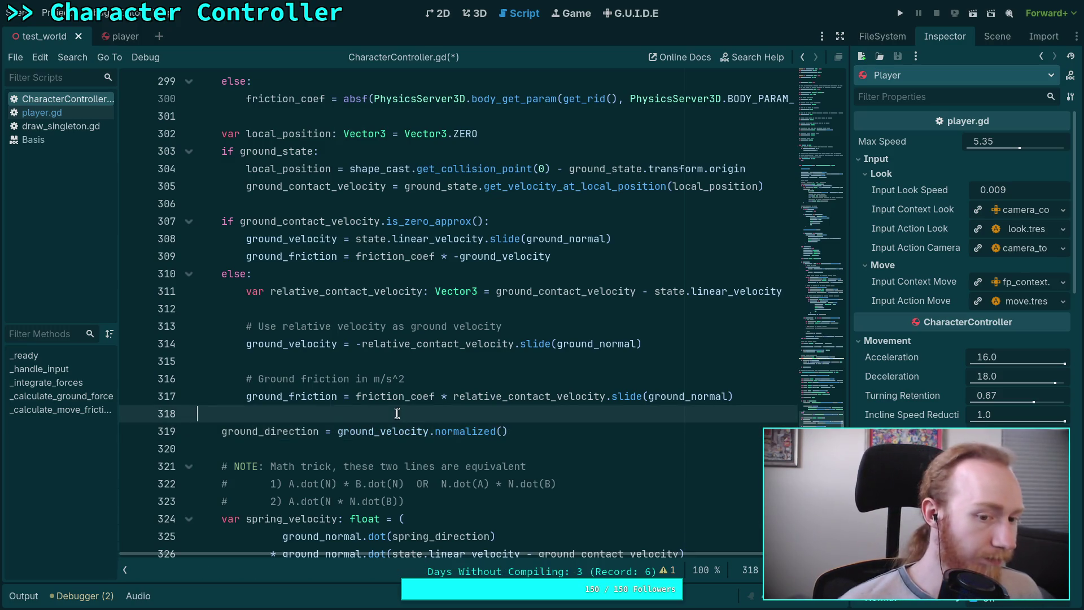
- Wrap that assignment in 'if not ground_velocity.is_zero_approx():'
key("Return")
type("if ")
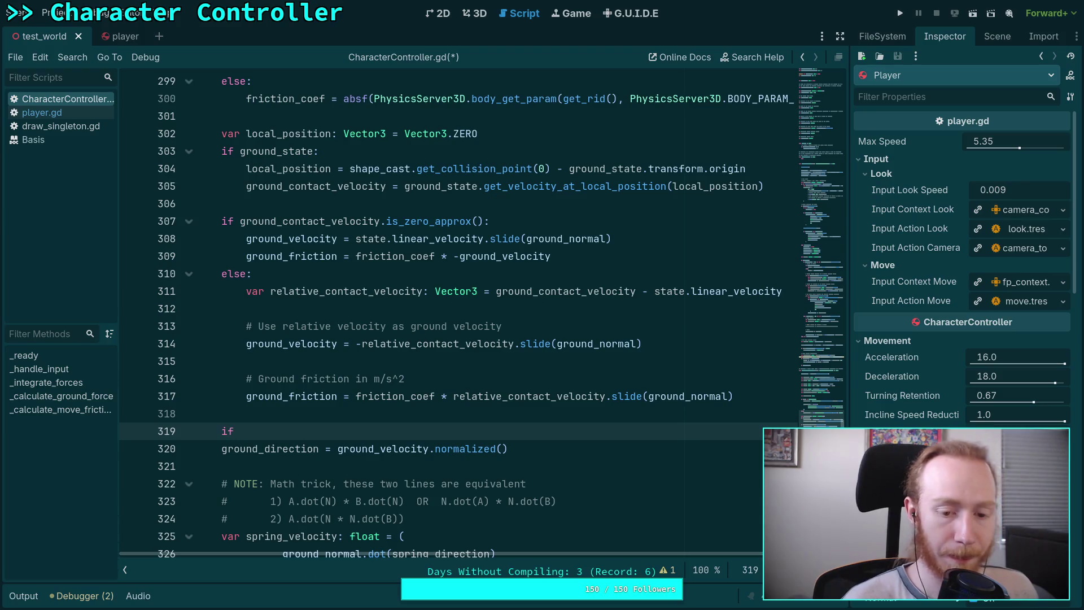
type("gr")
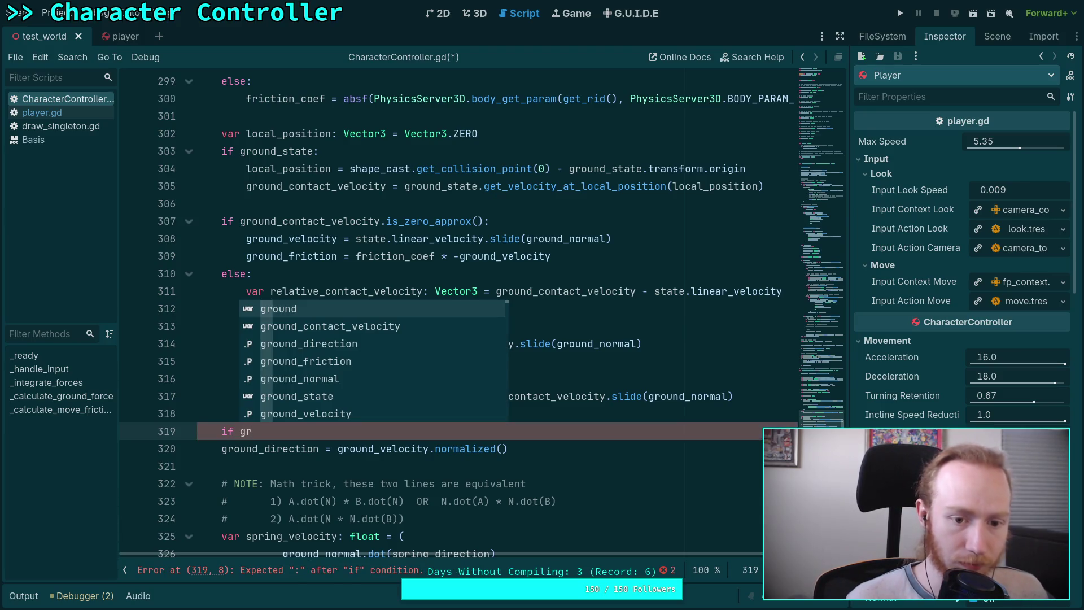
key("BackSpace")
key("BackSpace")
type("not gr")
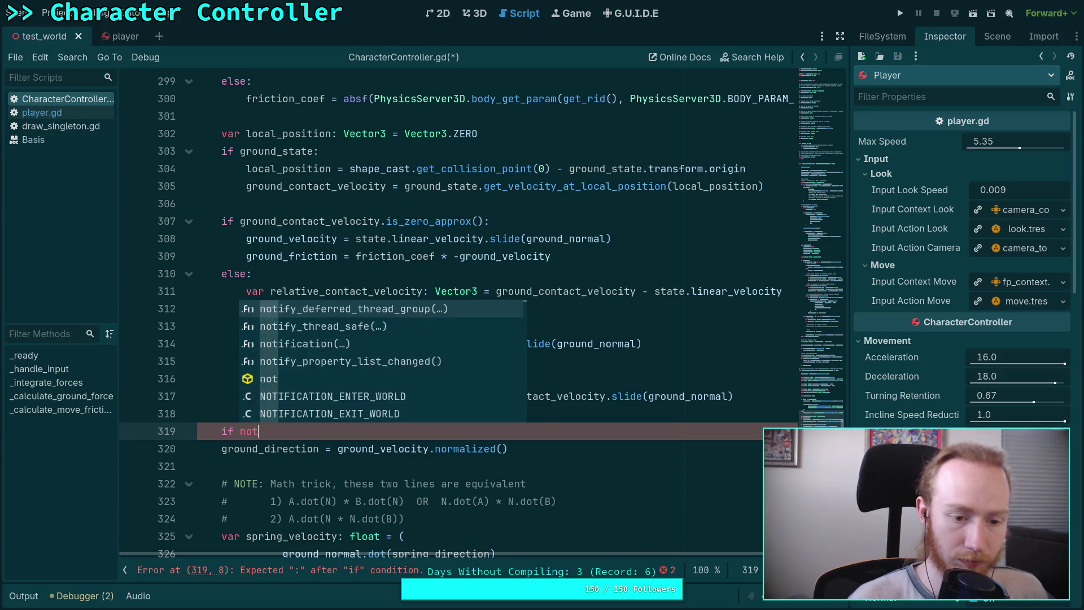
key("Down")
key("Down")
key("Down")
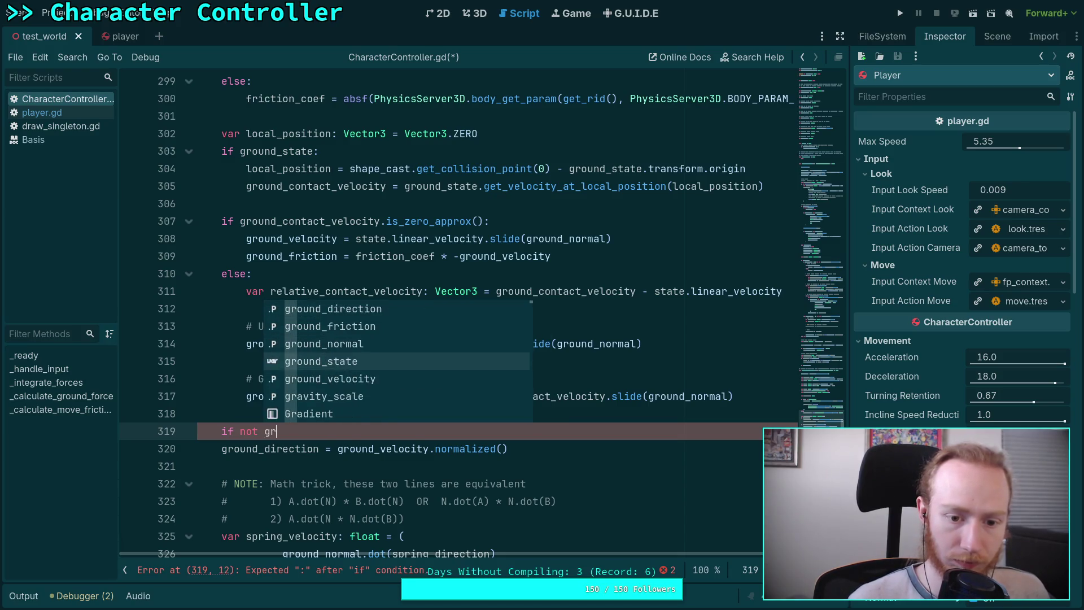
key("Return")
type(".is")
key("Down")
key("Down")
key("Down")
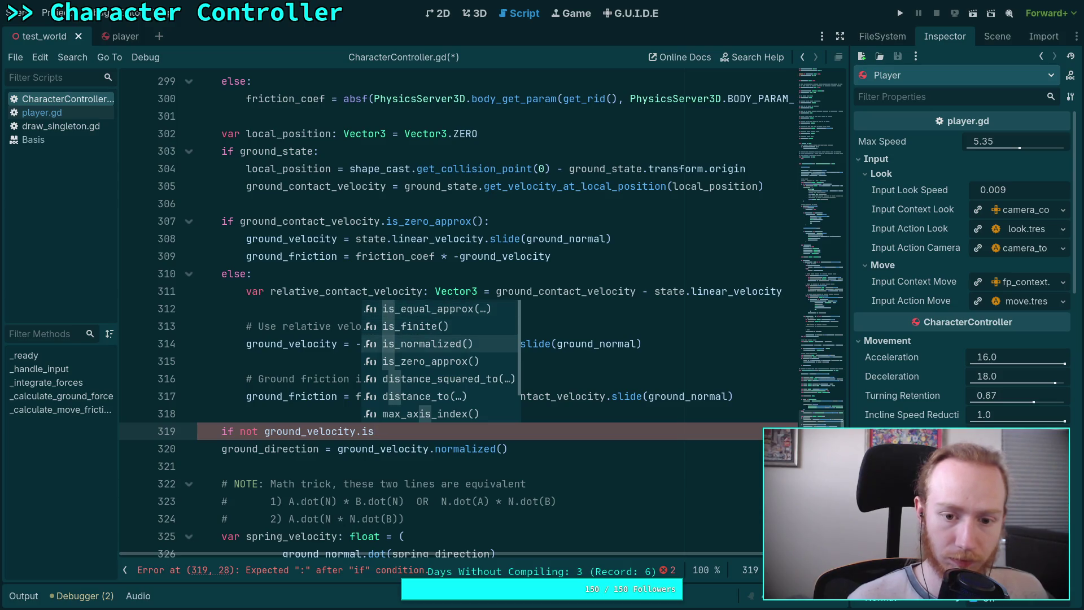
key("Return")
type(":")
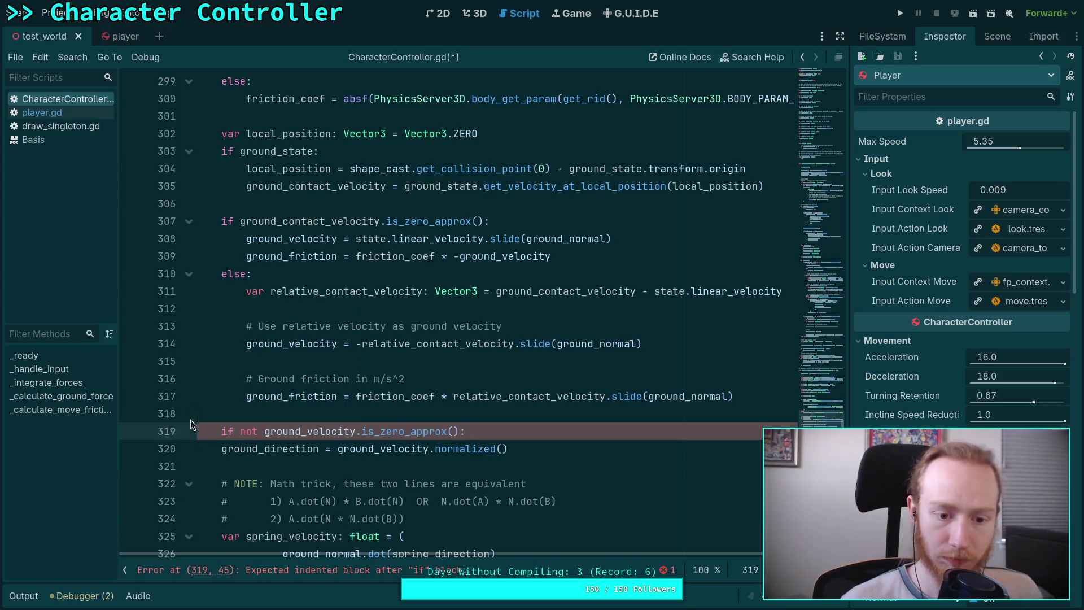
key("Down")
key("Home")
key("Tab")
- Add an else branch that sets ground_direction = Vector3.ZERO
key("Return")
key("BackSpace")
type("e")
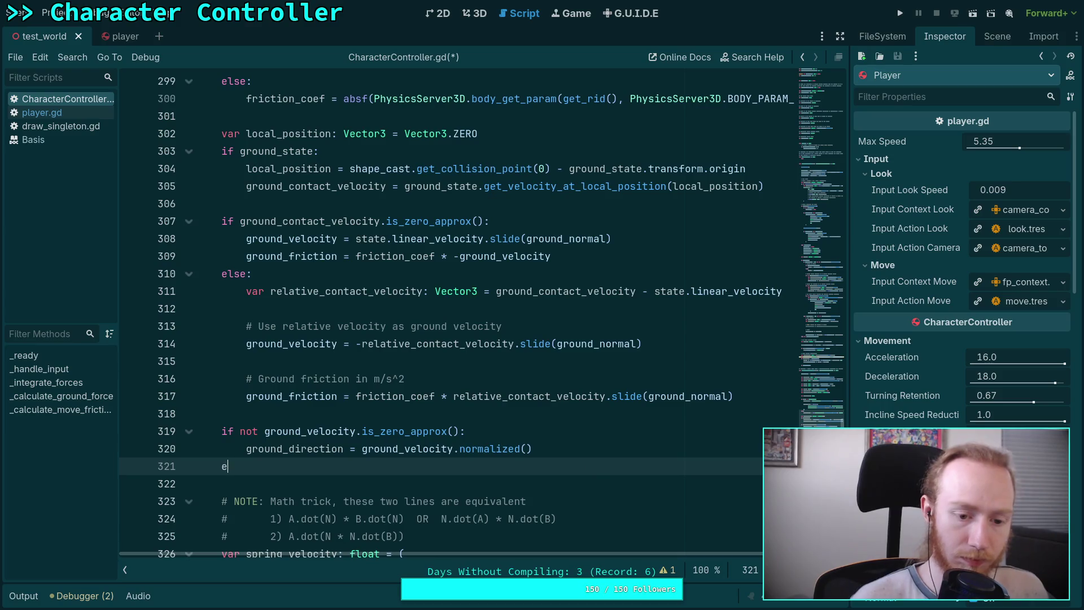
type("lse:")
key("Return")
type("ground_d")
key("Return")
type("= ")
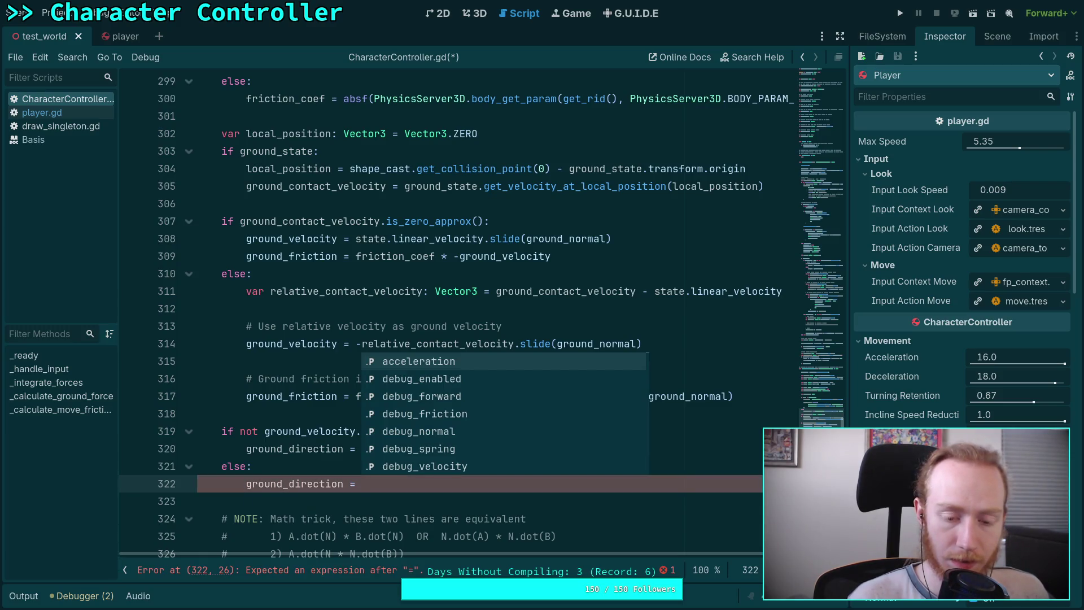
type("Vect")
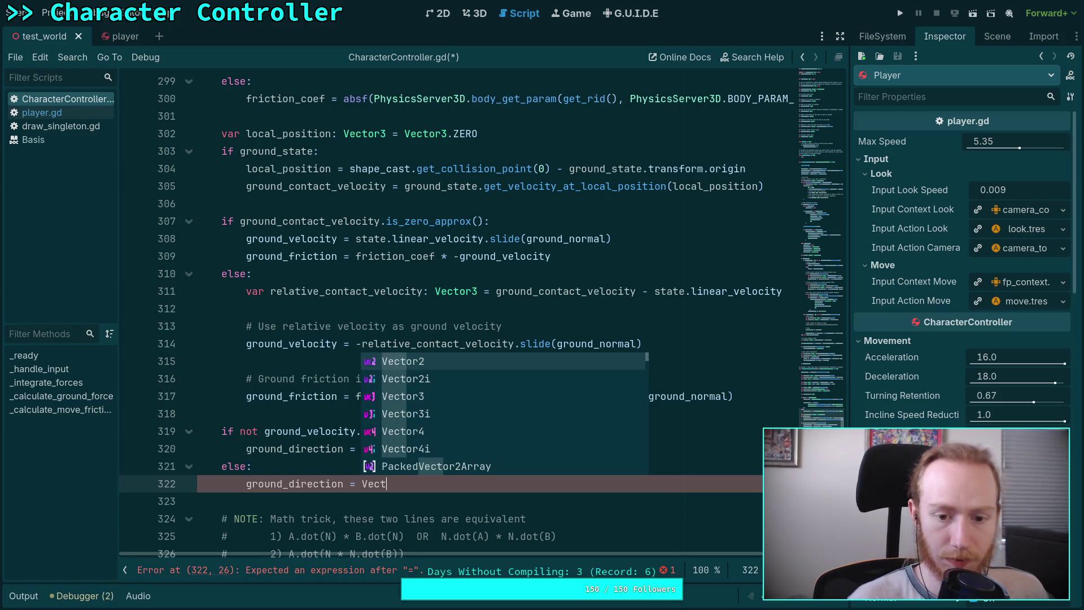
key("Return")
type(".Z")
key("Return")
scroll(526, 413, "up", 6)
- Add 'ground_direction = Vector3.ZERO' in the elif is_on_floor block and save the script
scroll(525, 413, "up", 15)
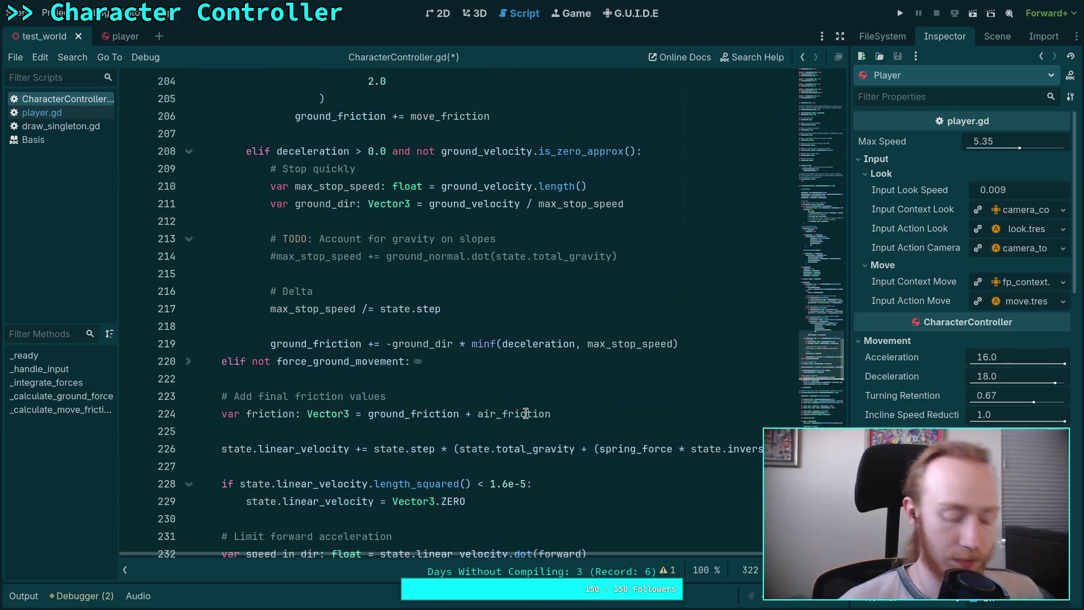
scroll(492, 438, "up", 11)
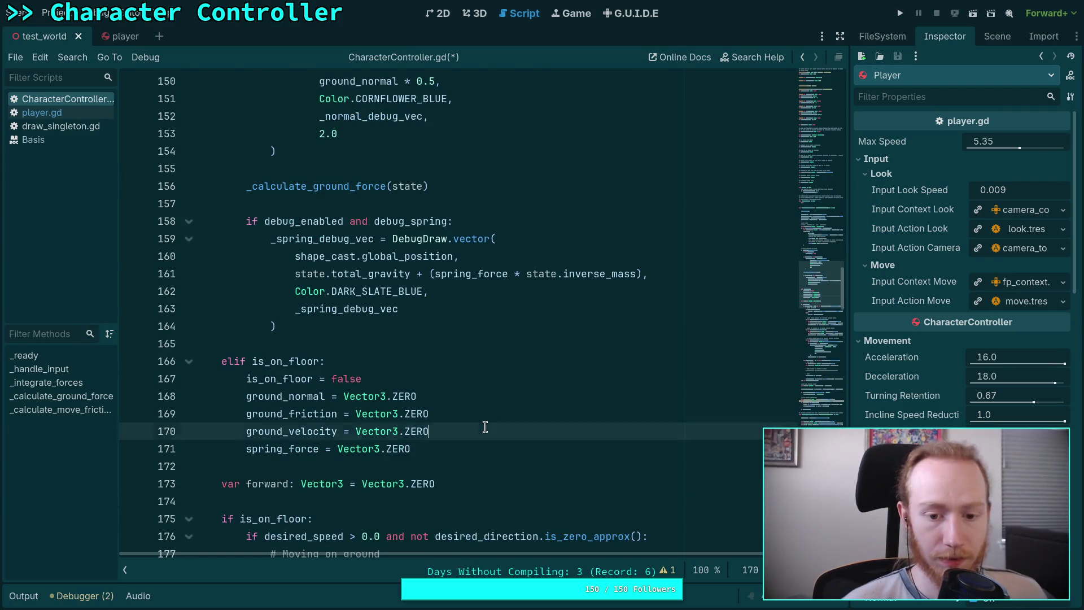
left_click(492, 438)
type("ground_direction = Vector3.ZERO")
key("ctrl+s")
- Check where ground_direction is used, then collapse _calculate_ground_force and _calculate_move_friction
scroll(721, 305, "down", 2)
scroll(493, 434, "down", 20)
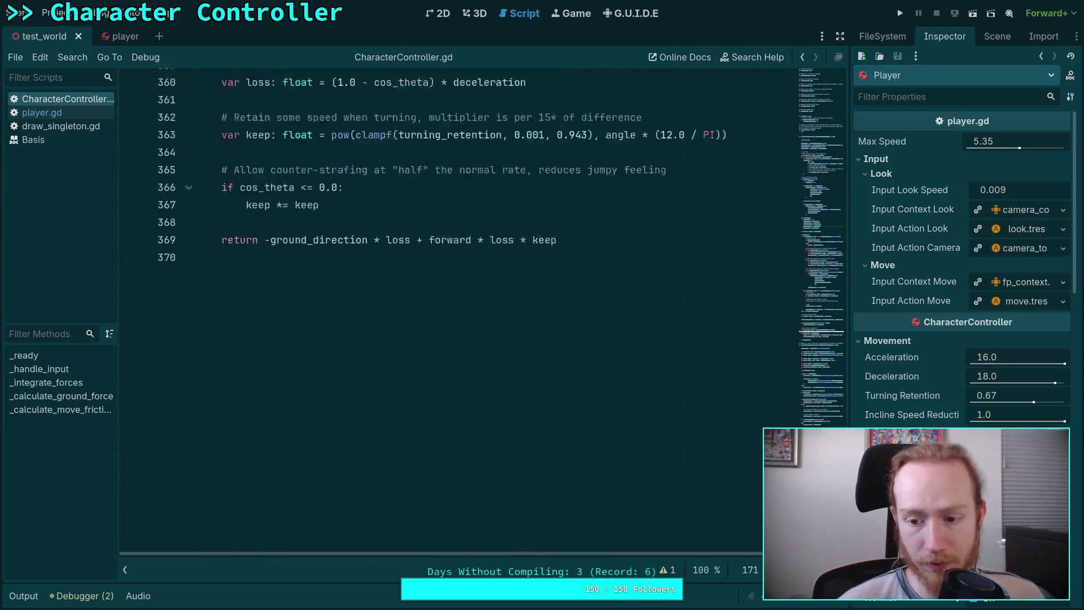
scroll(494, 434, "up", 3)
double_click(446, 215)
scroll(470, 355, "down", 3)
scroll(471, 355, "up", 14)
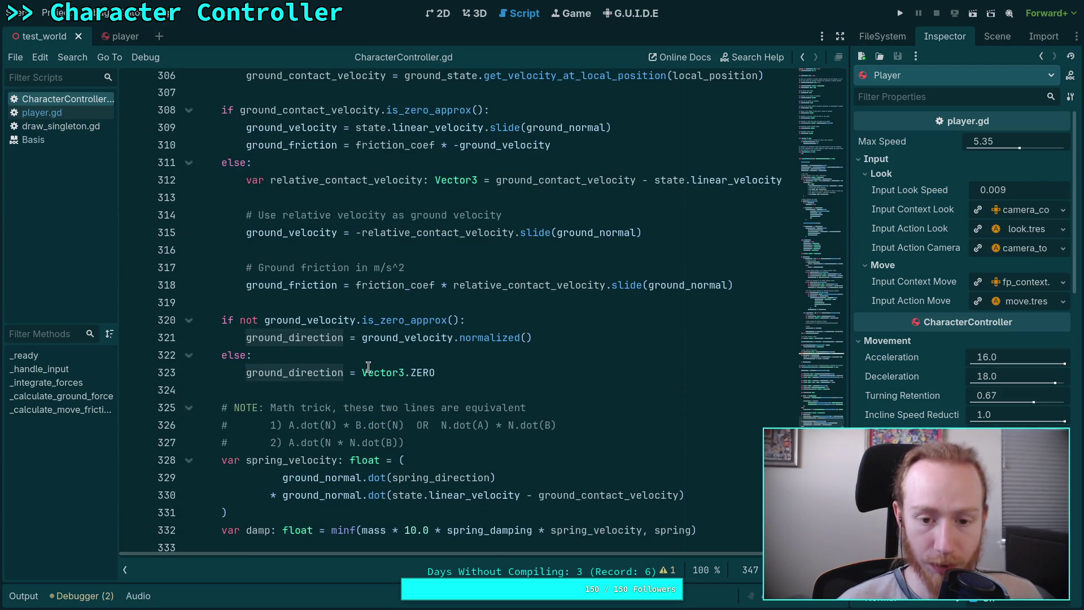
scroll(367, 362, "down", 3)
scroll(367, 362, "down", 3)
scroll(263, 333, "up", 10)
scroll(264, 333, "up", 9)
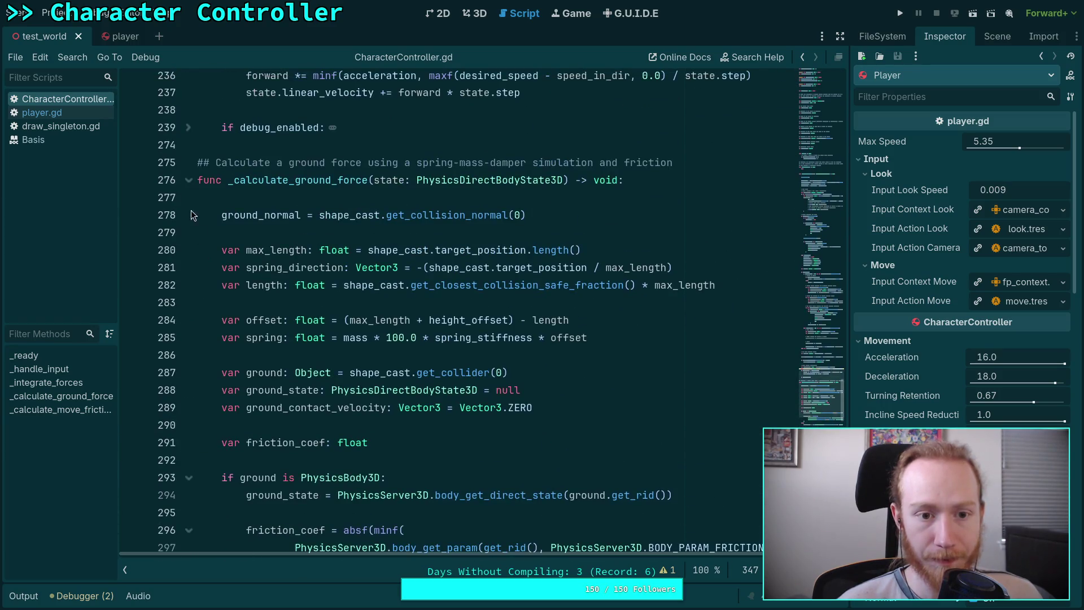
left_click(188, 179)
left_click(188, 232)
scroll(186, 237, "up", 6)
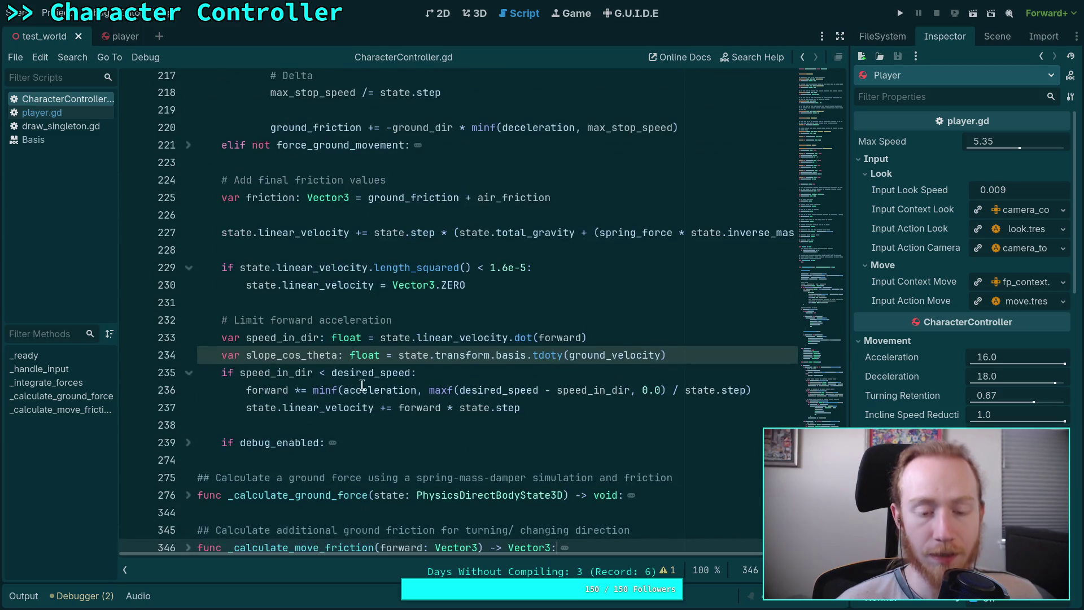
- Change slope_cos_theta on line 234 to use ground_direction instead of ground_velocity
left_click(621, 355)
left_click_drag(612, 355, 659, 356)
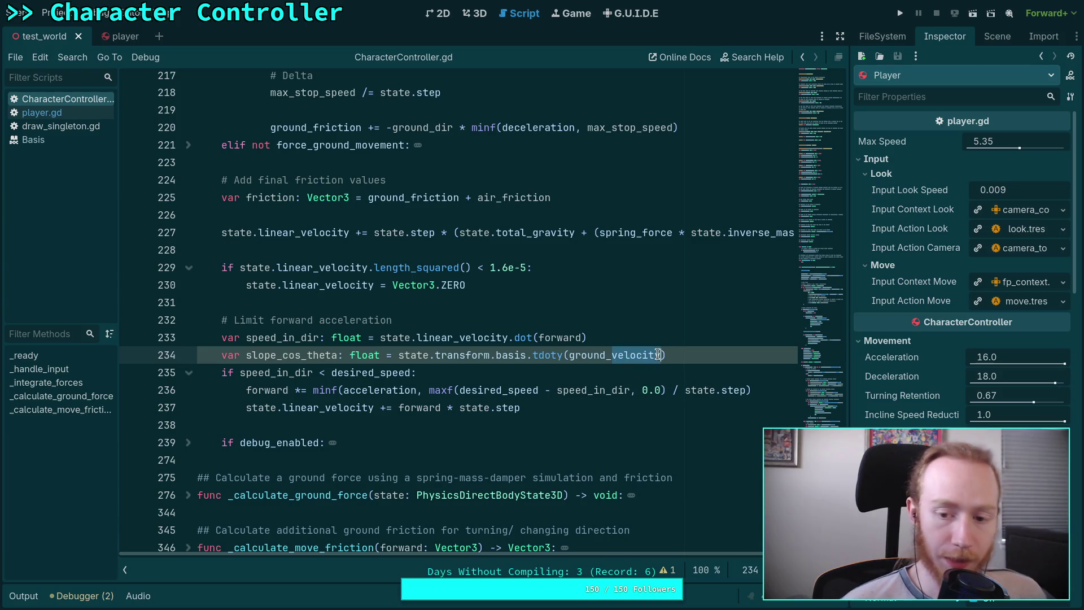
type("direction")
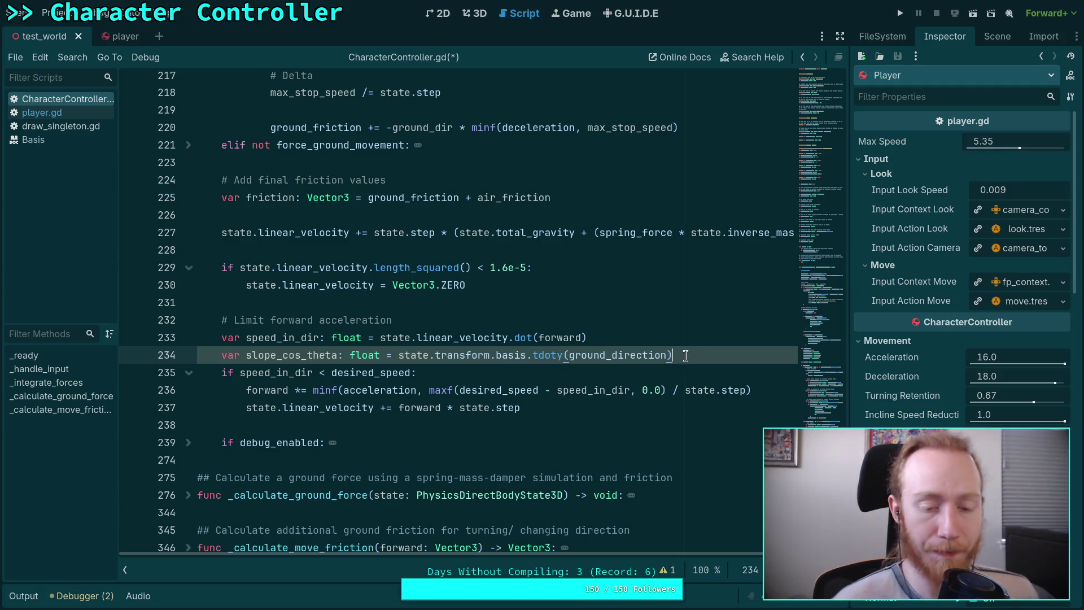
left_click(559, 371)
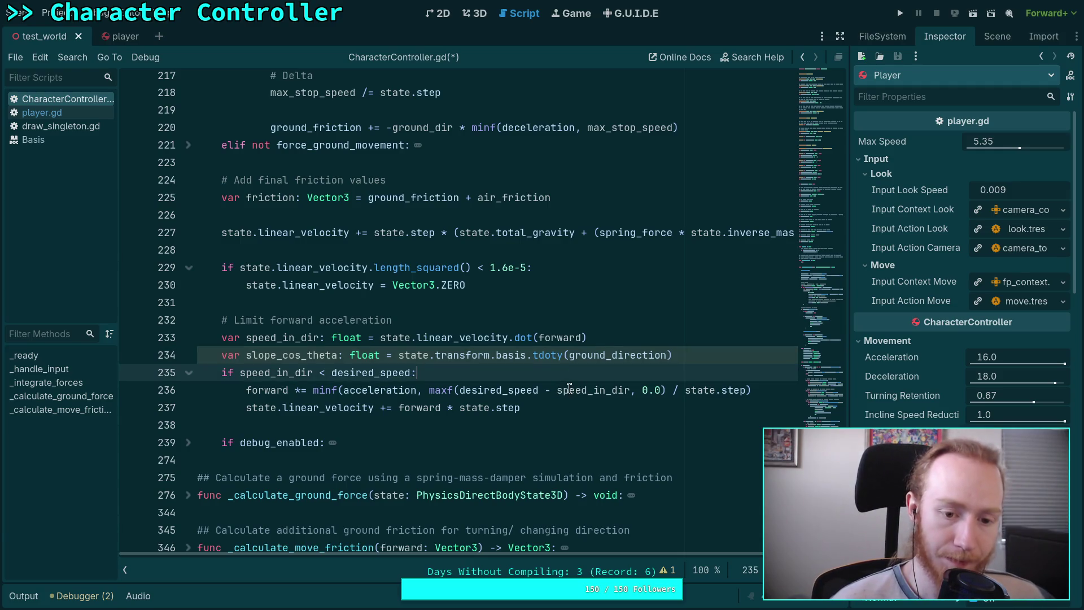
- Insert 'if slope_cos_theta > 0.0 and incline_speed_reduction > 0.0:' after line 234, followed by blank lines
left_click(723, 362)
key("Return")
type("if sl")
key("Return")
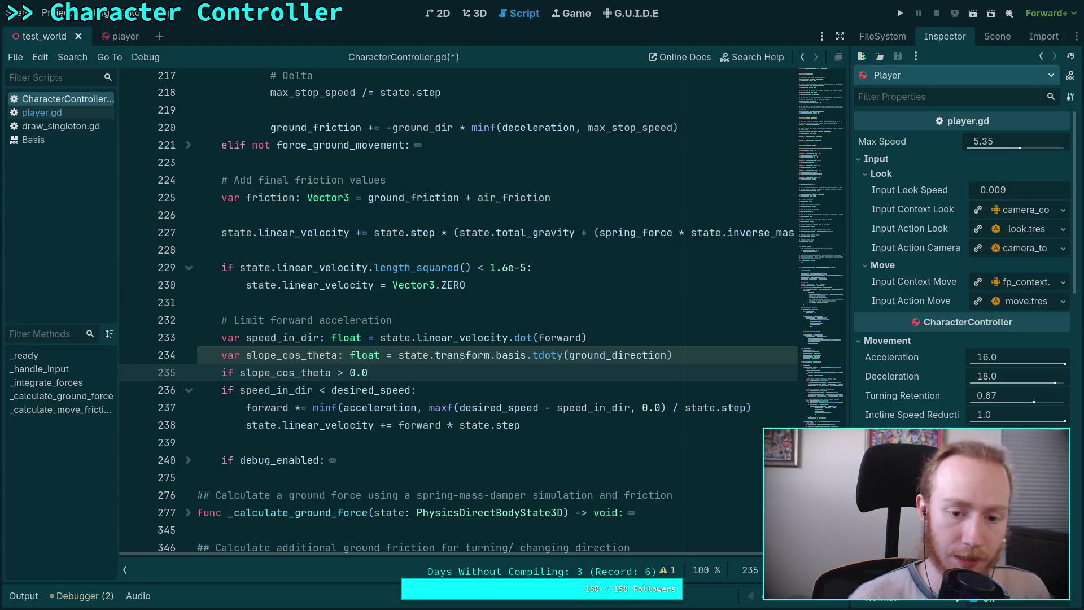
type(" and")
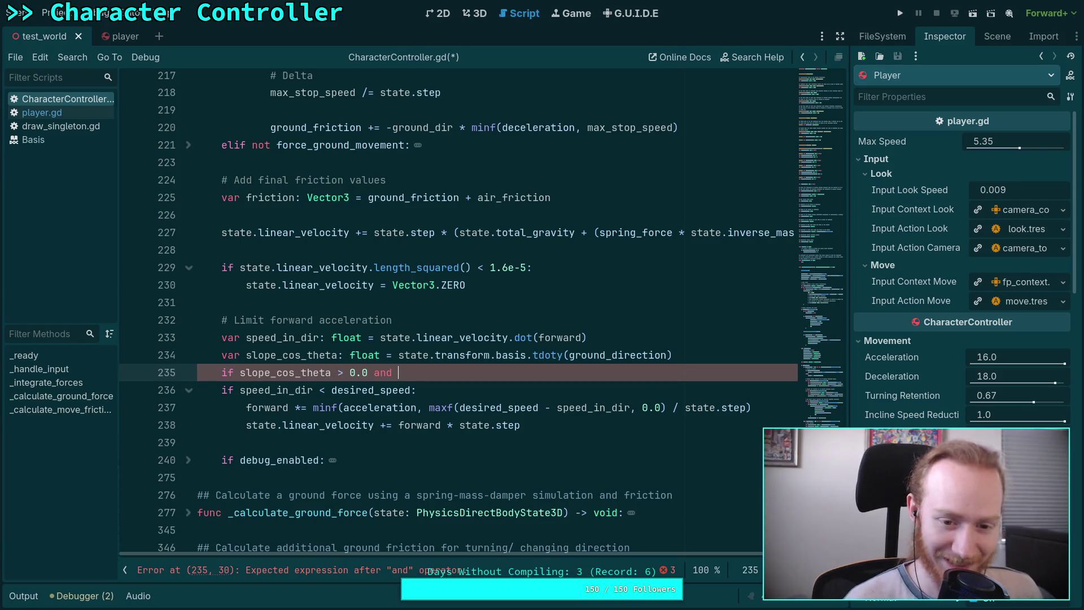
type("in")
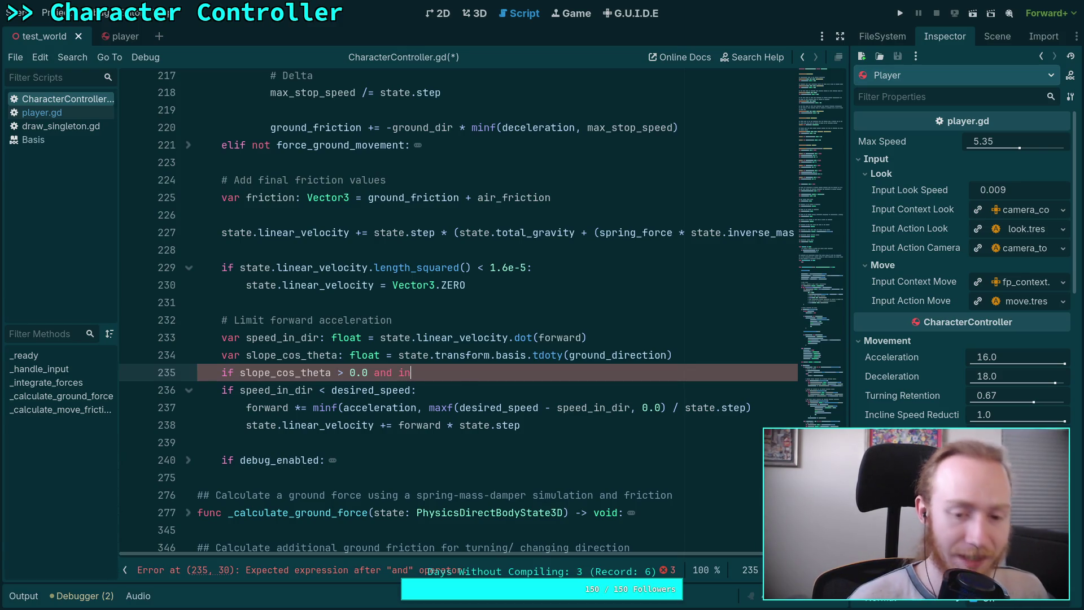
key("Return")
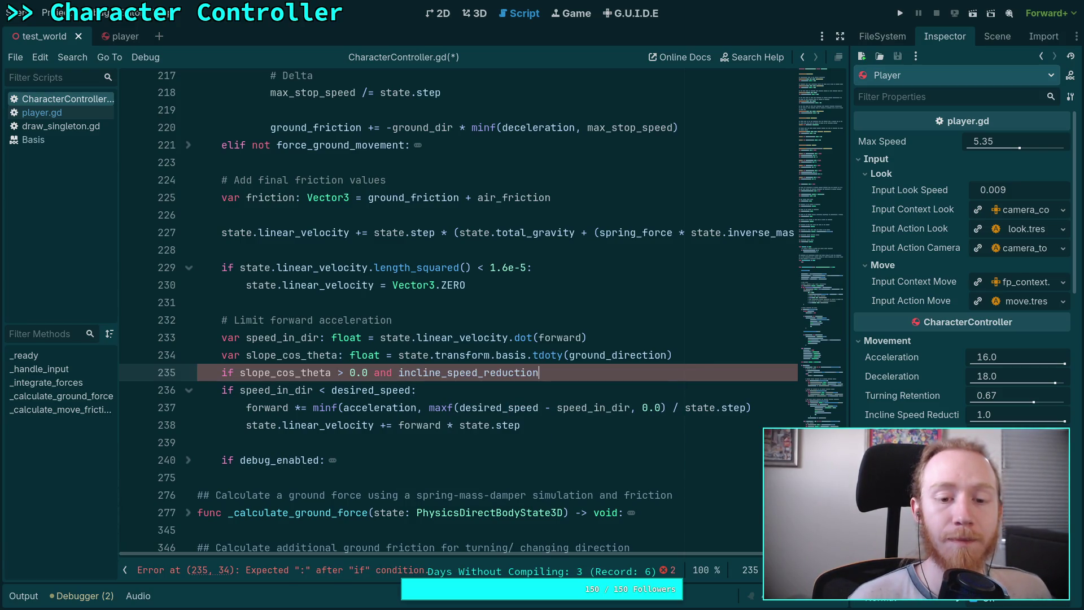
type(" > 0.0")
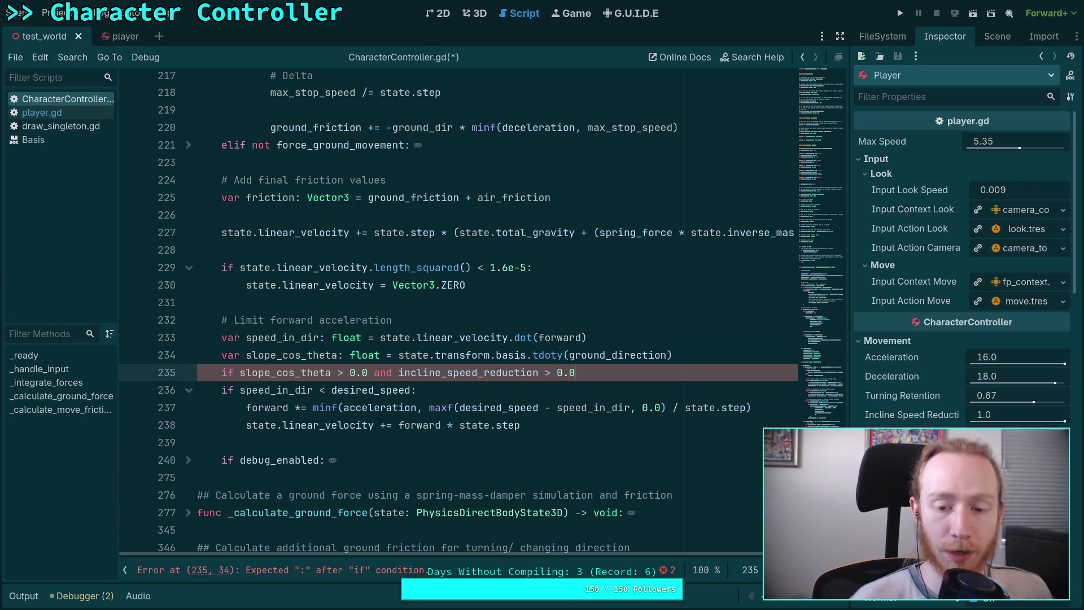
type(":")
key("Return")
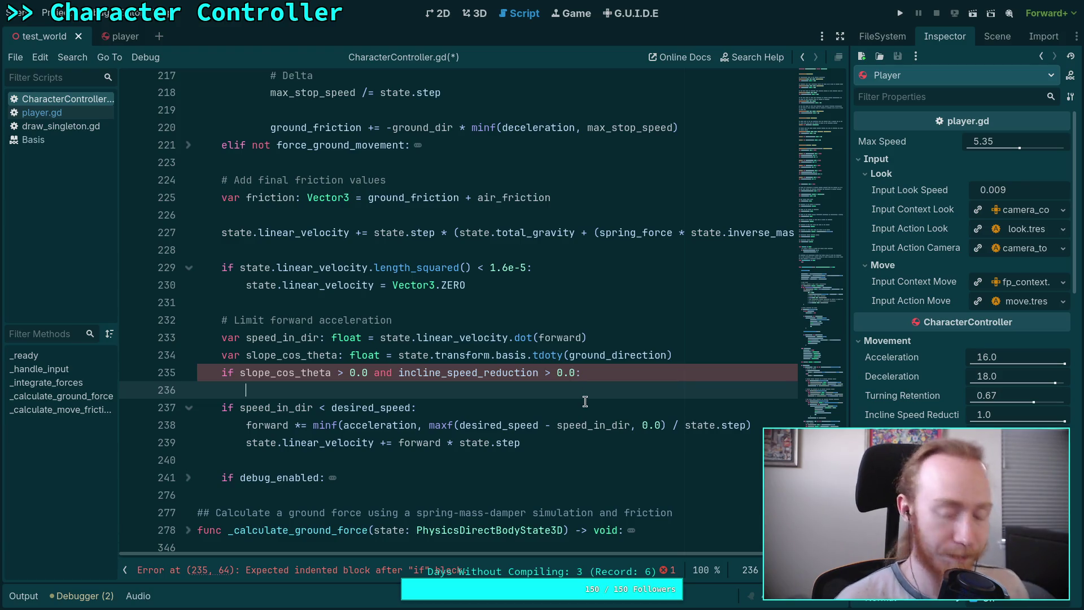
key("Return")
key("Return")
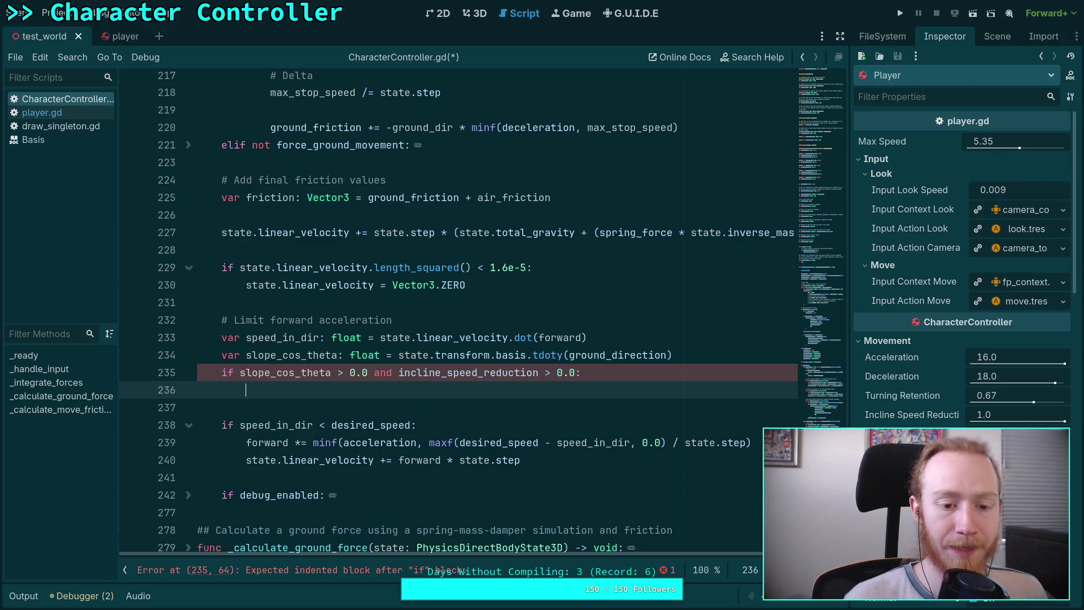
key("Up")
key("BackSpace")
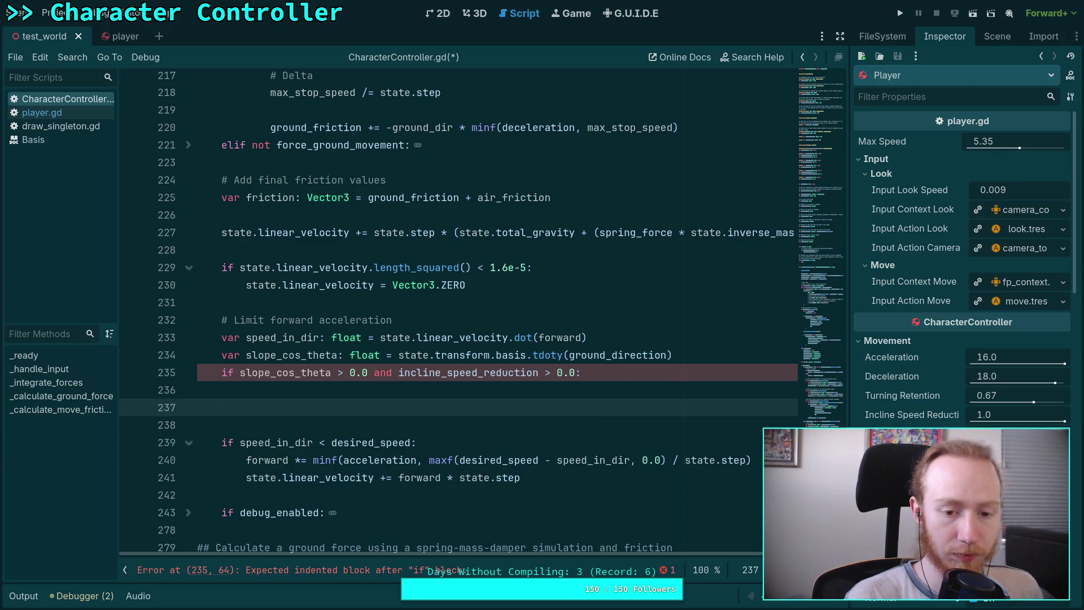
left_click(366, 373)
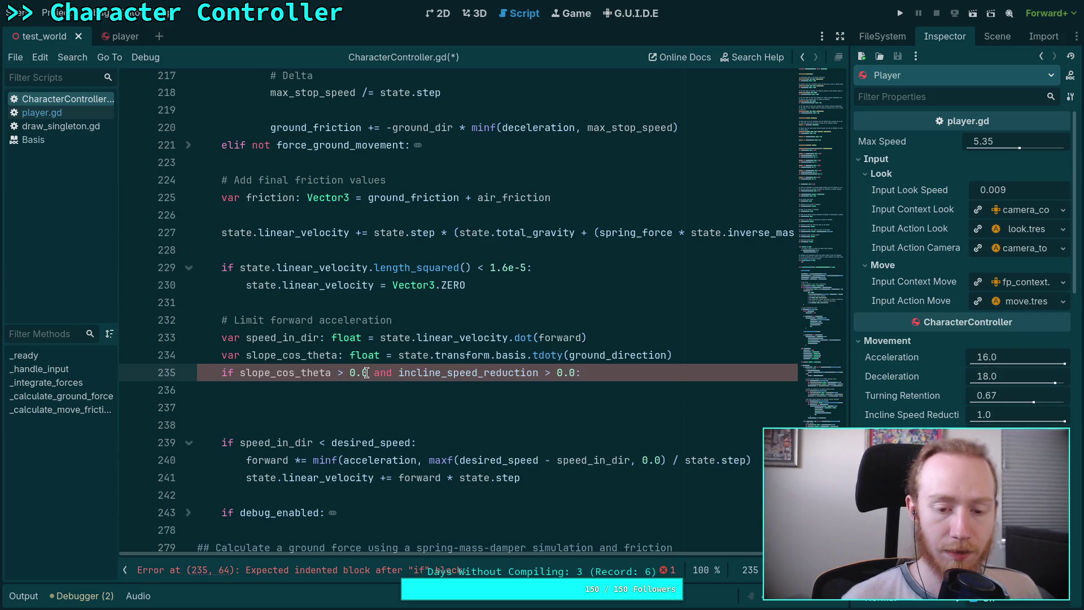
- Split the combined condition into a nested 'if incline_speed_reduction > 0.0' check under slope_cos_theta > 0.0
type(":")
key("Return")
key("Delete")
key("ctrl+shift+Right")
type("i")
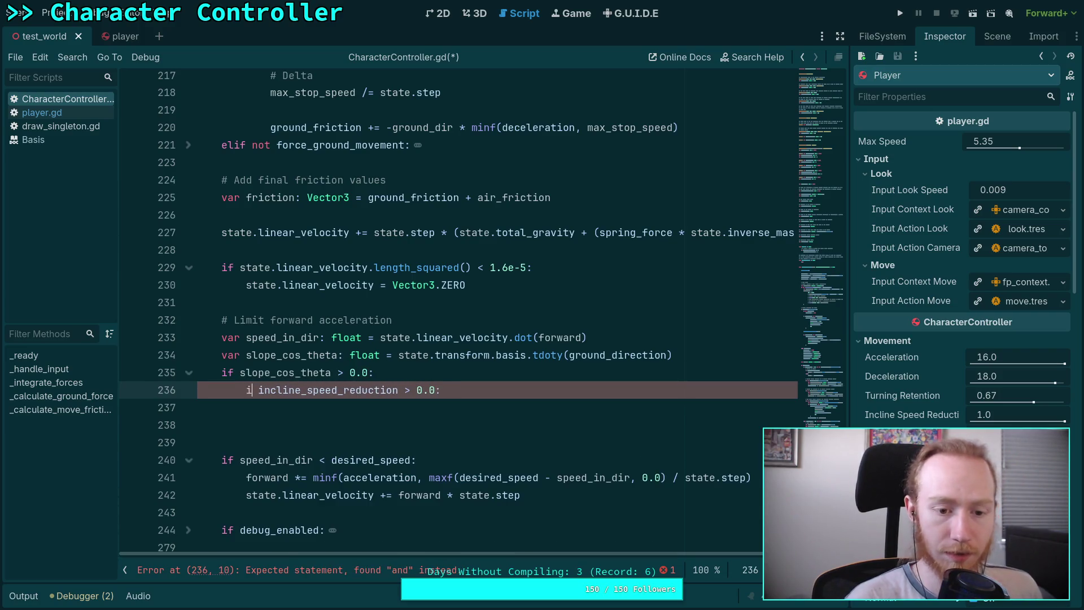
type("f")
key("Escape")
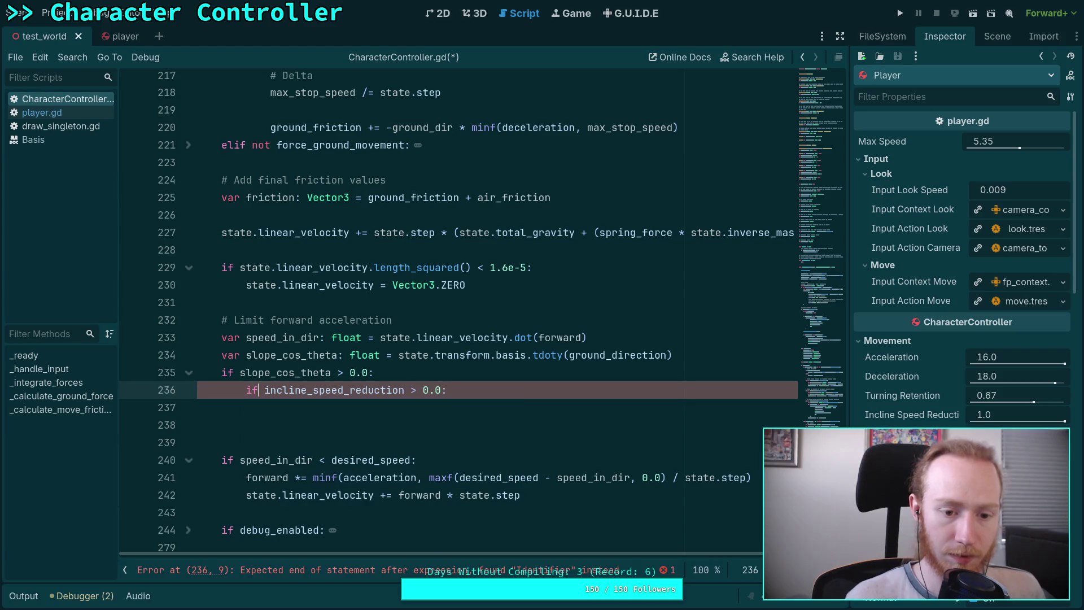
key("Down")
- Add an 'elif slope_cos_theta < 0.0' branch containing 'if decline_speed_bonus > 1.0'
type("elif s")
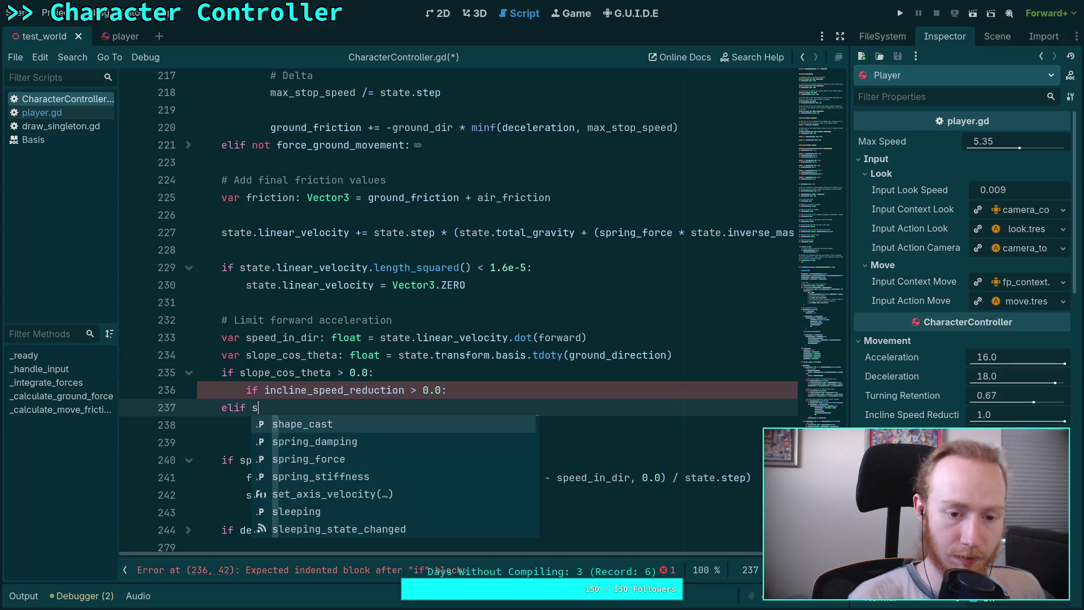
type("lop")
key("Return")
type("< ")
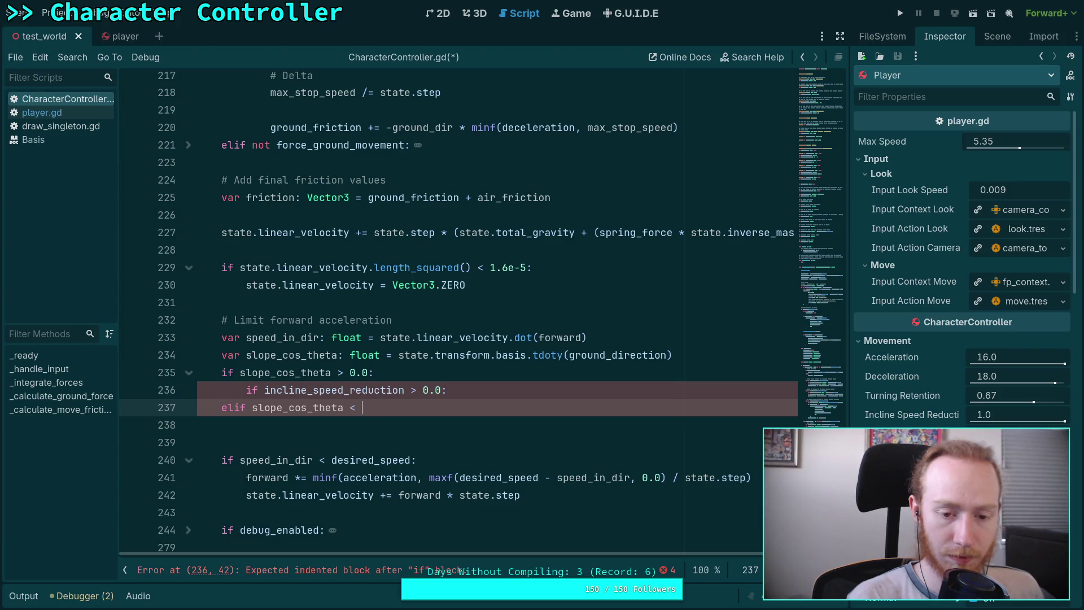
type("0.0:")
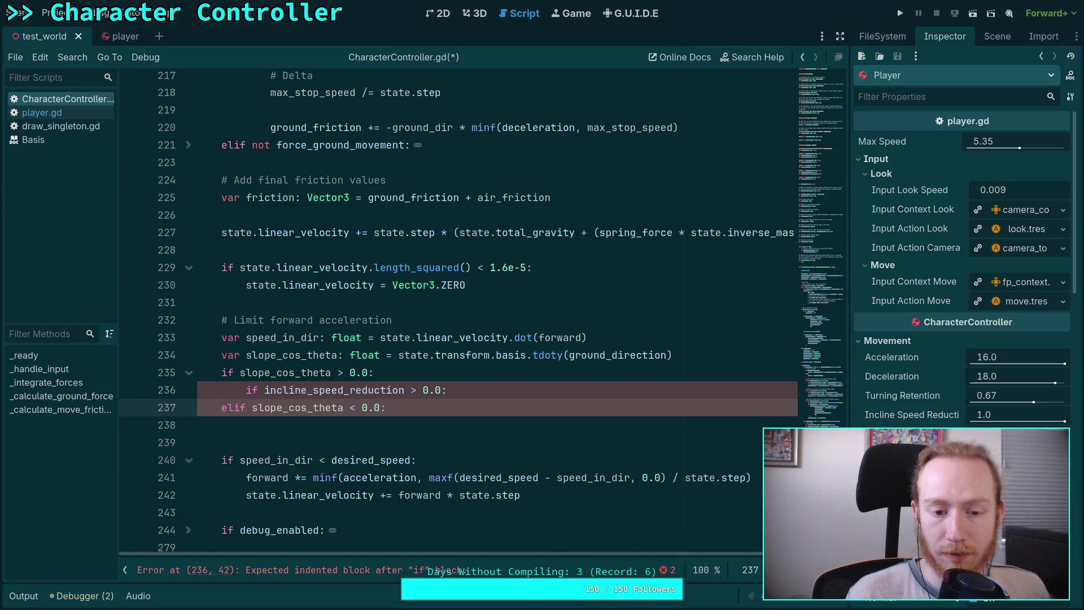
key("Return")
type("if ")
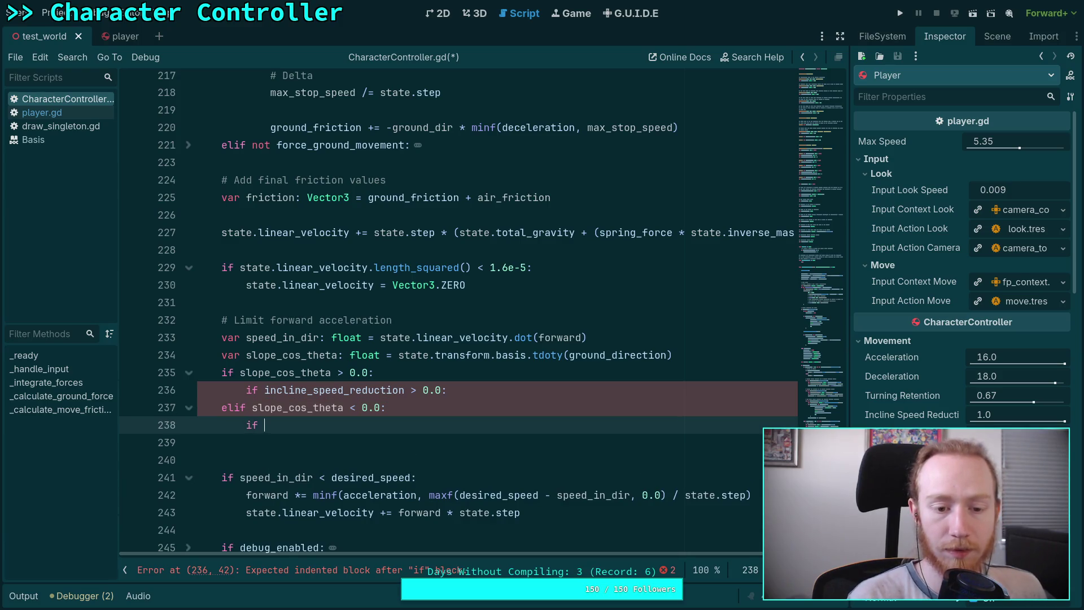
type("de")
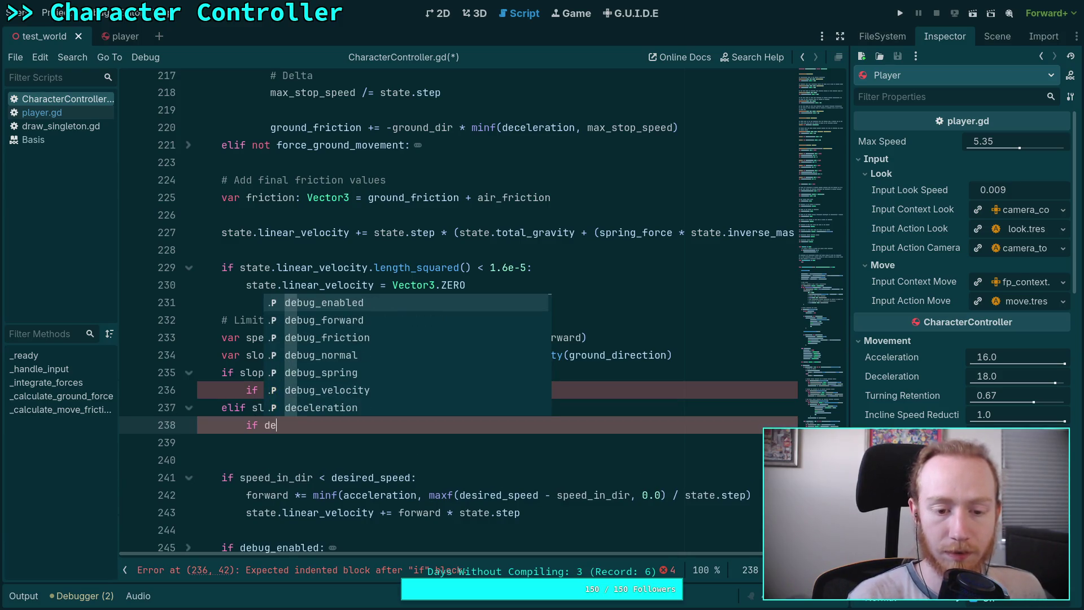
type("c")
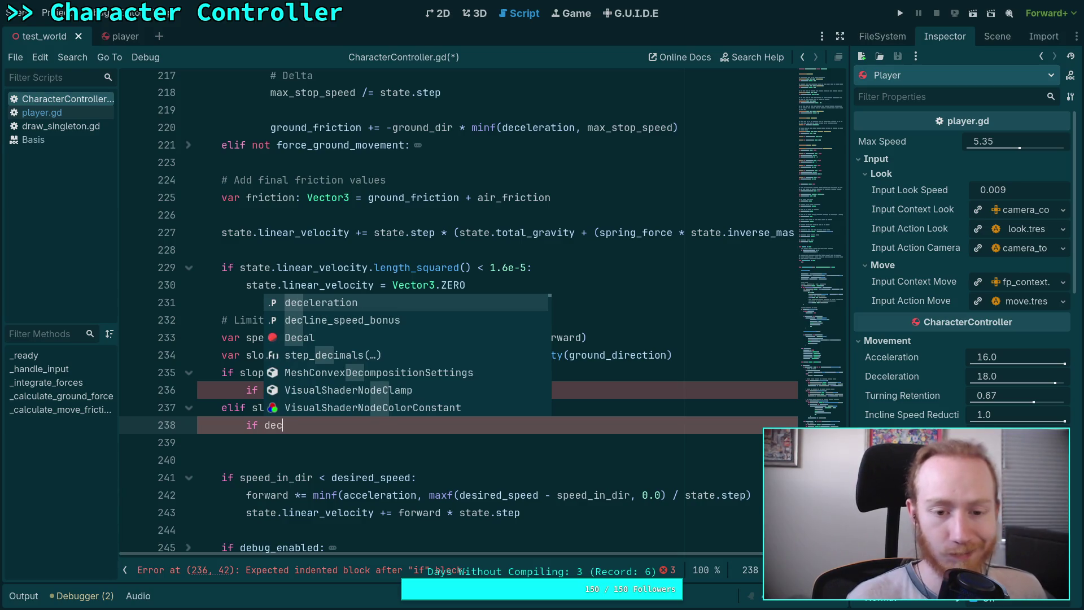
key("Down")
key("Return")
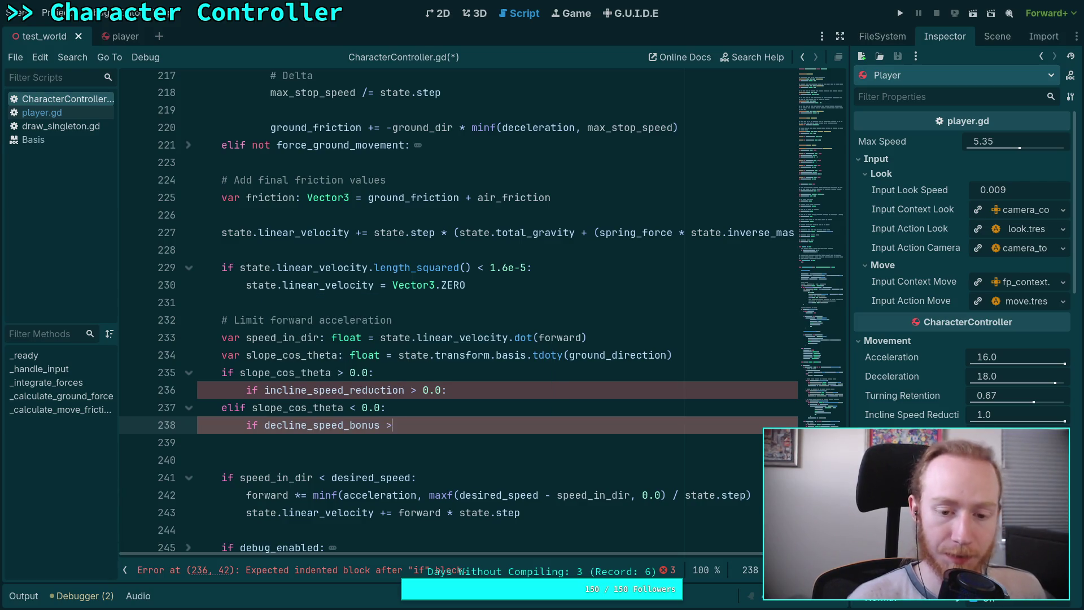
type(" 1.0:")
key("Return")
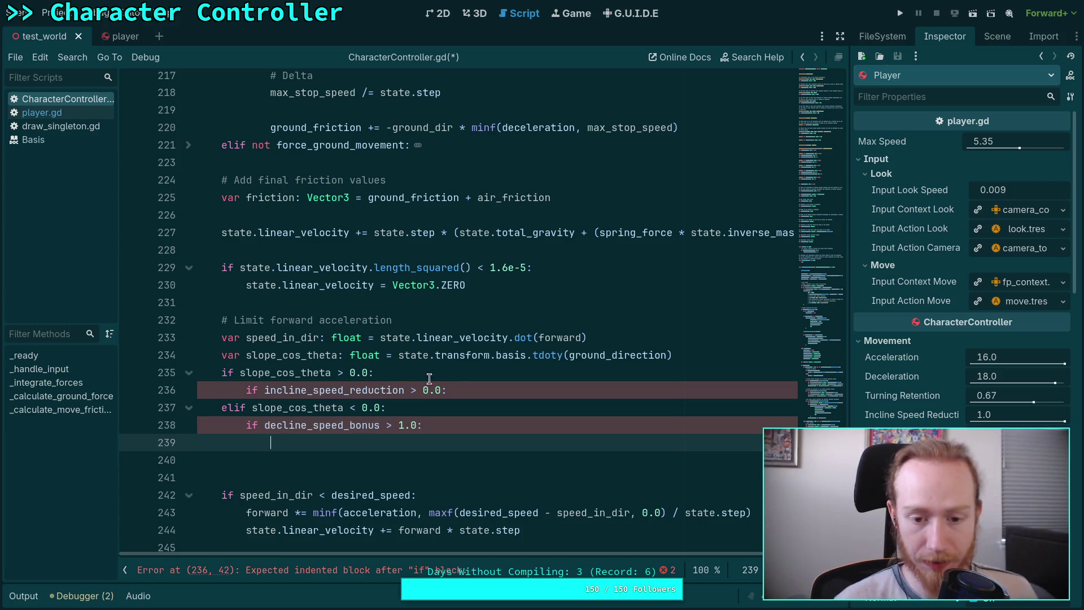
- Put pass under both the incline and decline checks and remove the extra blank line
left_click(448, 390)
key("Return")
type("pass")
key("Down")
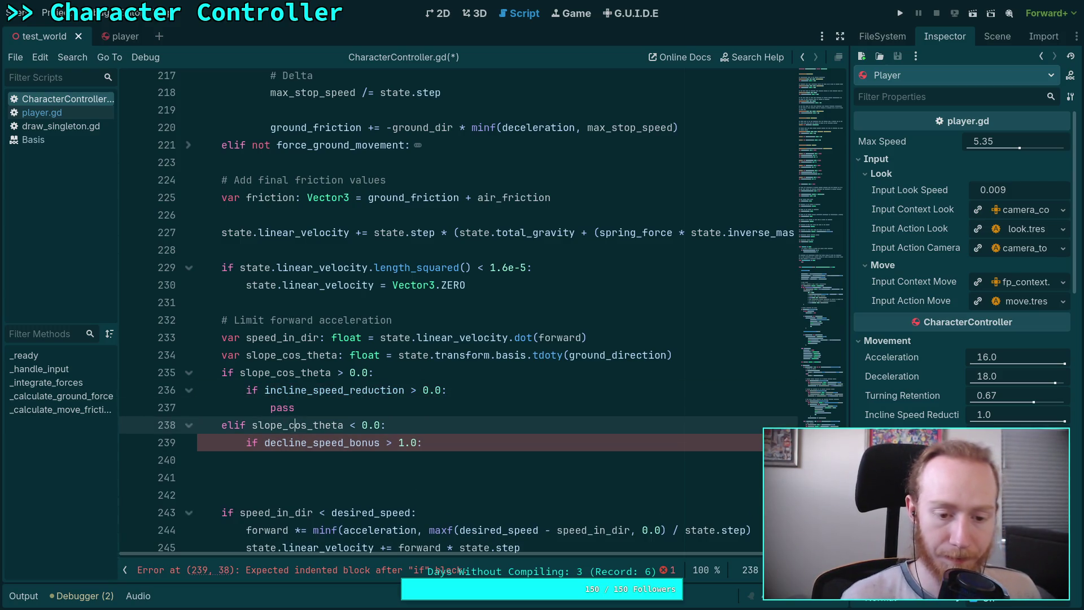
left_click(270, 459)
type("pass")
key("Down")
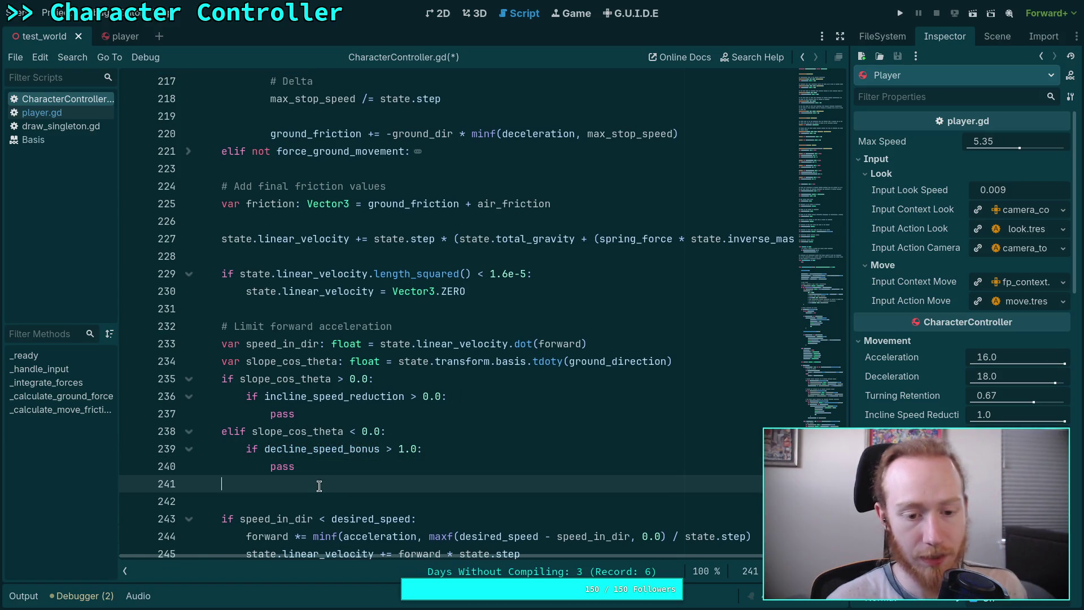
key("BackSpace")
left_click(265, 384)
- Review the new slope_cos_theta > 0.0 and < 0.0 branches and their pass lines (lines 235–240)
left_click_drag(223, 379, 379, 379)
left_click(419, 422)
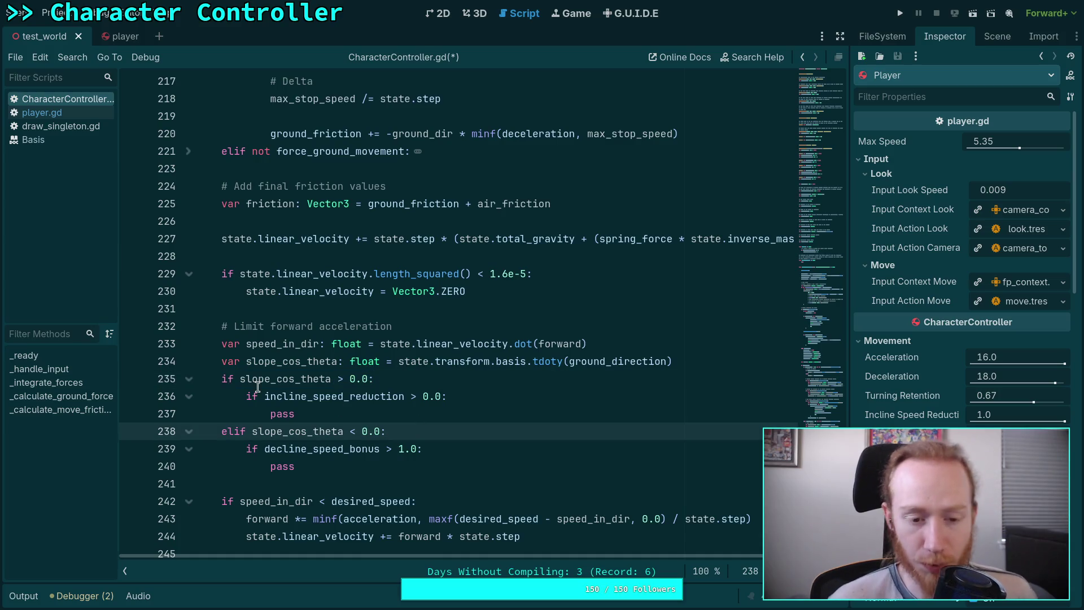
left_click_drag(248, 397, 274, 391)
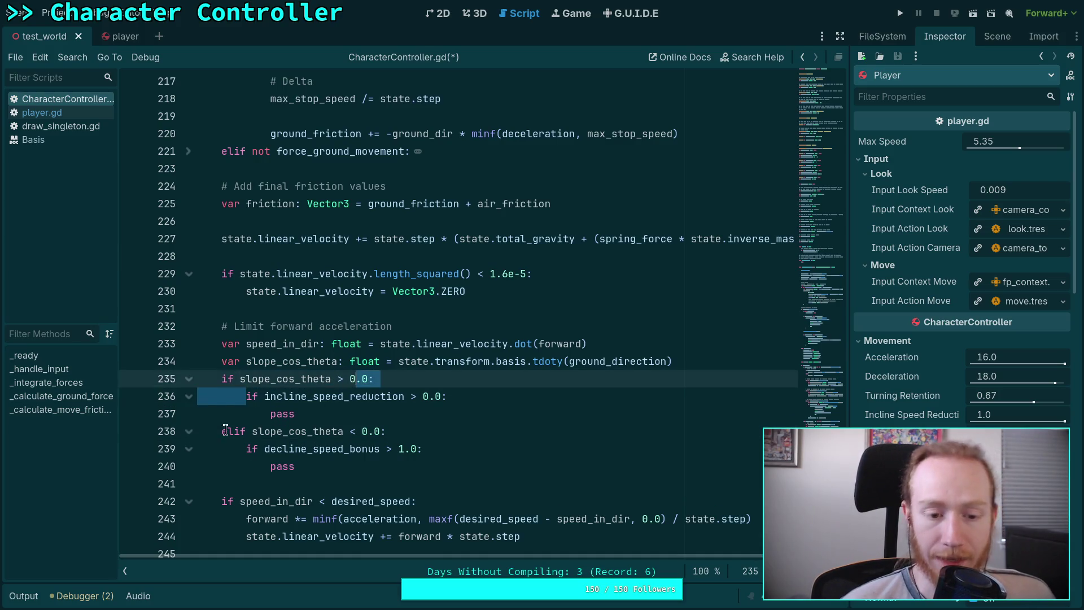
left_click_drag(228, 431, 382, 433)
left_click(249, 380)
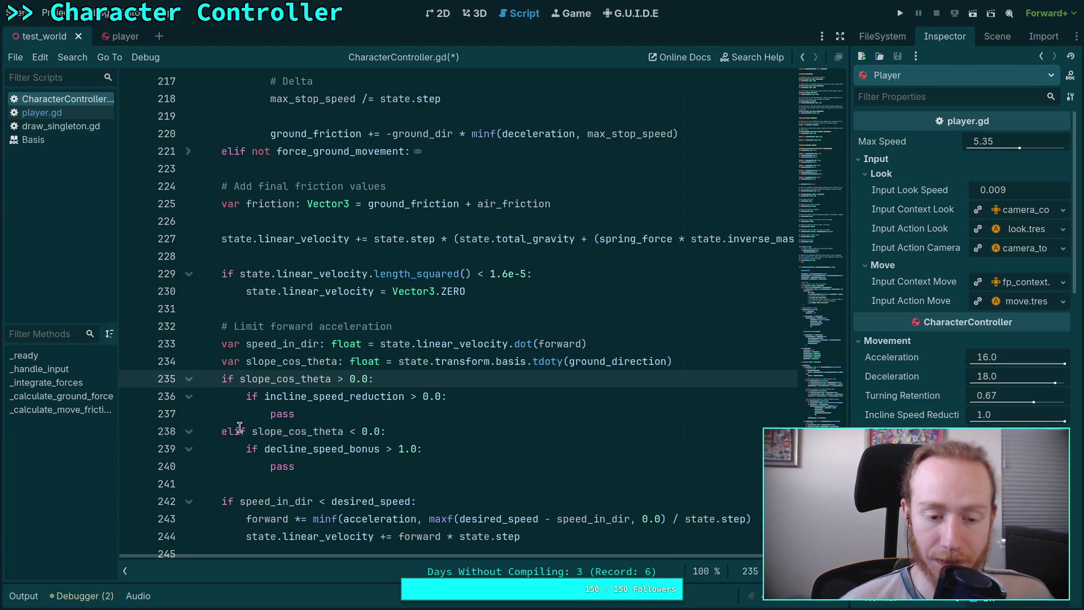
key("ctrl+z")
left_click(248, 380)
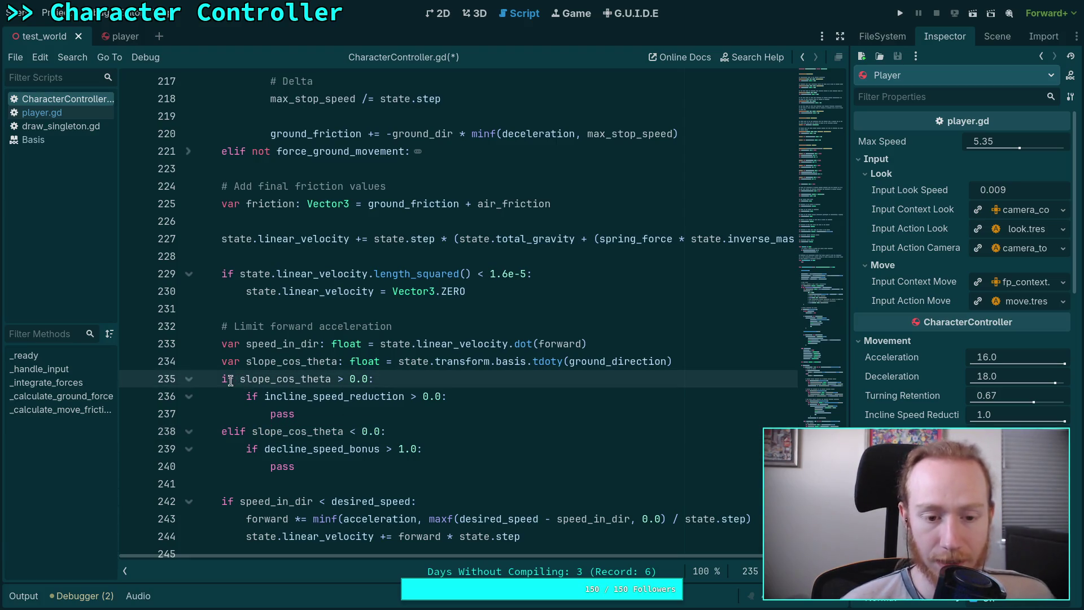
mouse_move(240, 380)
left_mouse_down()
mouse_move(357, 384)
mouse_move(260, 395)
mouse_move(441, 396)
left_mouse_up()
left_click_drag(247, 432, 386, 432)
left_click(238, 380)
left_click_drag(240, 380, 386, 377)
left_click(371, 410)
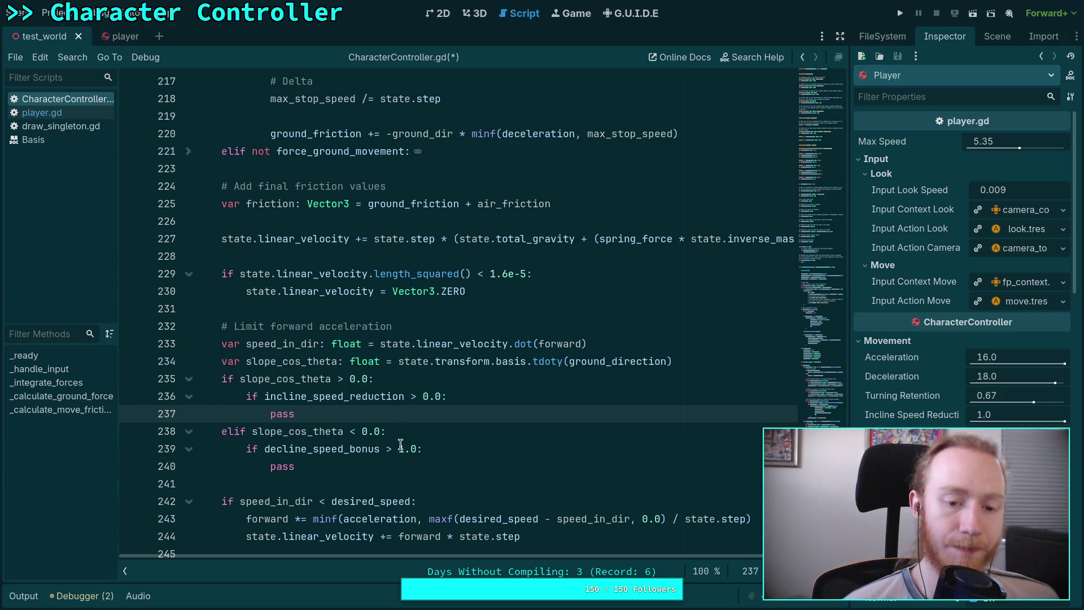
key("Down")
key("Down")
key("Down")
left_click(443, 414)
key("shift+Home")
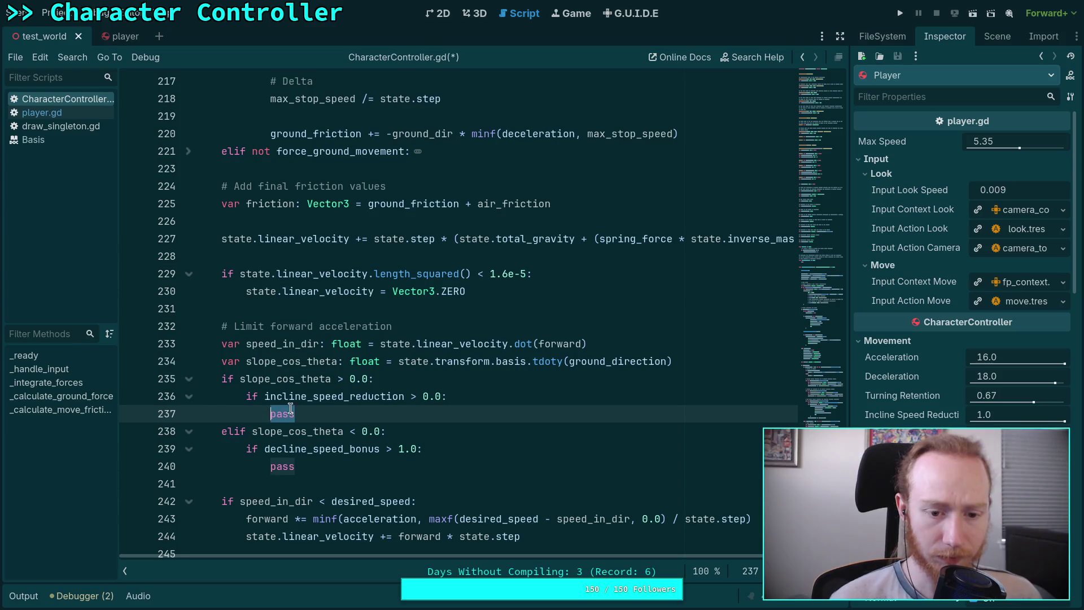
- Unfold func _calculate_move_friction below the forward acceleration code
scroll(538, 401, "down", 1)
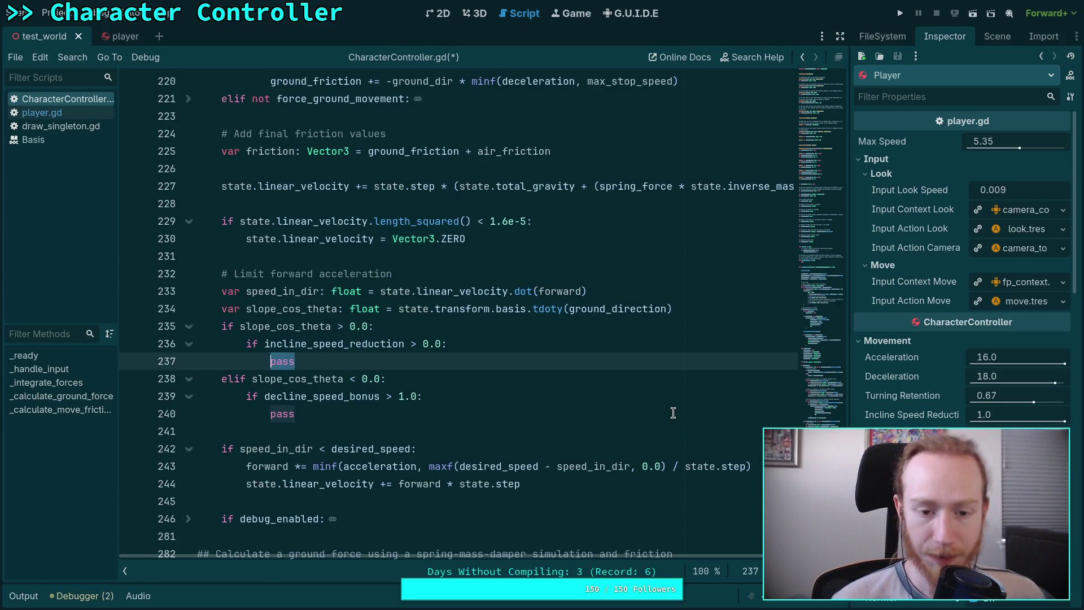
scroll(732, 398, "down", 5)
left_click(190, 362)
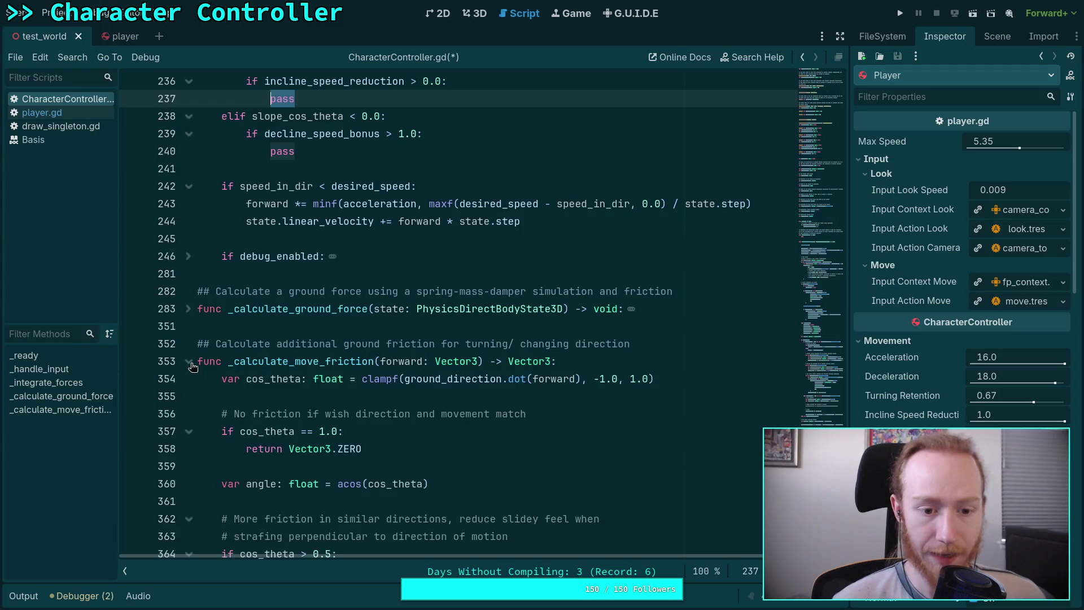
- Restore the factor on line 370's keep line to (12.0 / PI) instead of RAD_15
scroll(305, 361, "down", 6)
scroll(414, 354, "up", 1)
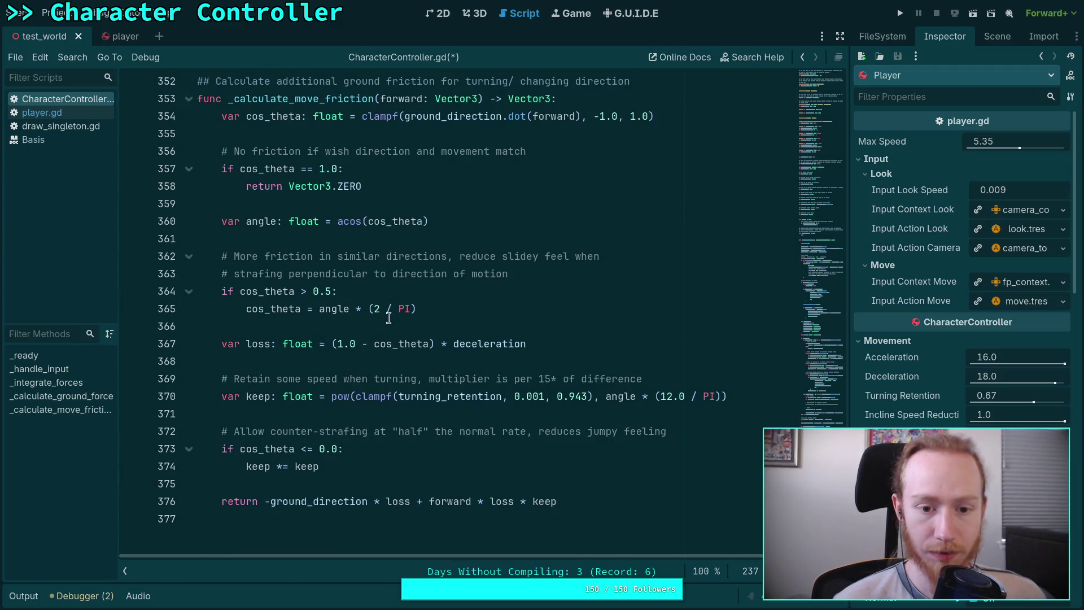
left_click_drag(655, 396, 721, 397)
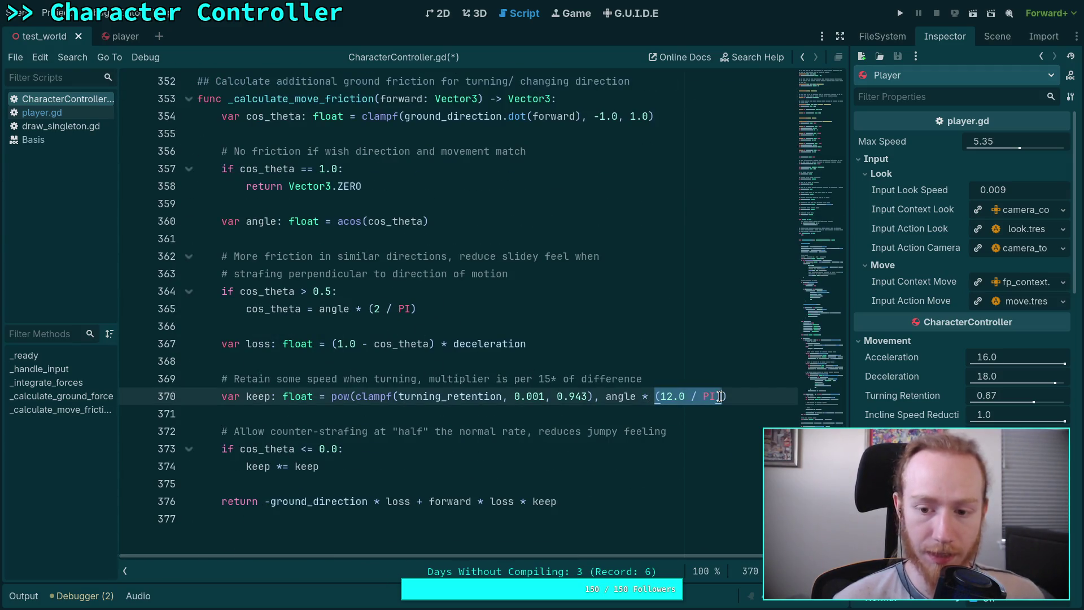
type("RAD_!%")
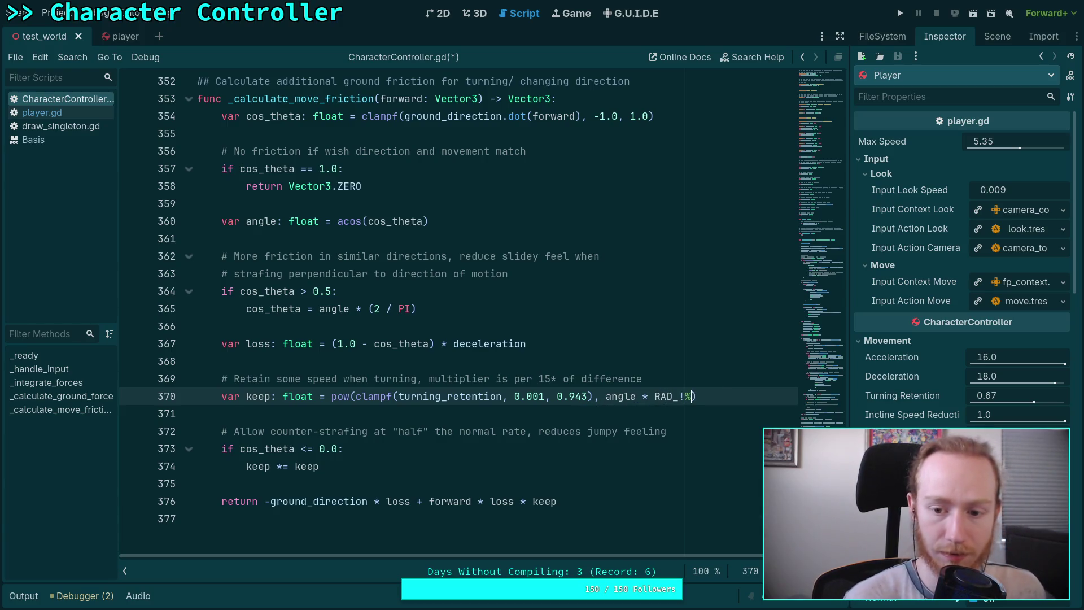
type("15")
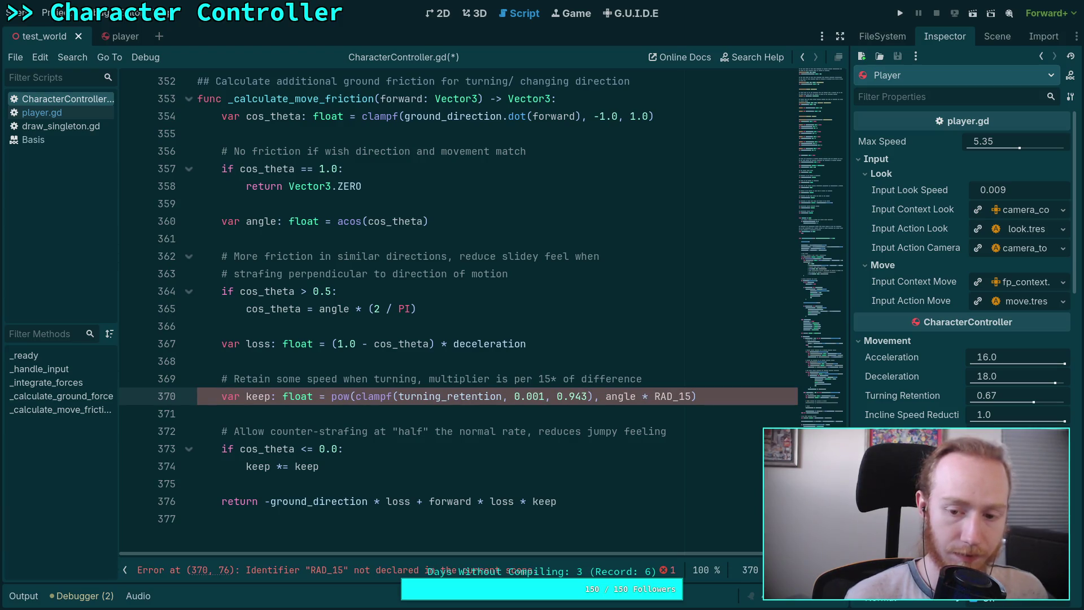
left_click(643, 378)
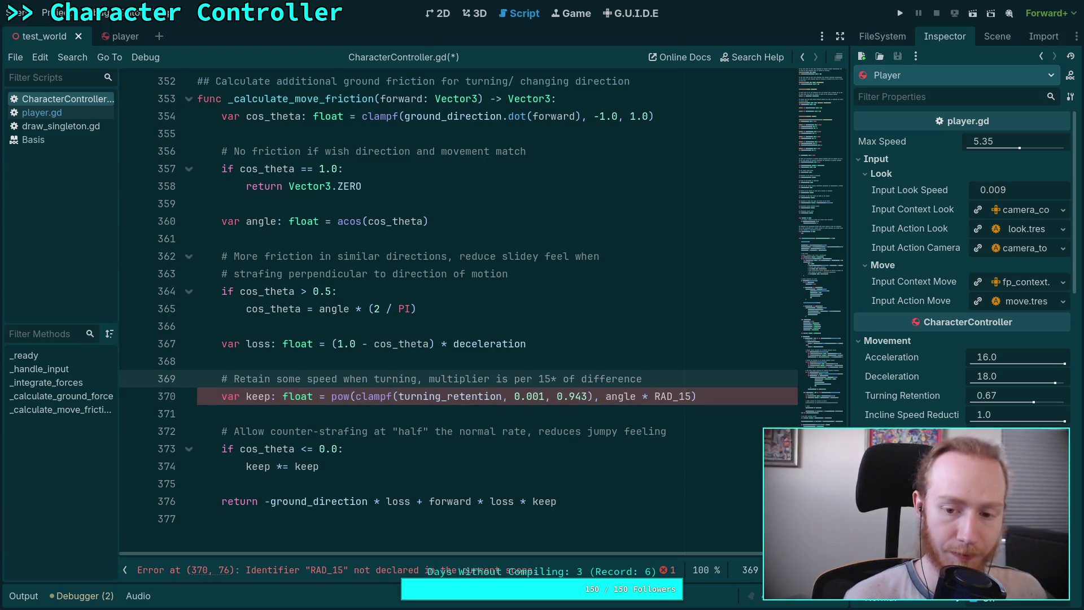
key("Return")
key("ctrl+z")
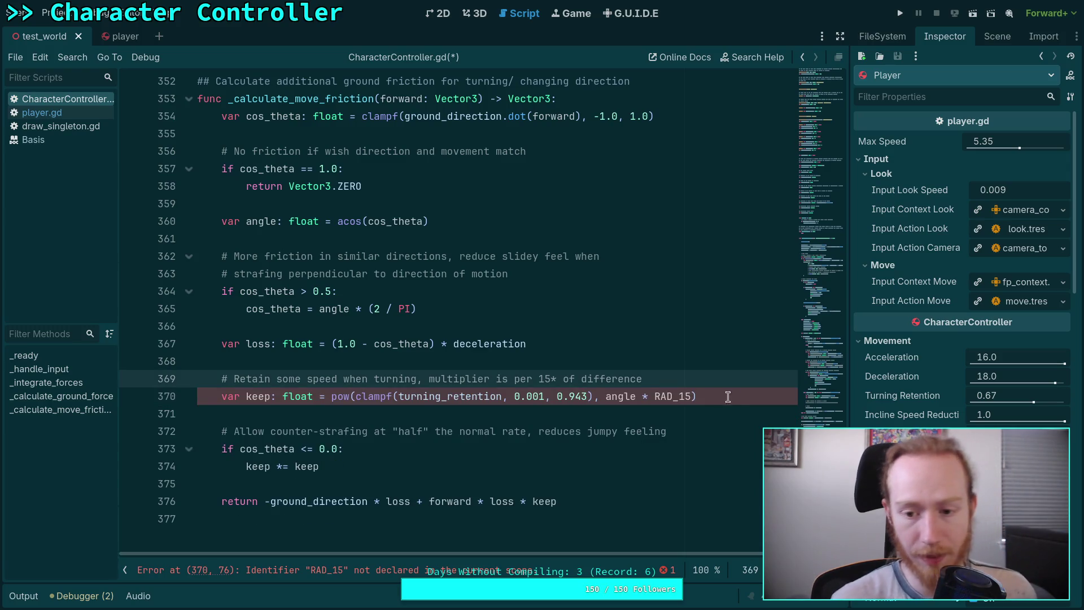
left_click_drag(650, 400, 693, 396)
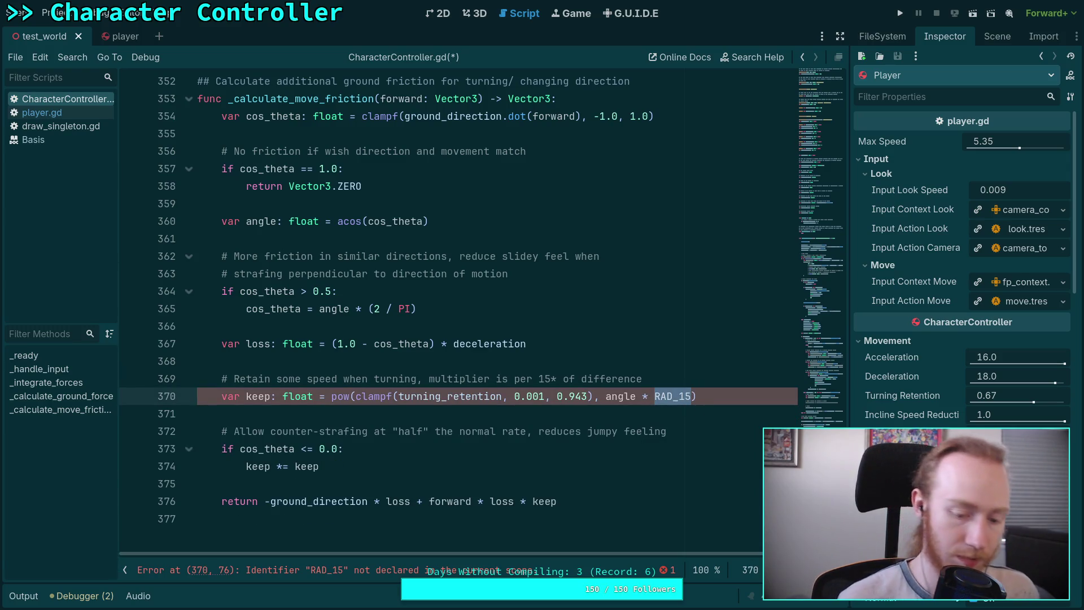
type("(")
key("BackSpace")
key("BackSpace")
key("BackSpace")
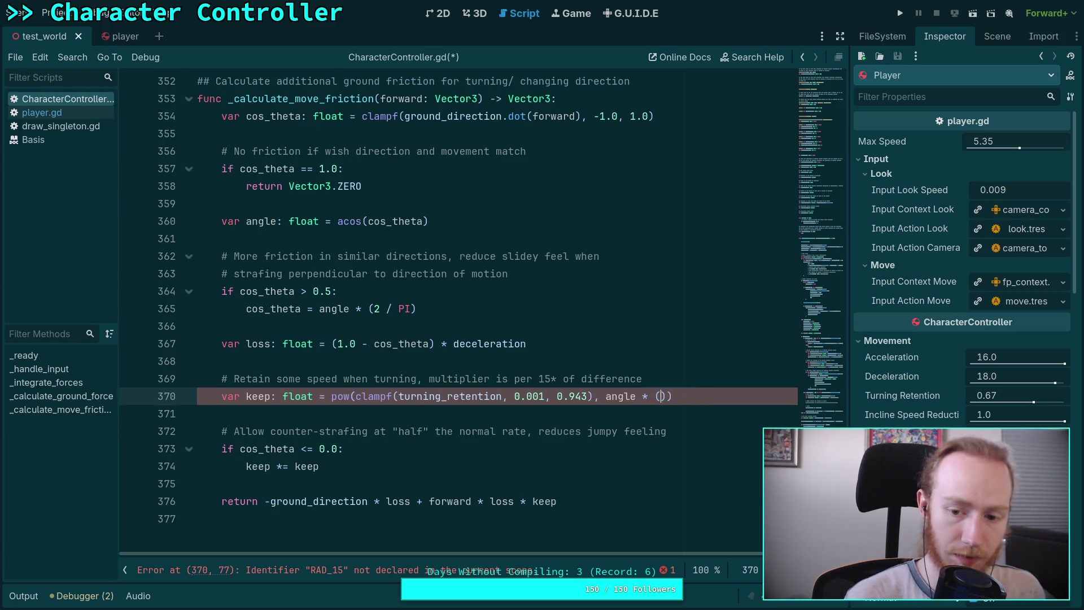
type("12.0 / PI")
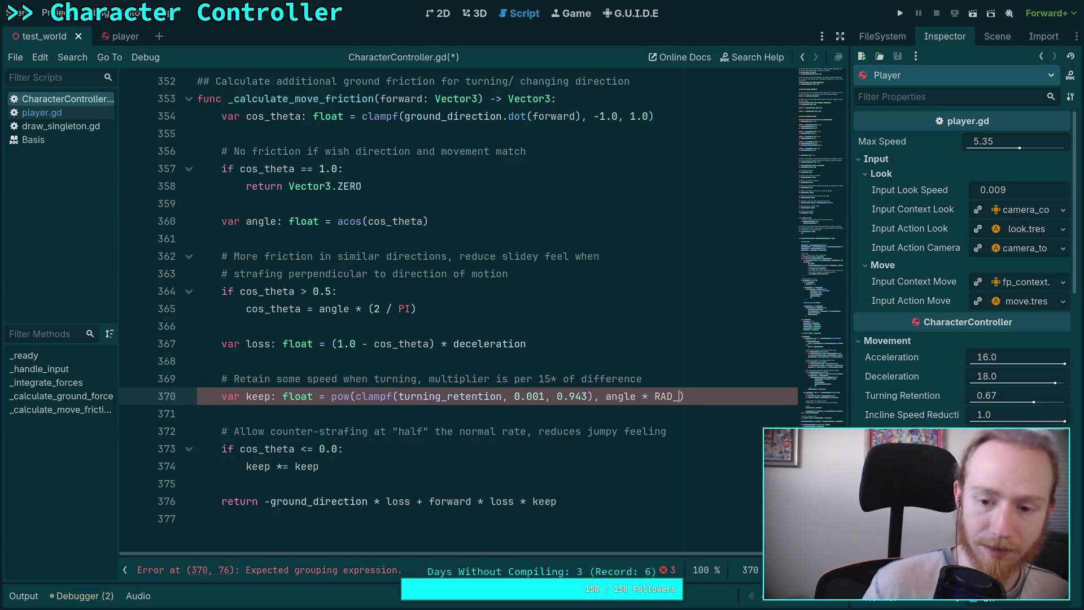
left_click(766, 400)
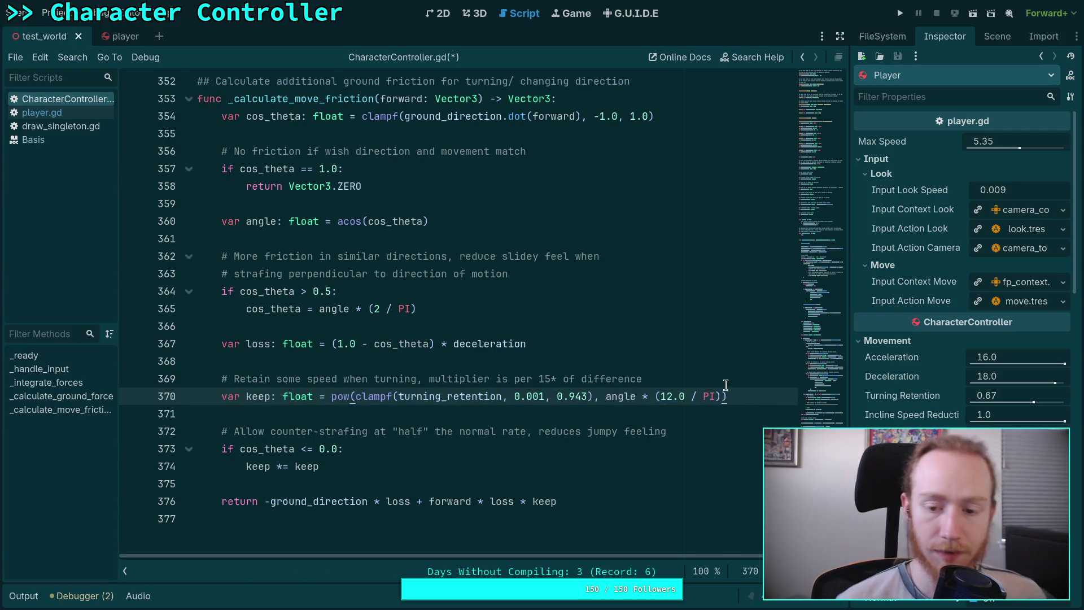
- Paste the keep turning-retention line over pass in the incline branch and unindent it one level
scroll(744, 392, "up", 15)
scroll(382, 359, "up", 2)
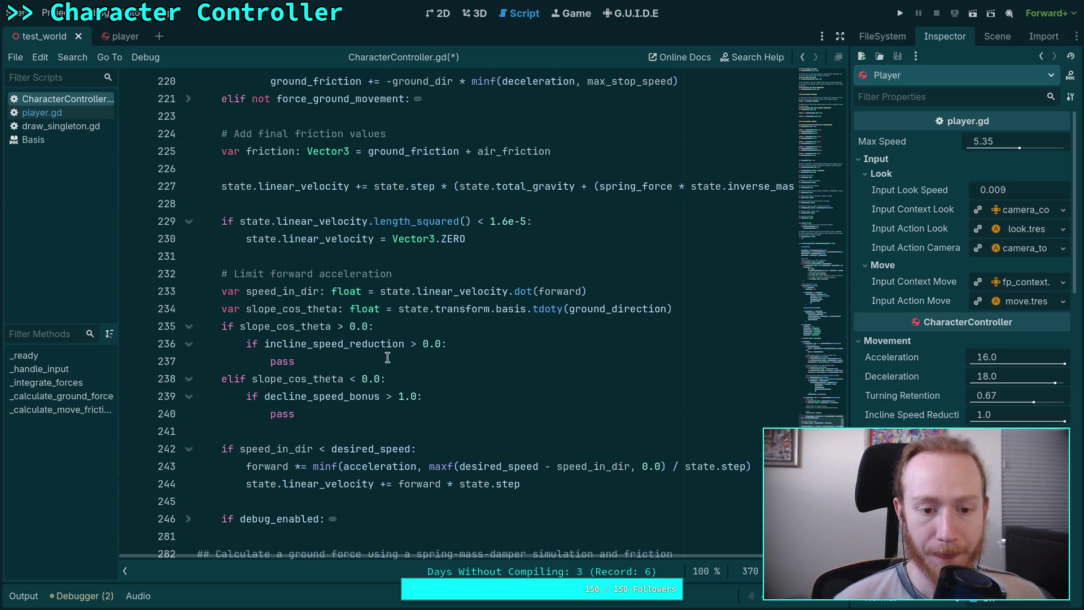
left_click(383, 359)
key("shift+Home")
key("ctrl+v")
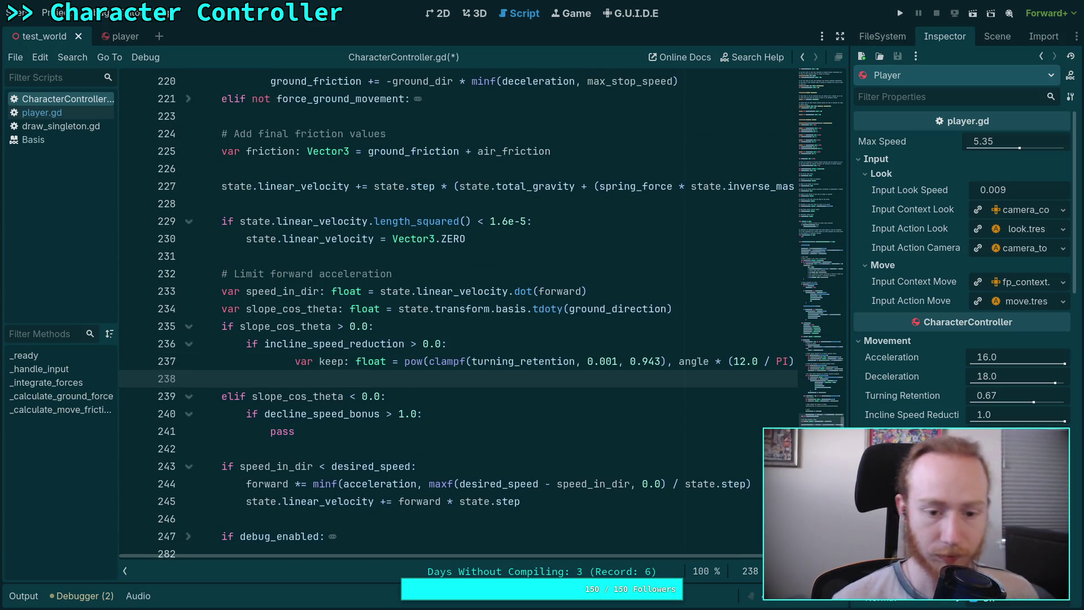
left_click(320, 364)
key("shift+Tab")
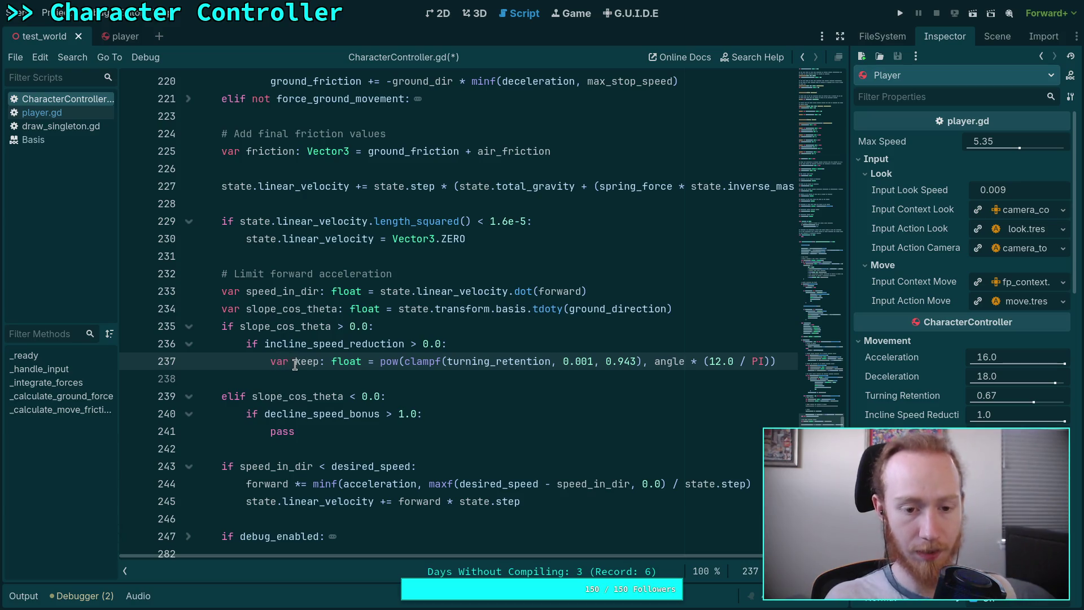
left_click_drag(295, 364, 319, 363)
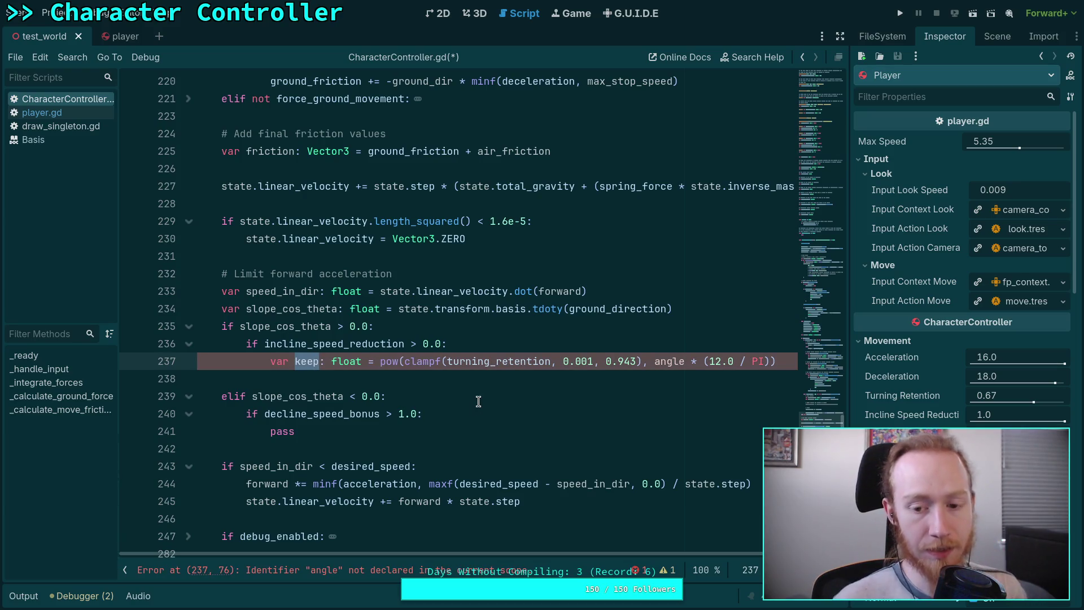
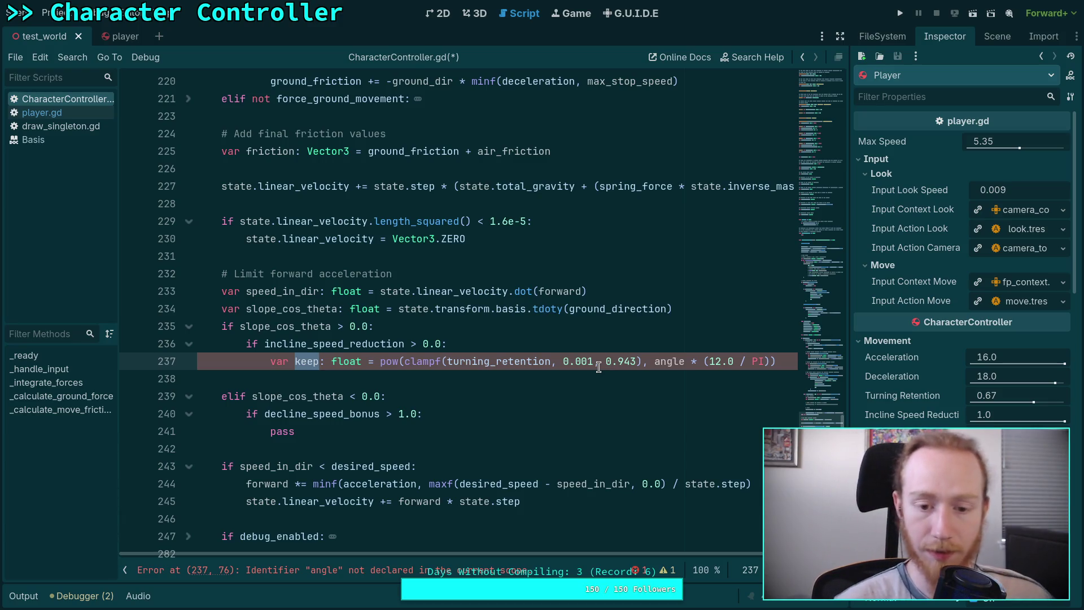
- Rename keep to loss and replace turning_retention with incline_speed_reduction on the loss line
type("loss")
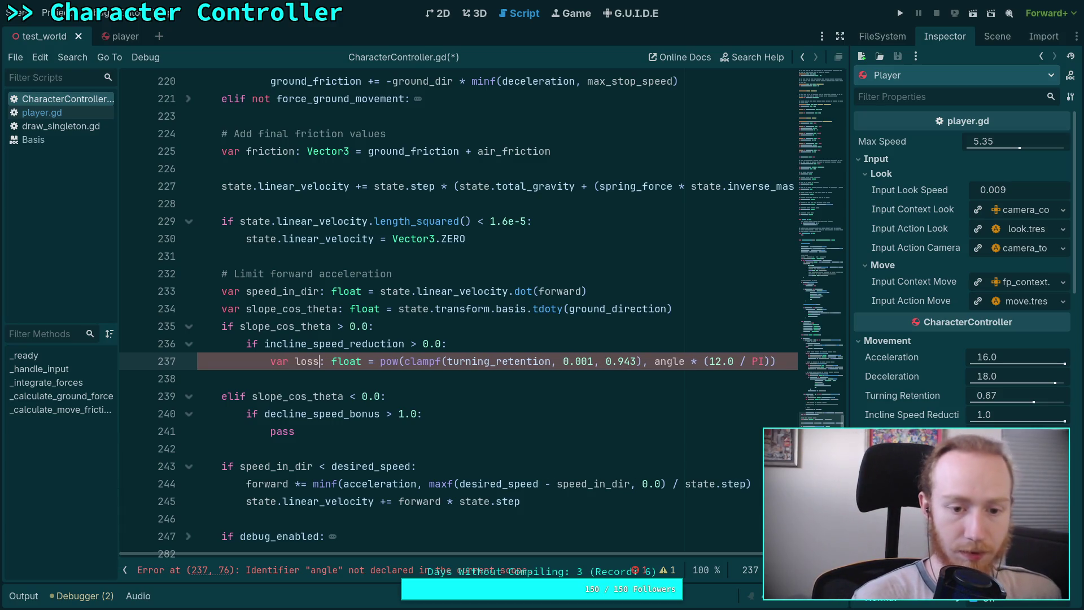
scroll(447, 378, "down", 1)
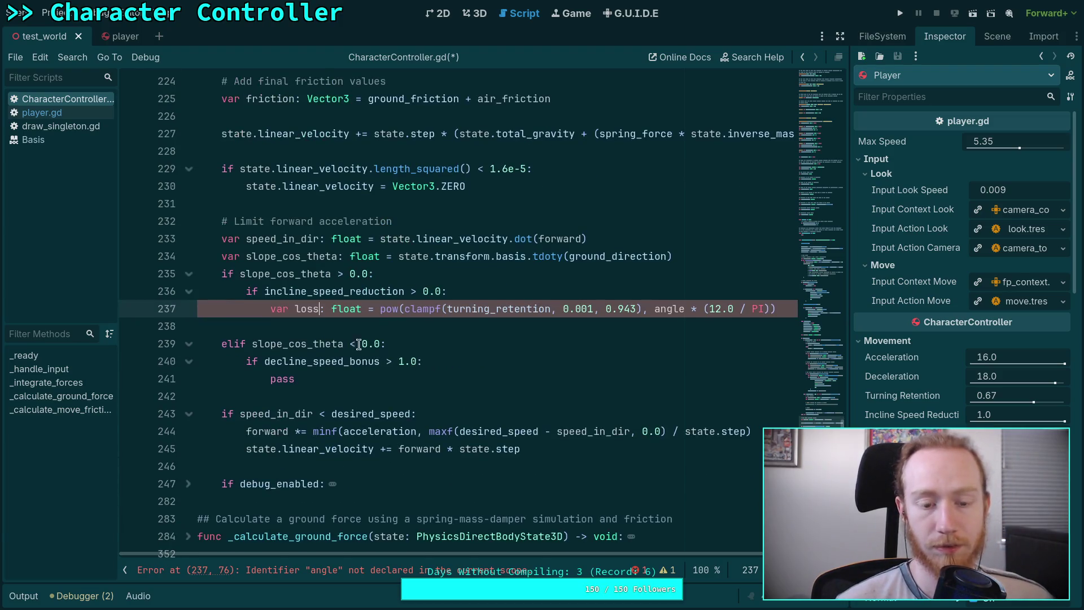
left_click(399, 320)
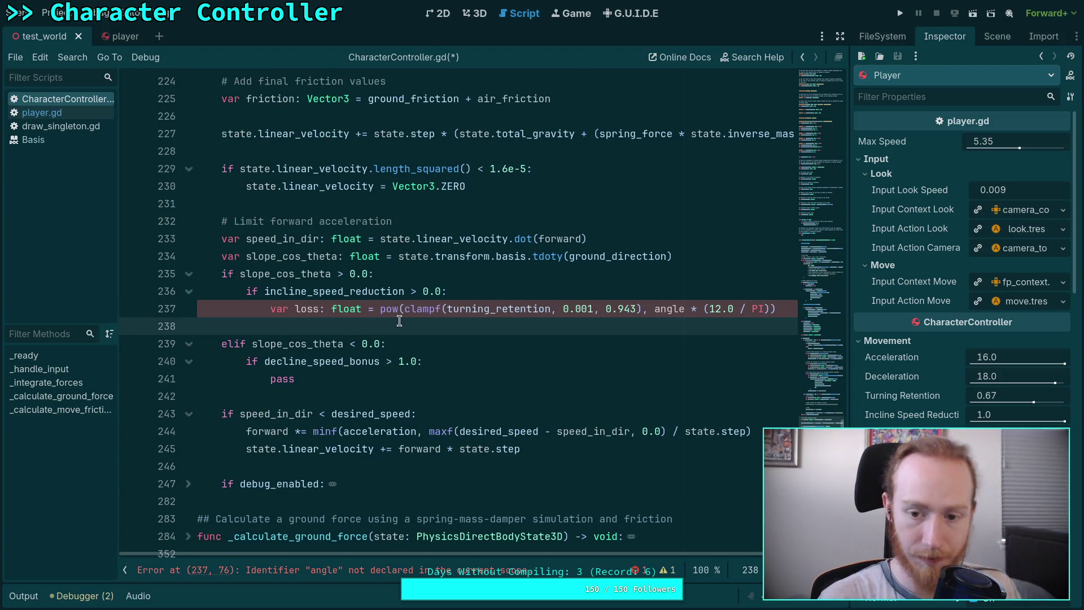
double_click(480, 308)
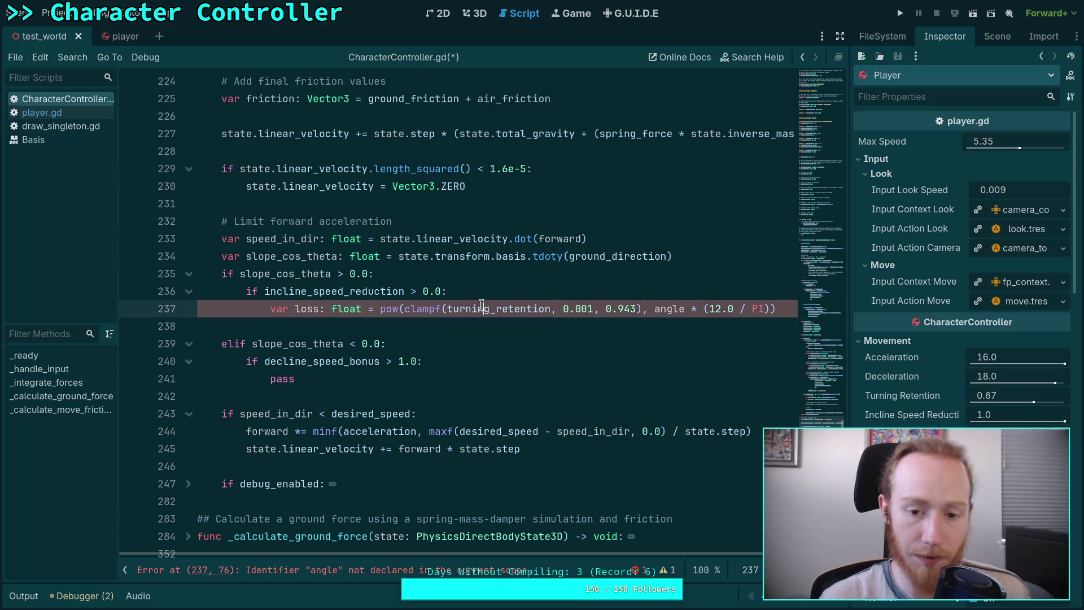
type("incl")
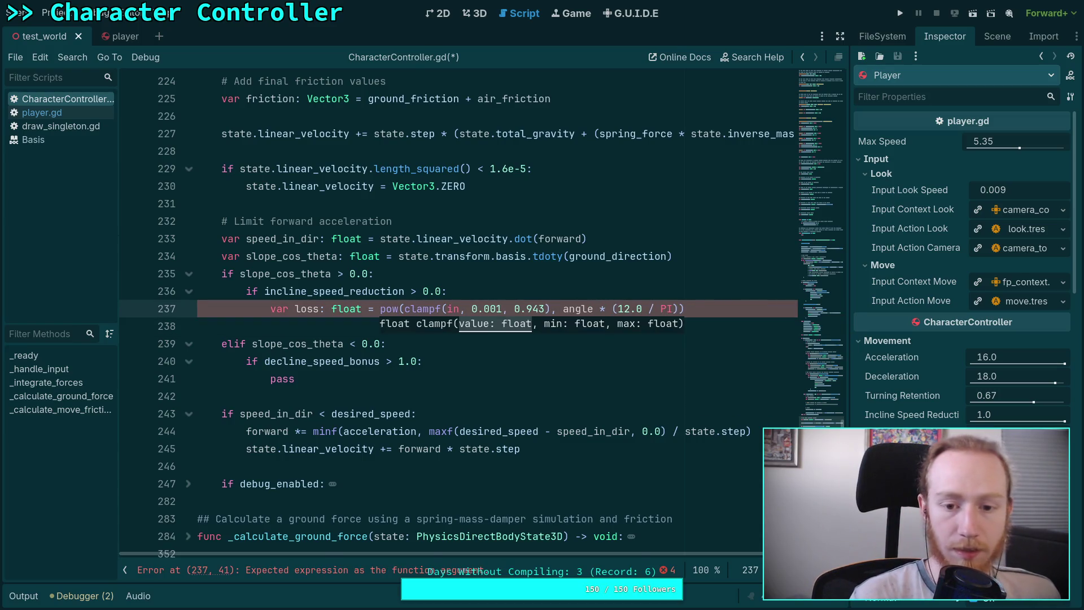
key("Return")
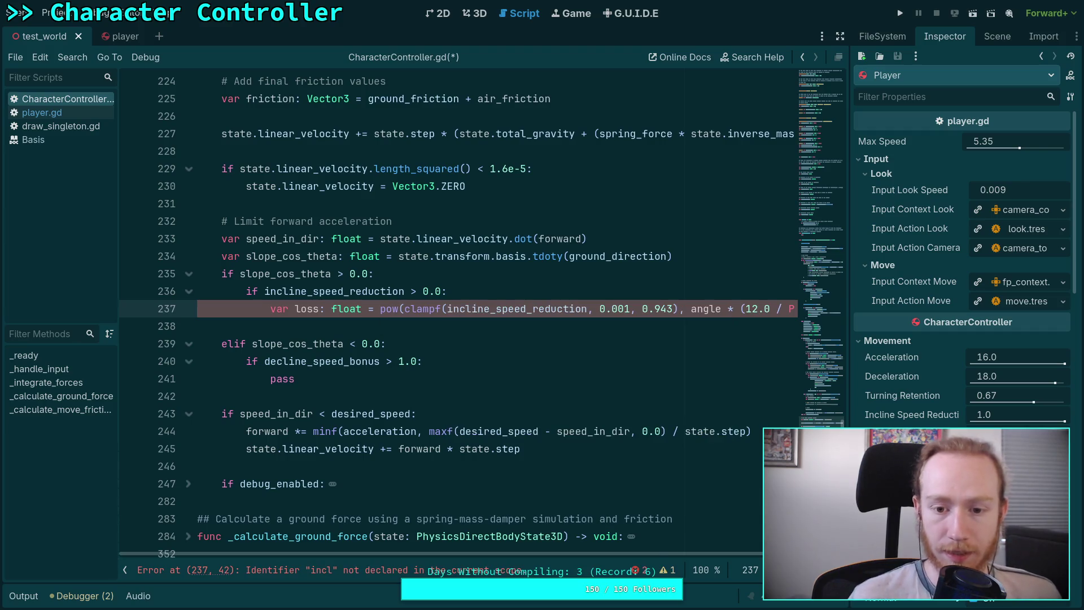
- Declare 'var angle: float = acos(slope_cos_theta)' above the loss line and delete the blank line after it
scroll(537, 362, "up", 1)
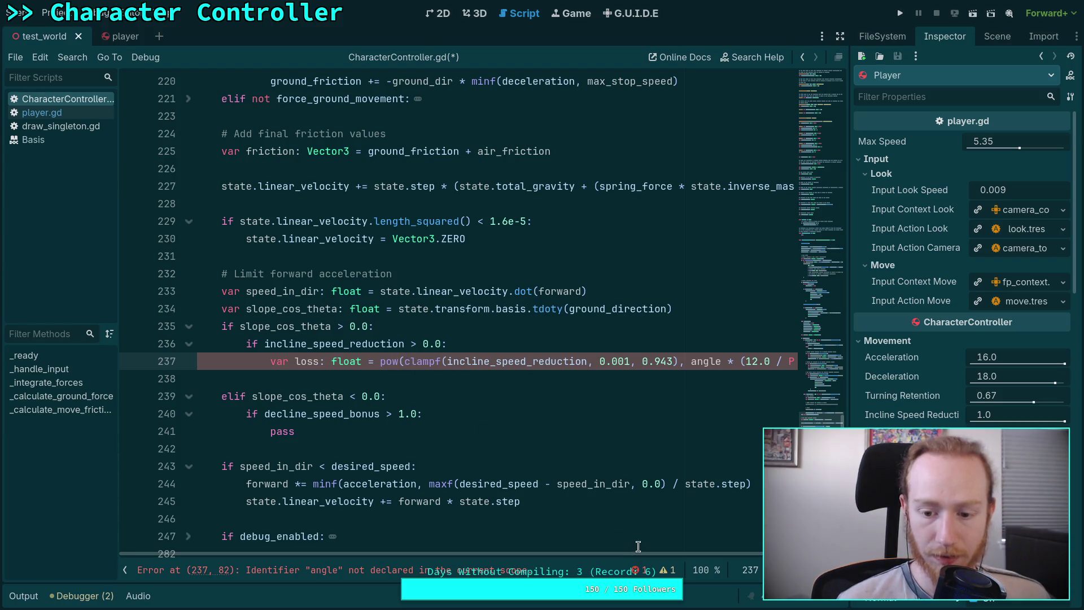
key("Up")
key("Up")
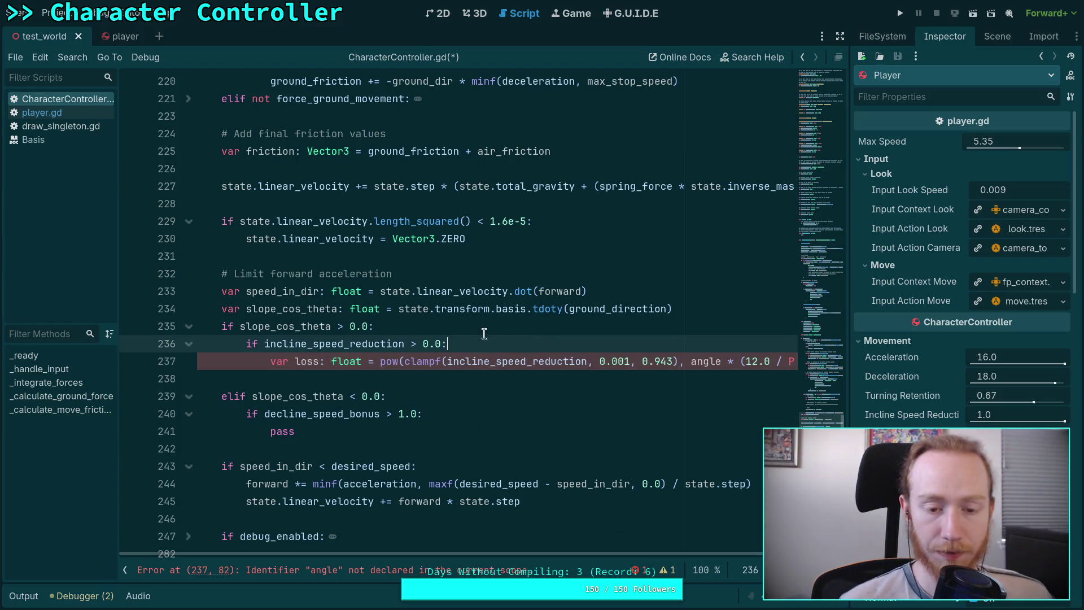
key("Down")
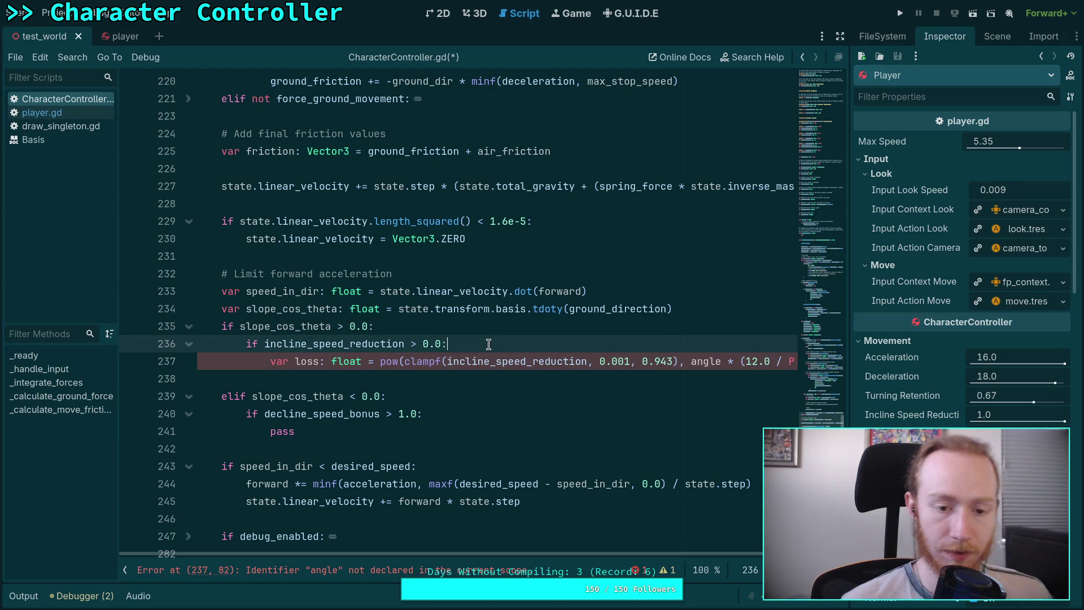
key("Return")
type("angle: float ")
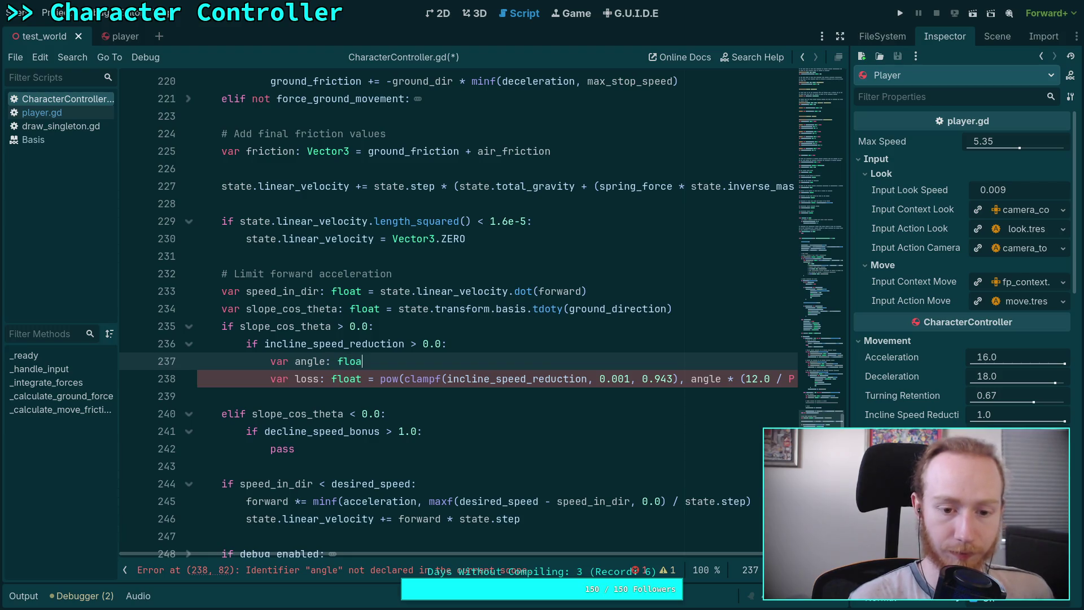
type("= aco")
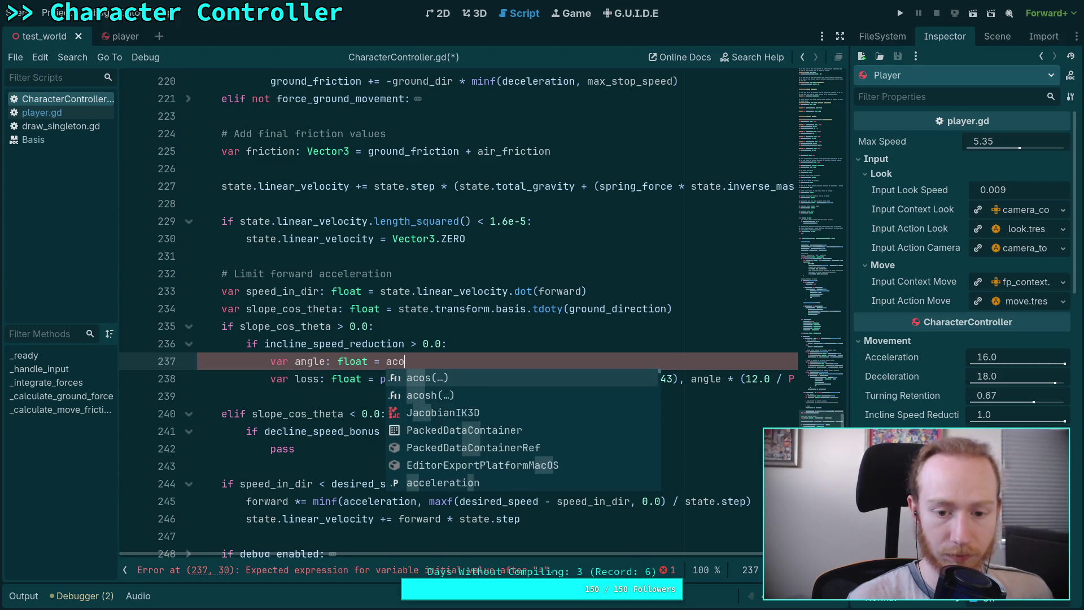
type("s(sl")
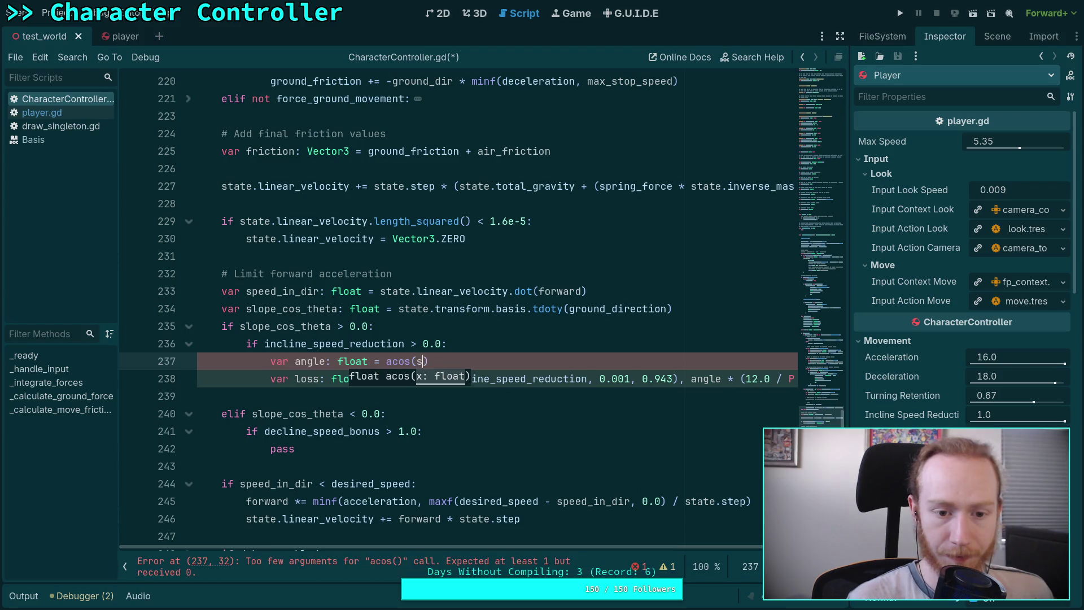
key("Down")
key("Down")
key("Return")
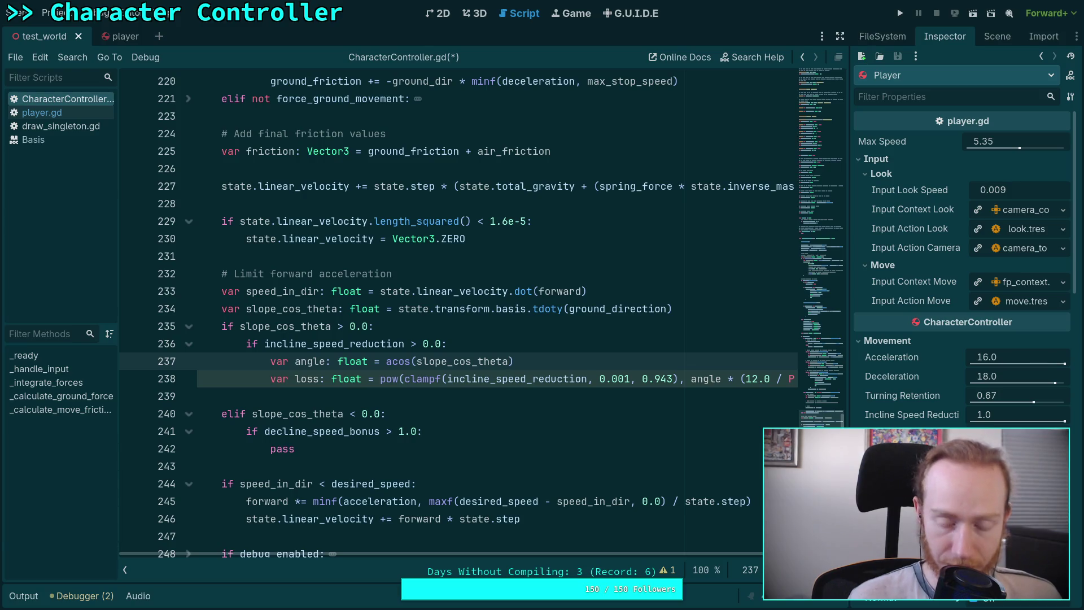
key("Down")
key("Down")
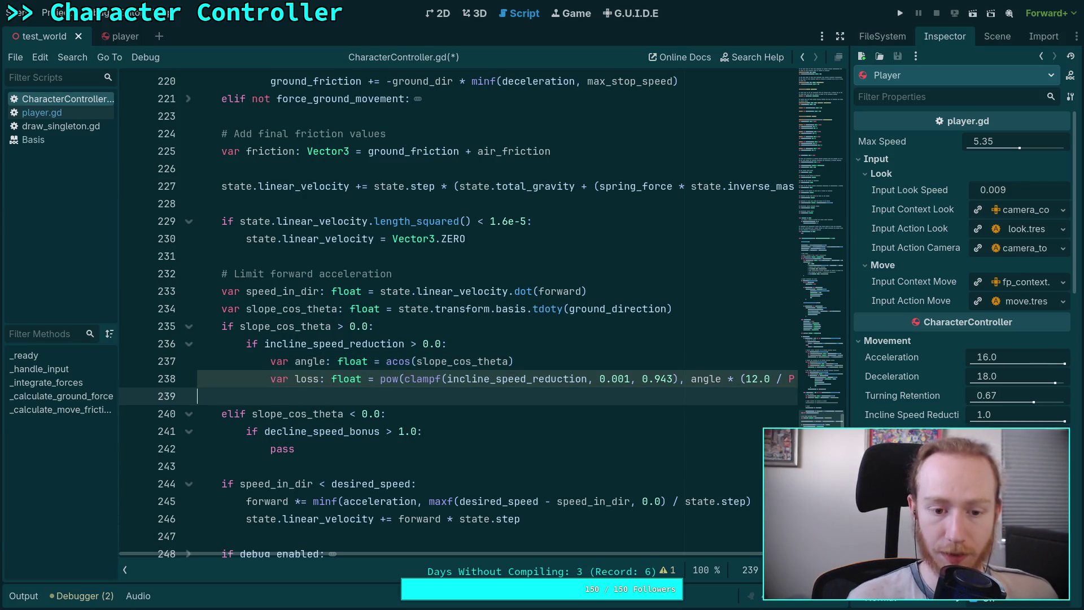
key("BackSpace")
scroll(542, 435, "left", 2)
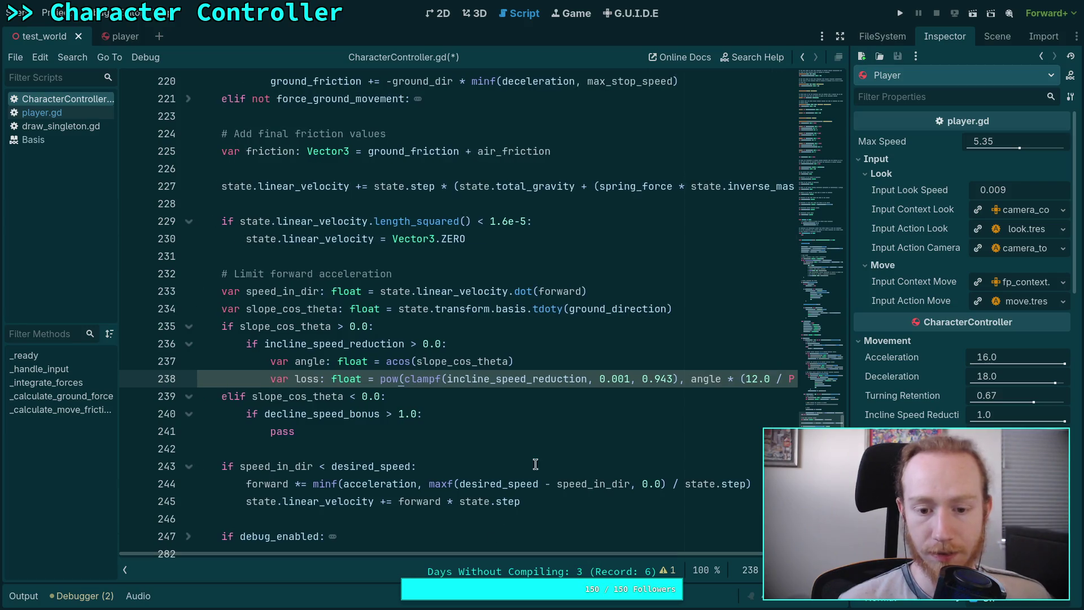
- Prefix incline_speed_reduction inside the loss line's clampf with '1.0 - '
left_click(559, 446)
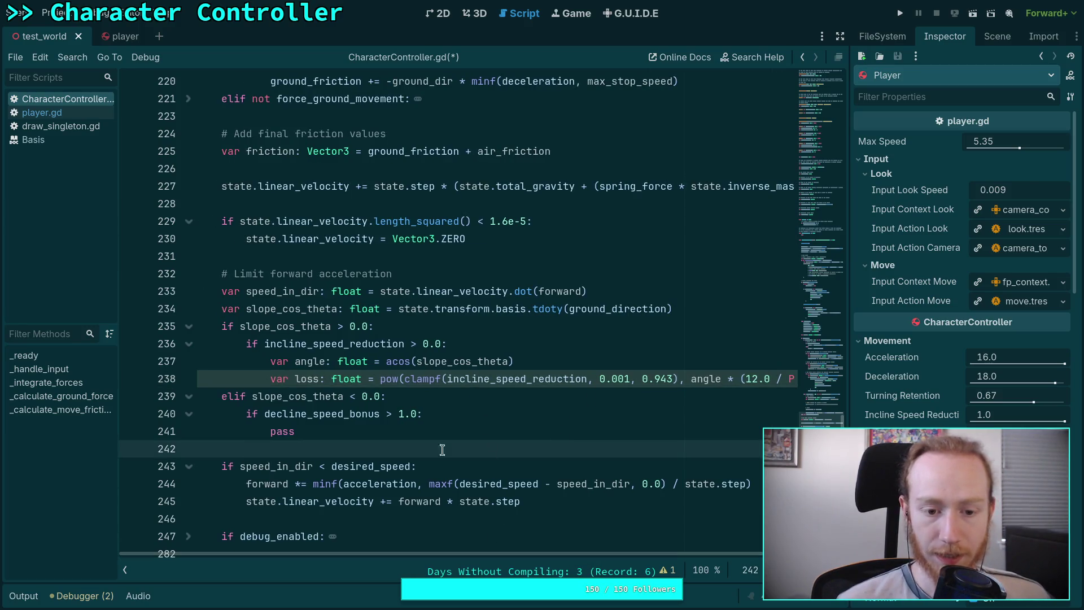
mouse_move(695, 551)
left_mouse_down()
mouse_move(753, 553)
mouse_move(715, 558)
left_mouse_up()
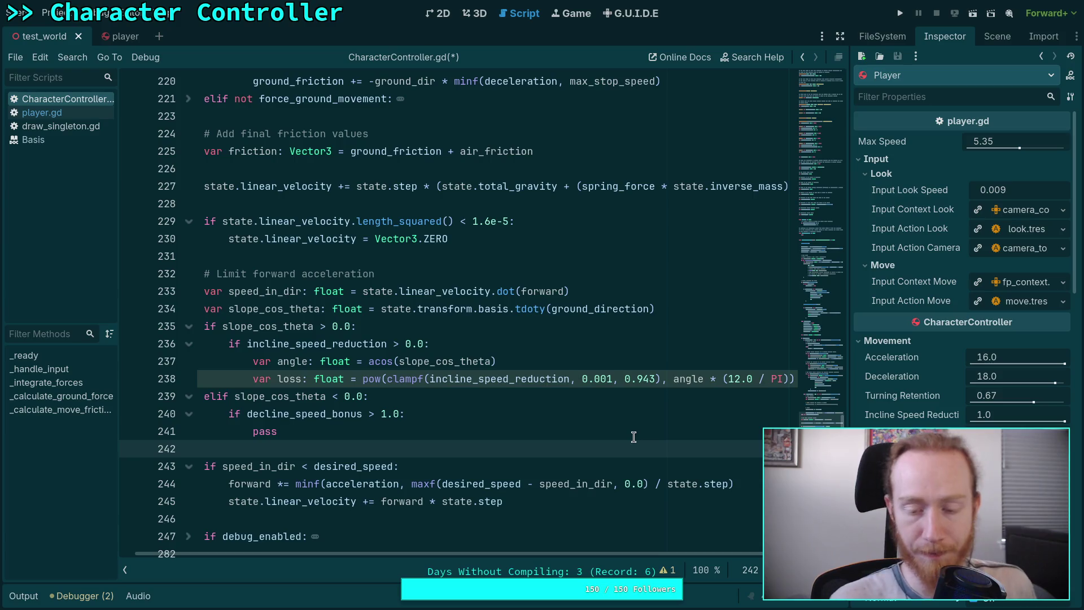
left_click_drag(666, 553, 693, 551)
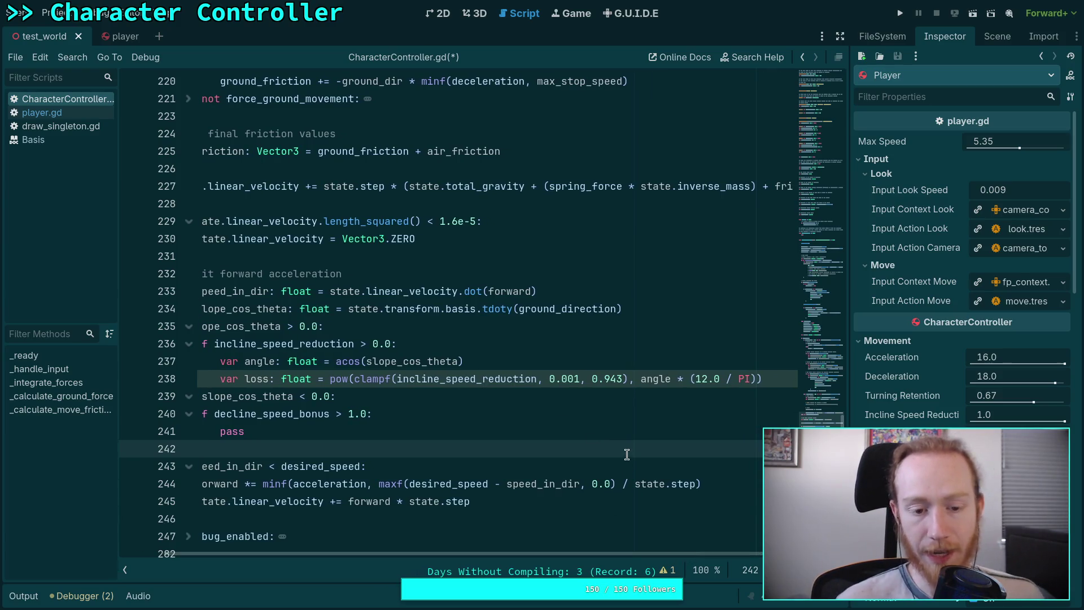
left_click(766, 379)
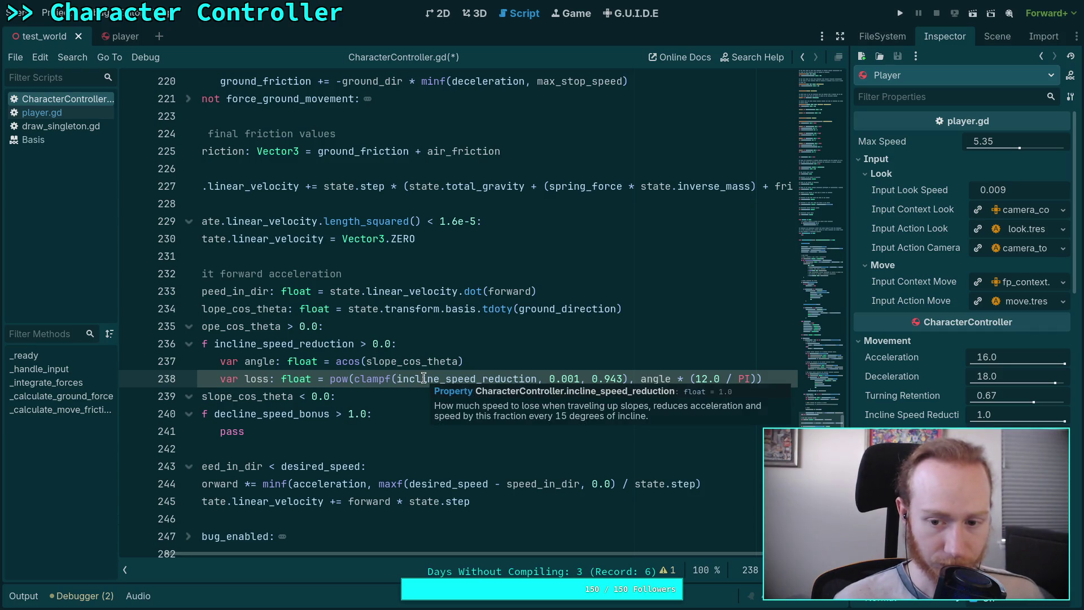
left_click(397, 379)
type("1.0 -")
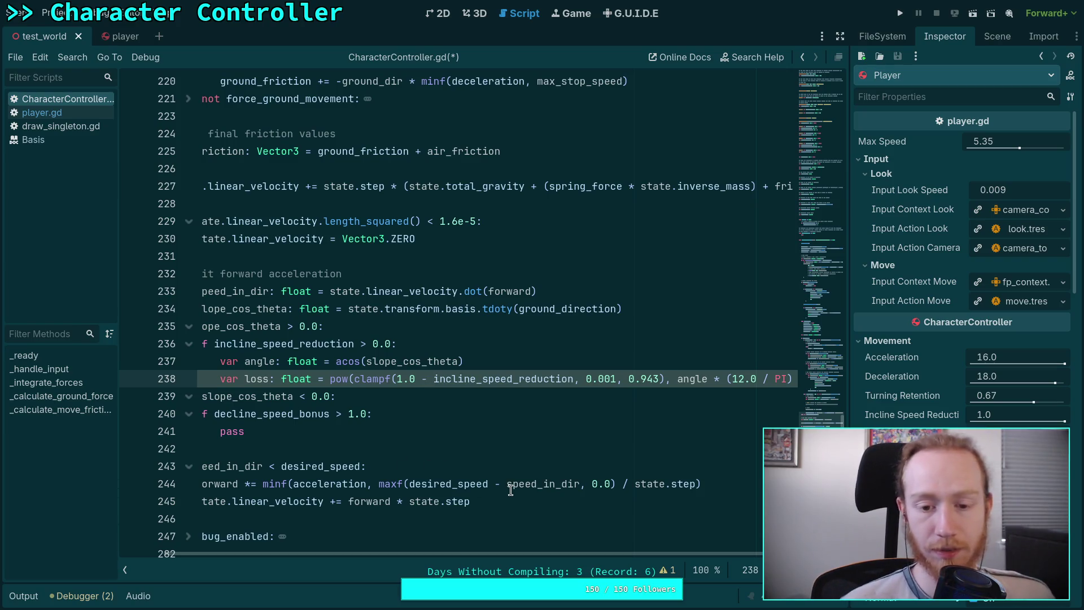
left_click_drag(397, 379, 434, 378)
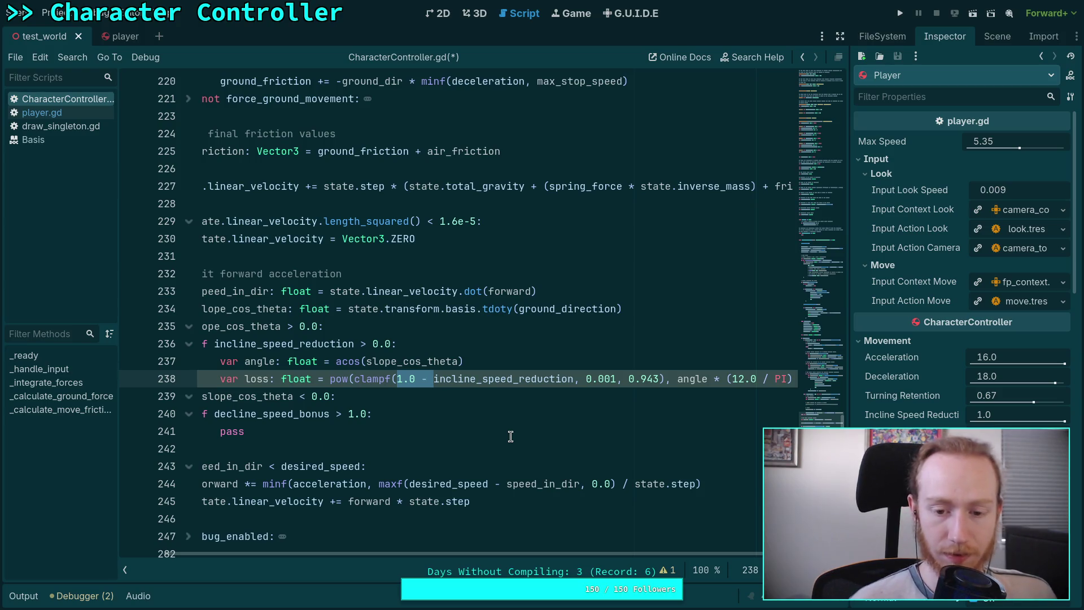
left_click(529, 379)
- Look up incline_speed_reduction, change its default from 1.0 to 0.5, and switch to the browser
right_click(532, 380)
left_click(573, 554)
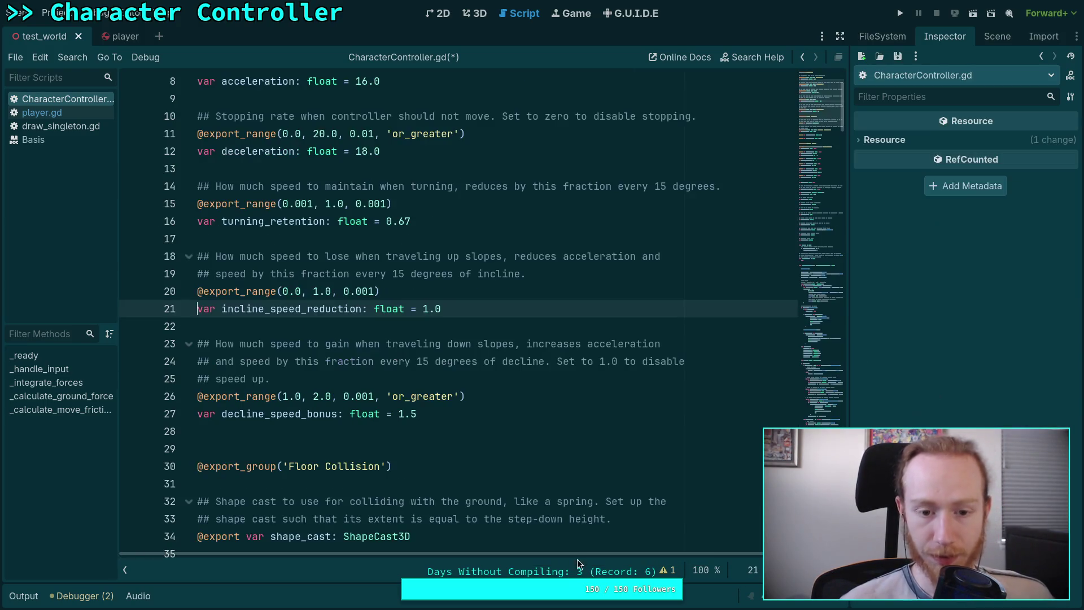
double_click(425, 309)
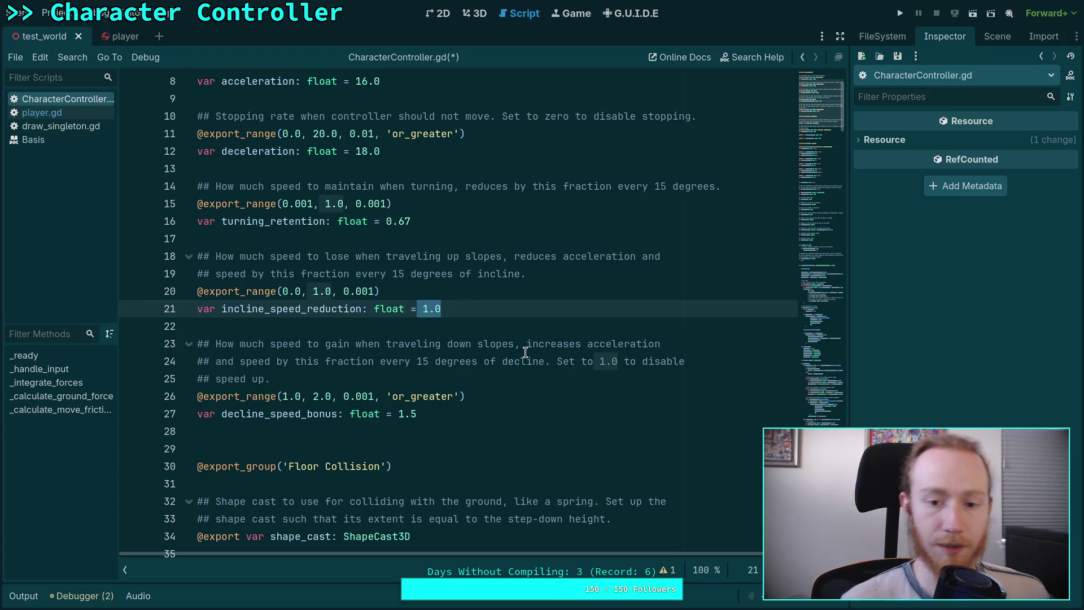
key("Right")
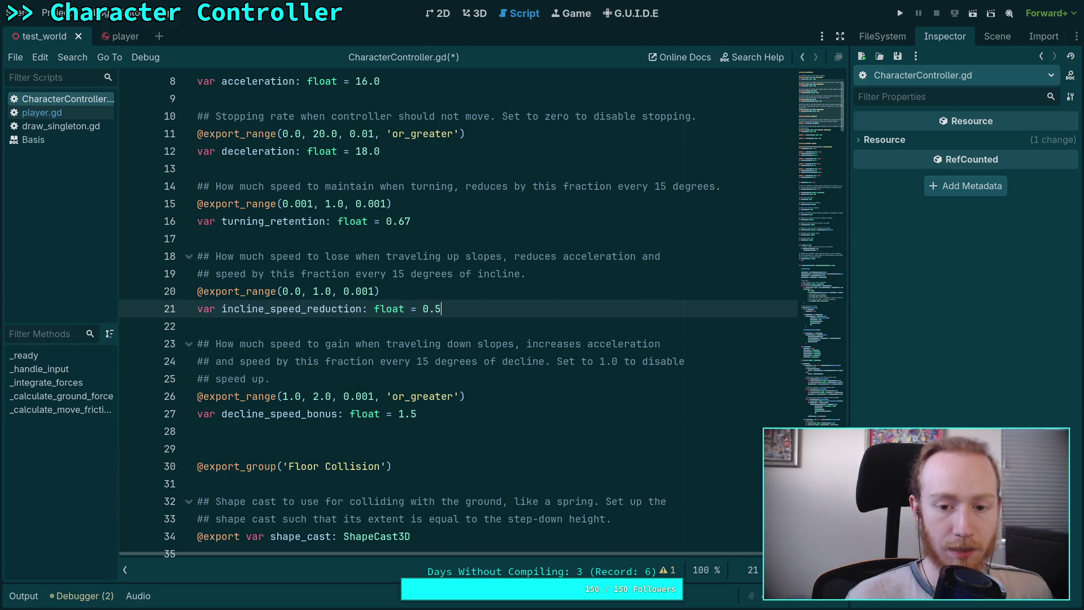
key("alt+Tab")
key("alt+Tab")
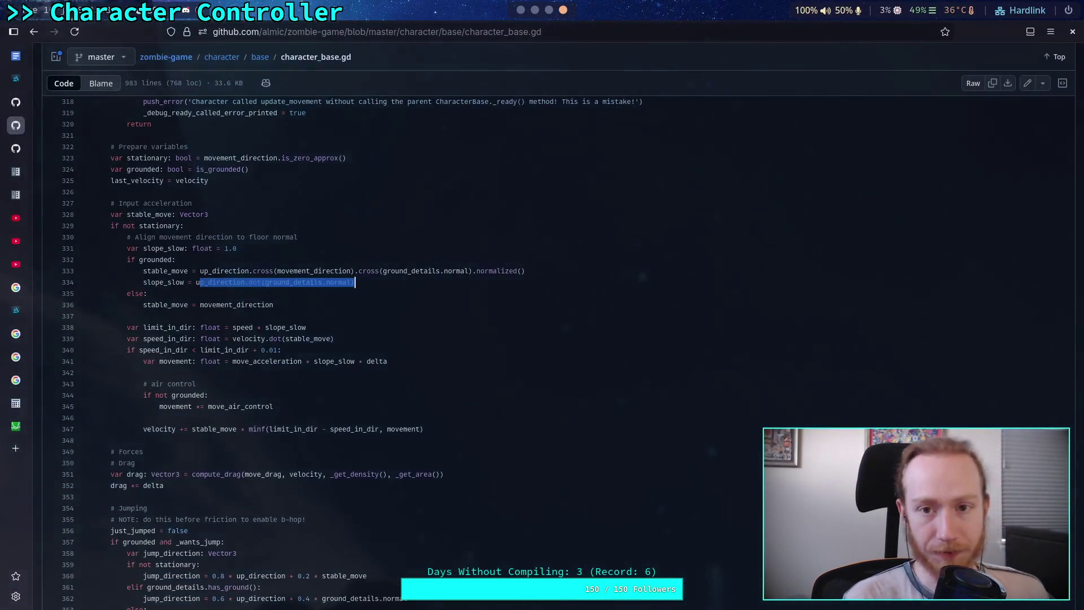
key("alt+Tab")
key("alt+Tab")
key("alt+Tab")
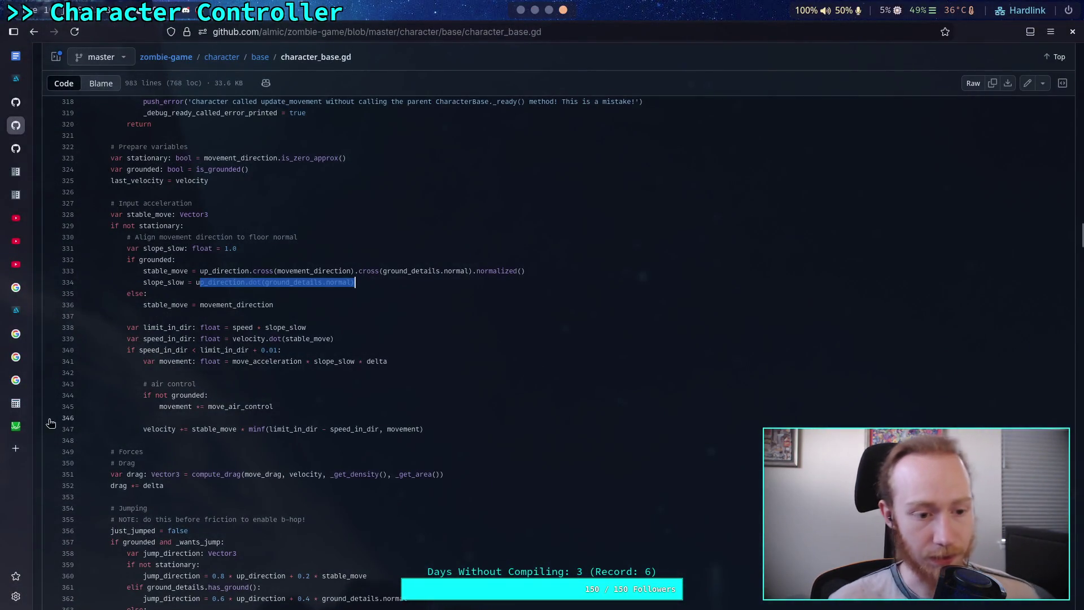
- In Desmos, lower k and read the orange curve's value at x = π/2
left_click(16, 426)
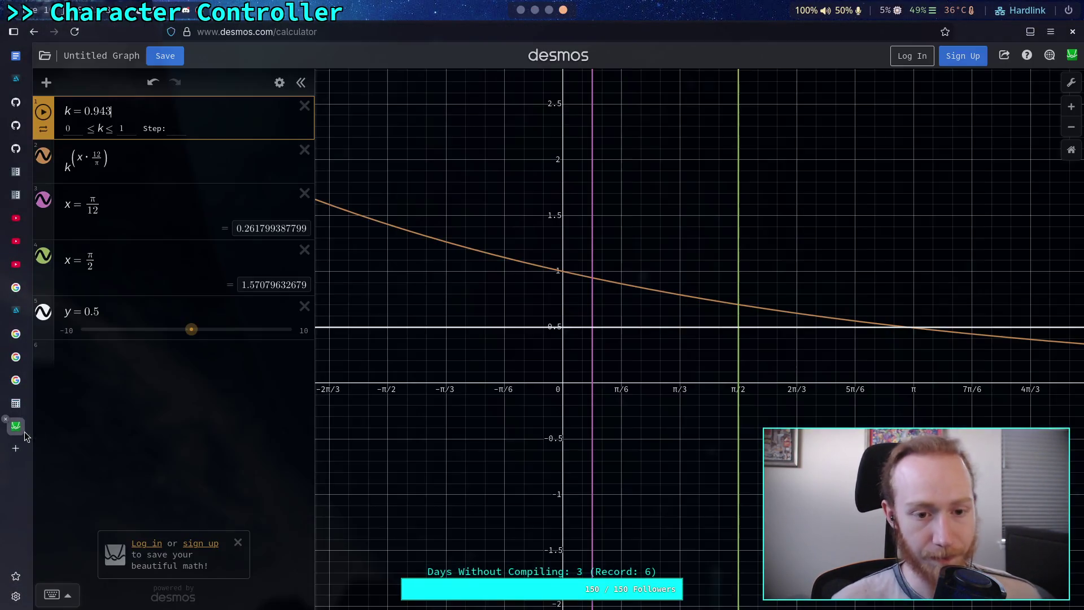
left_click(170, 346)
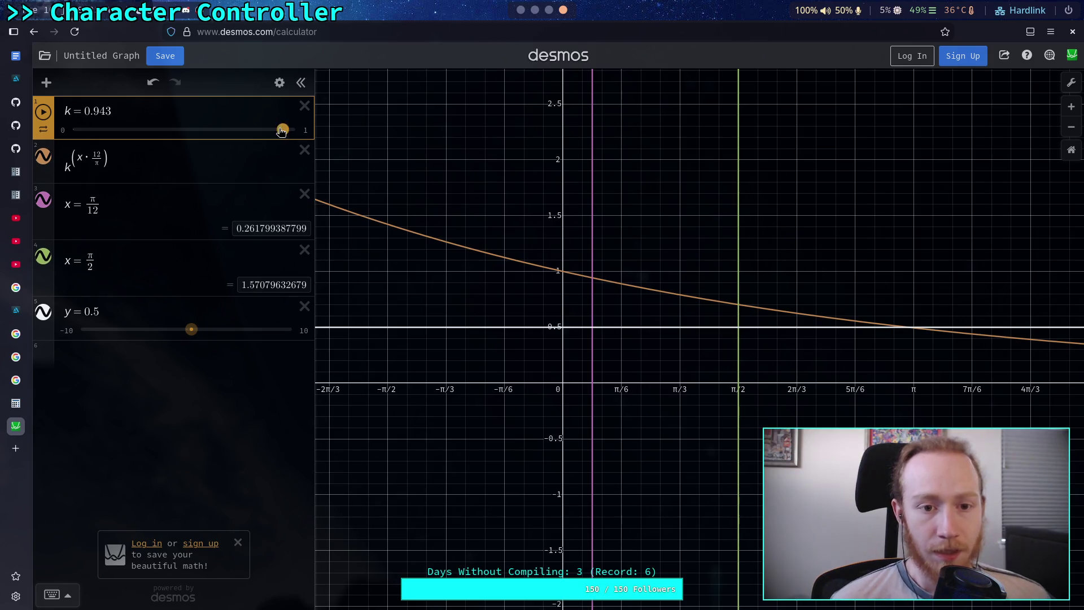
mouse_move(281, 130)
left_mouse_down()
mouse_move(238, 146)
mouse_move(264, 151)
mouse_move(108, 148)
left_mouse_up()
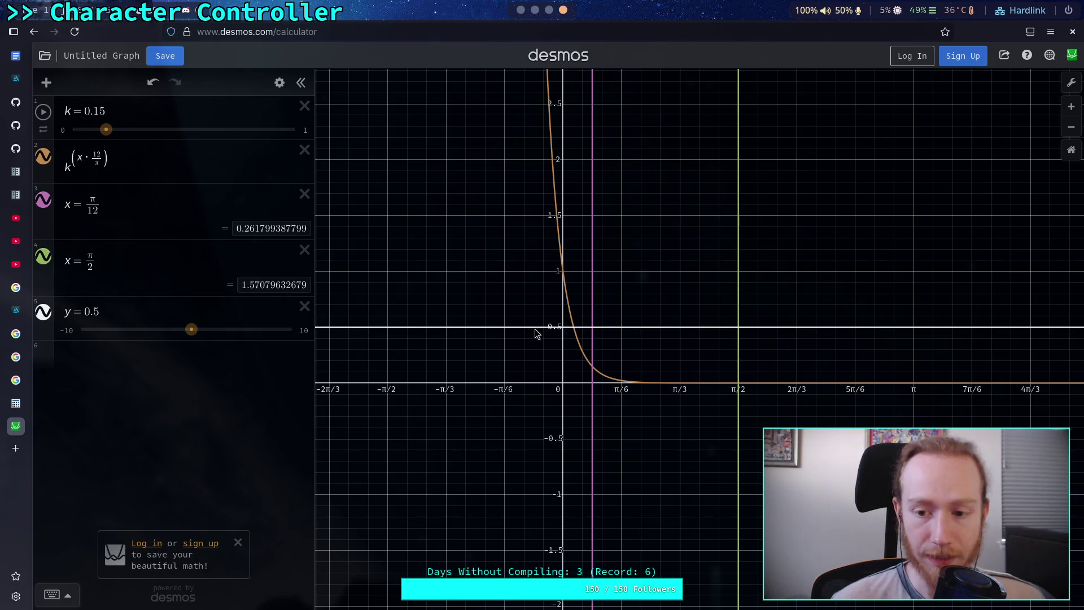
left_click(738, 383)
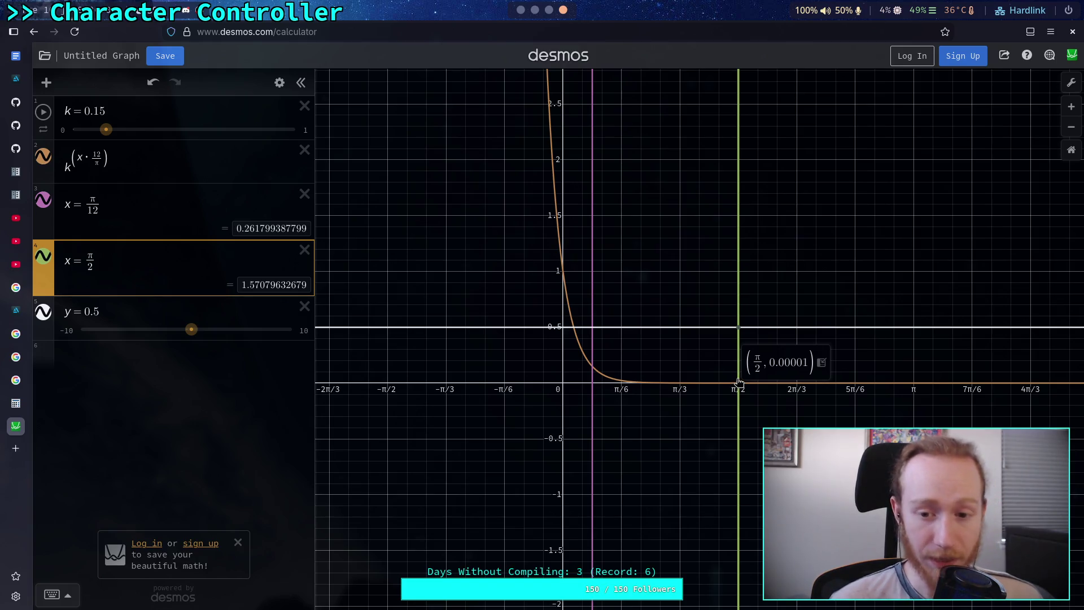
left_click(738, 383)
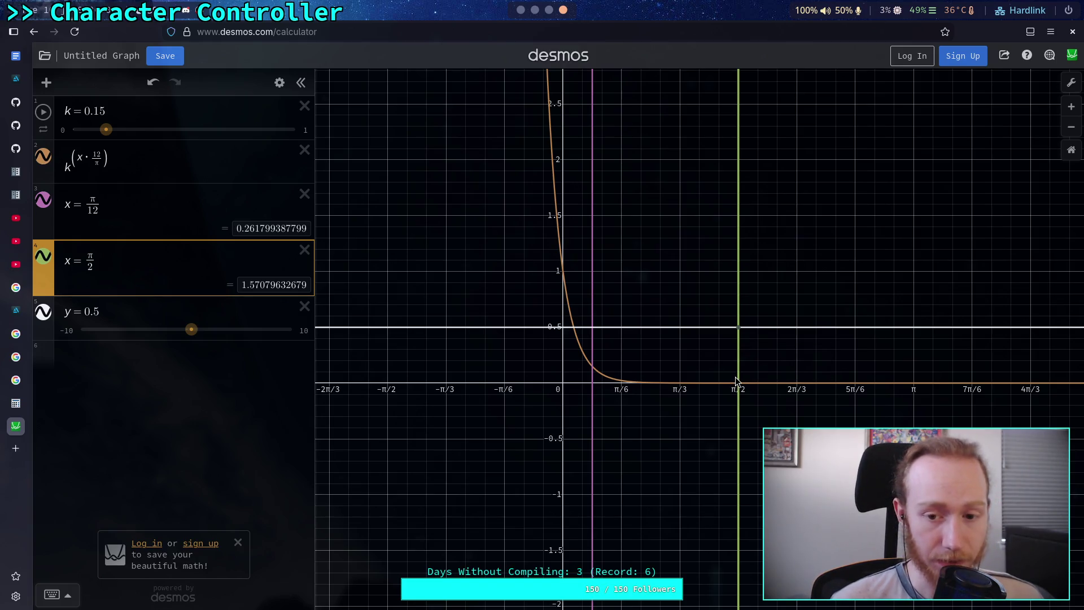
- Rewrite the curve as (1 − k)^(x·12/π) and nudge k to about 0.12
left_click(66, 168)
type("1-")
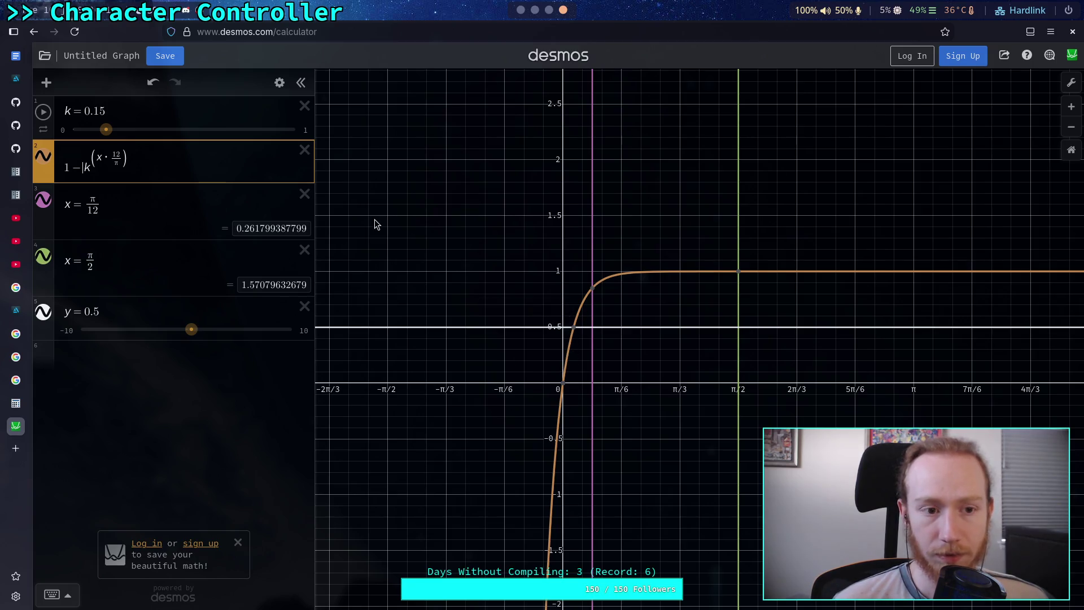
mouse_move(106, 130)
left_mouse_down()
mouse_move(133, 133)
mouse_move(85, 133)
mouse_move(98, 130)
left_mouse_up()
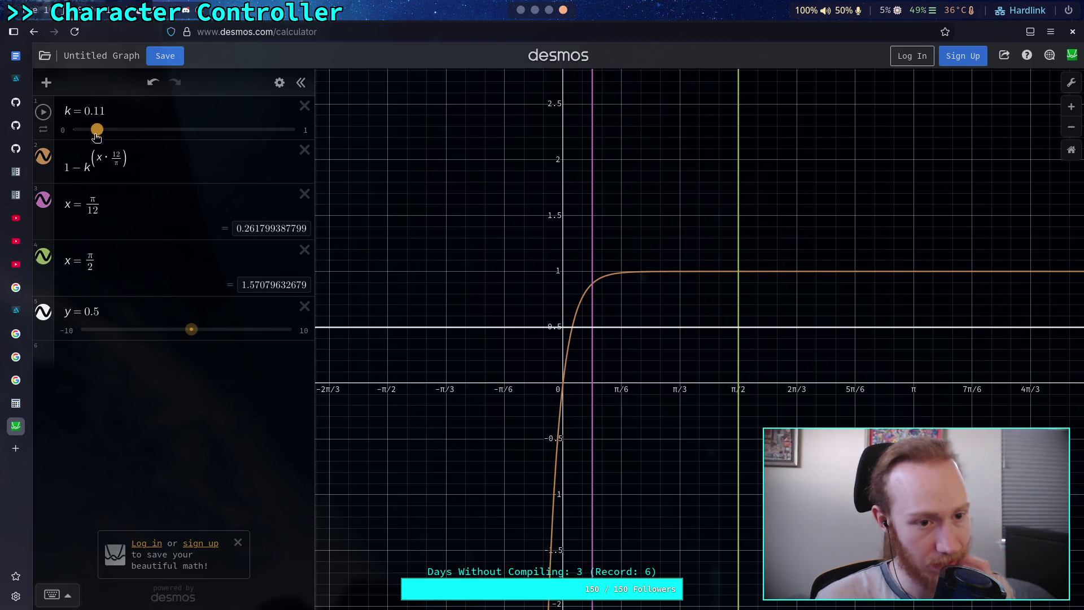
left_click(68, 167)
type("(")
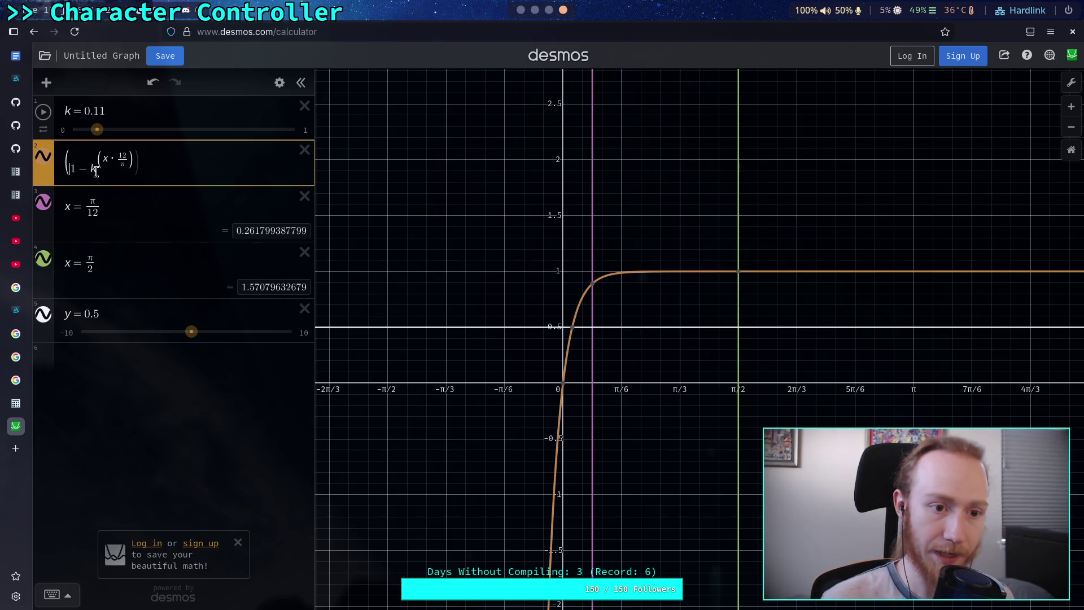
type(")")
mouse_move(98, 129)
left_mouse_down()
mouse_move(281, 132)
mouse_move(170, 130)
mouse_move(180, 129)
left_mouse_up()
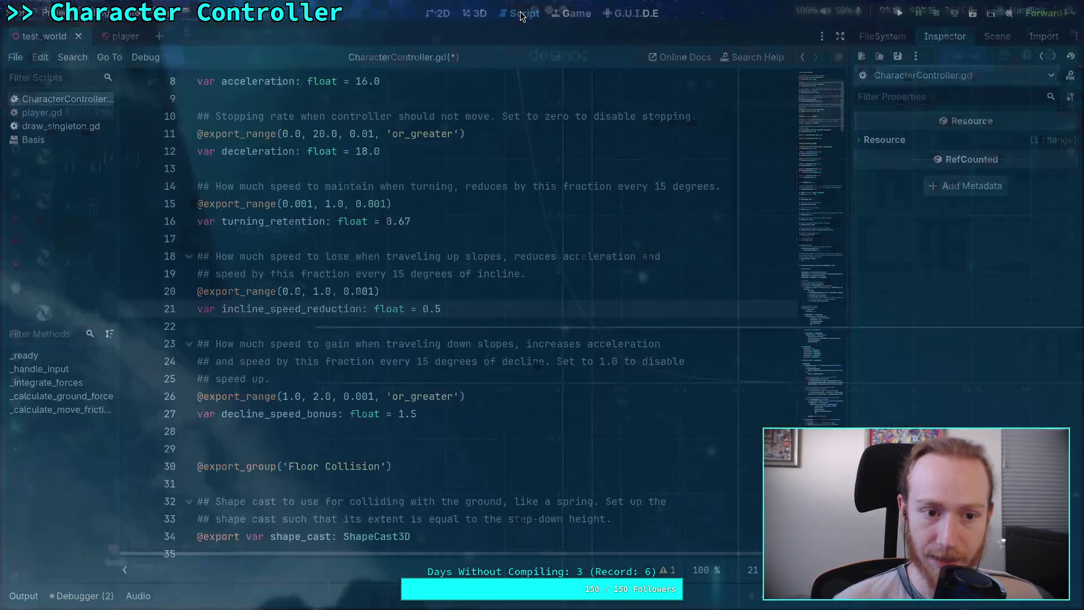
- Glance at the slope code near line 238 in the script, then return to Desmos
key("super+2")
scroll(634, 303, "down", 15)
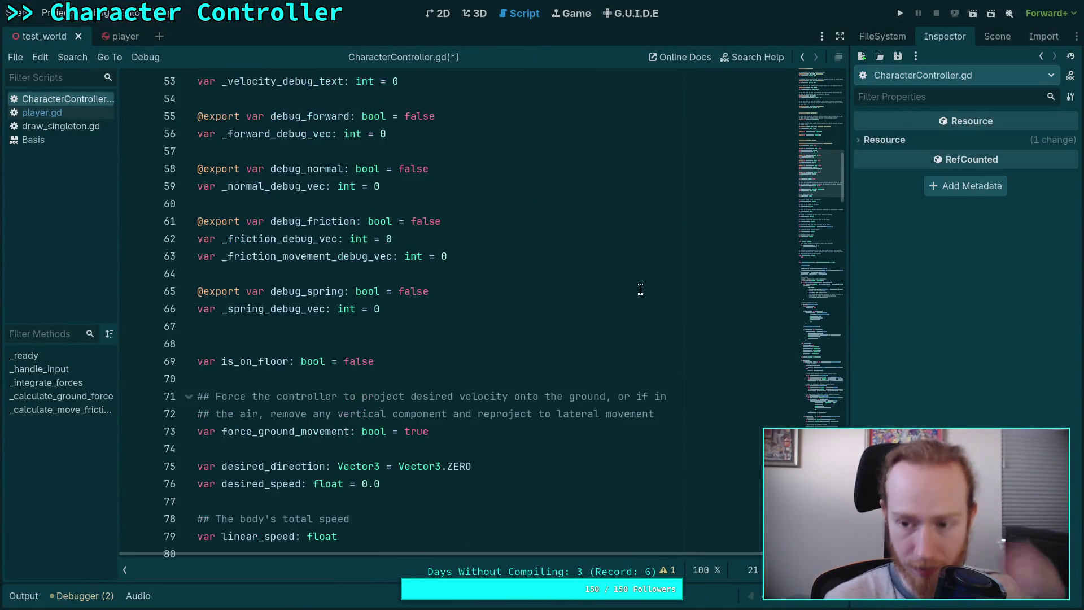
scroll(827, 225, "down", 8)
left_click_drag(827, 224, 831, 418)
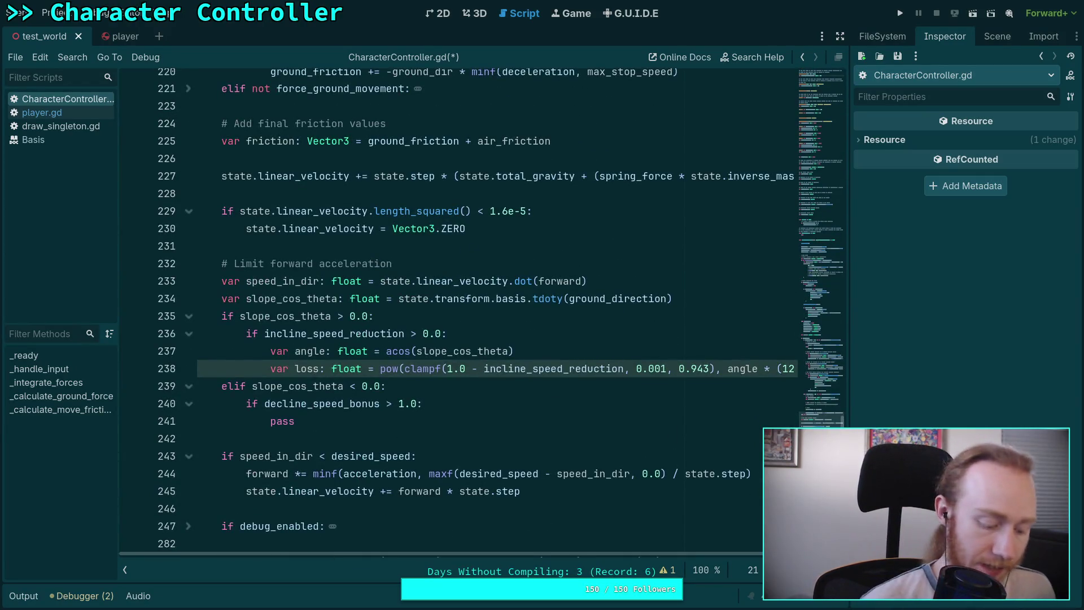
key("super+1")
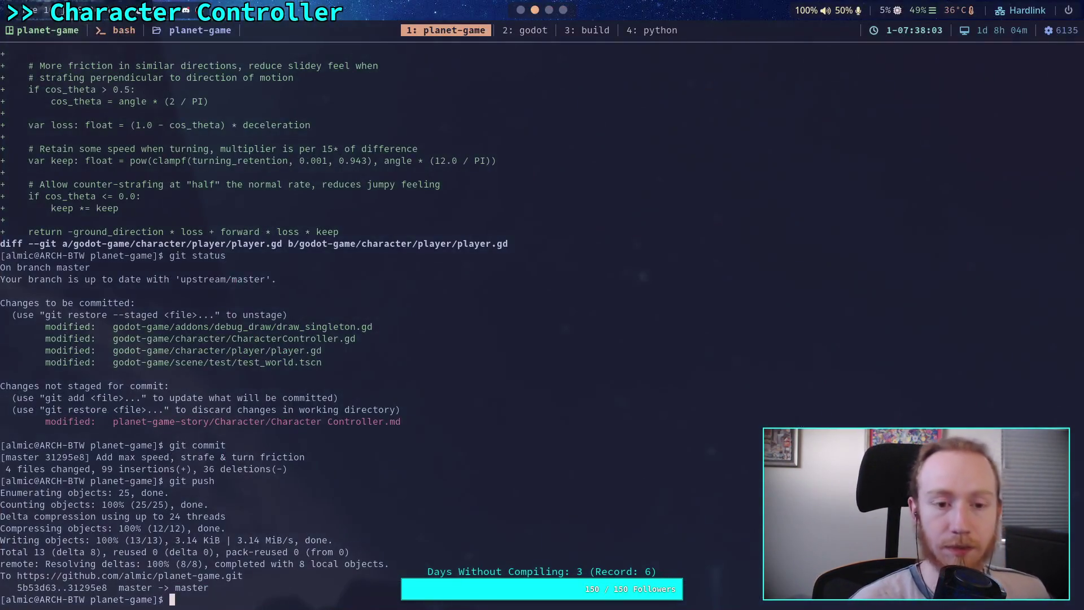
key("super+4")
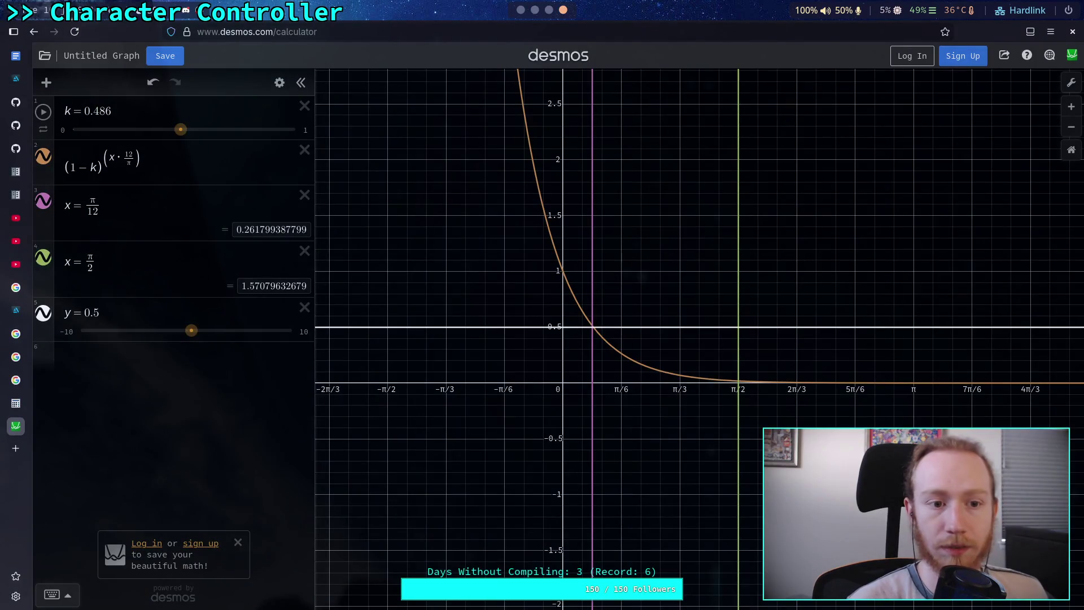
- Change the x = π/2 marker to x = π/4 while trying k values up to about 0.355
left_click_drag(186, 133, 117, 136)
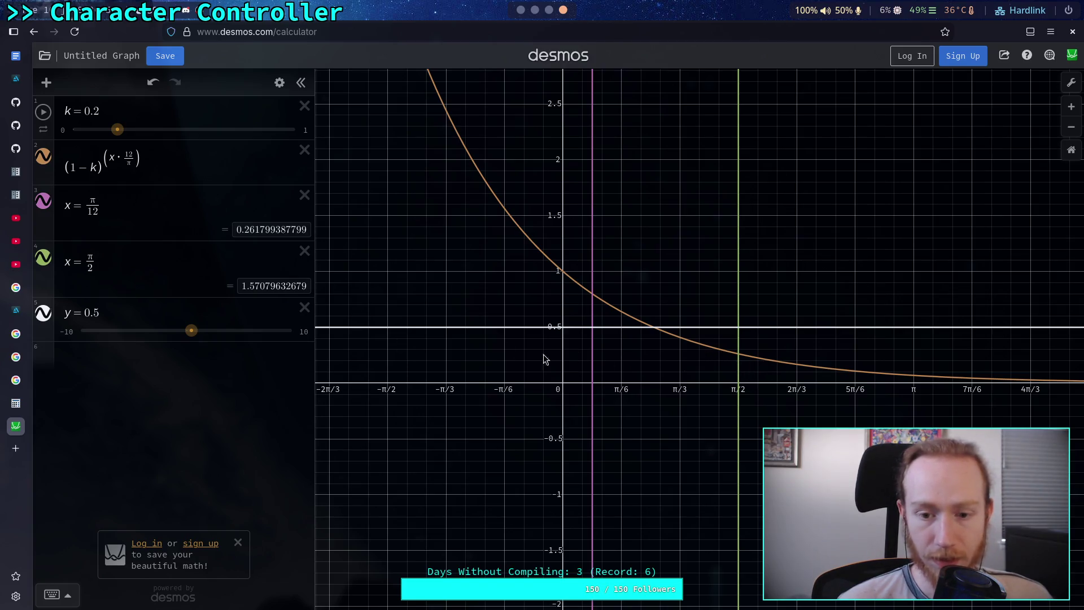
left_click(93, 273)
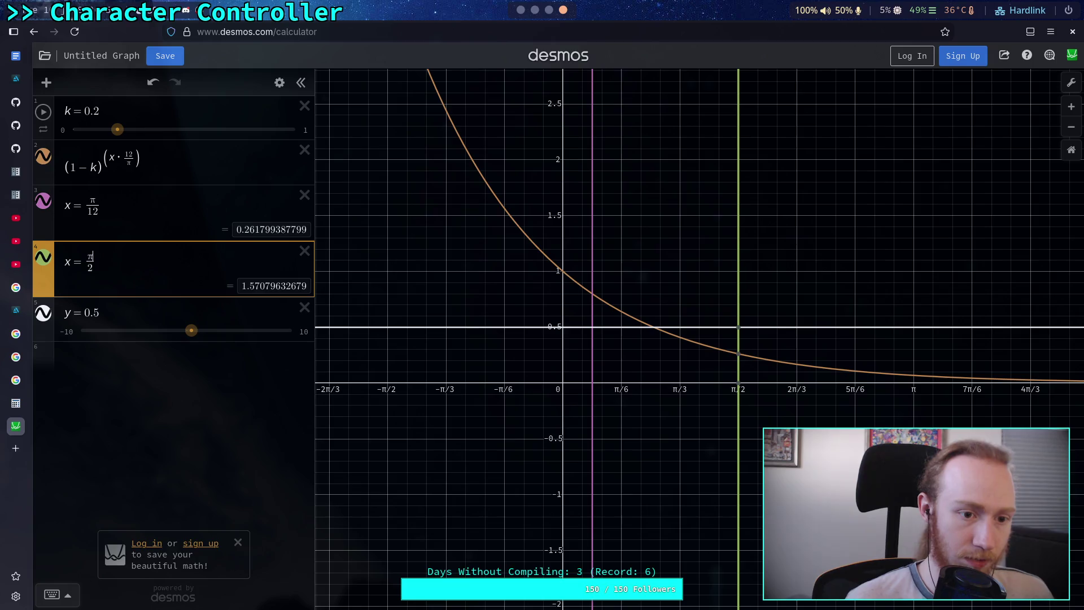
type("4")
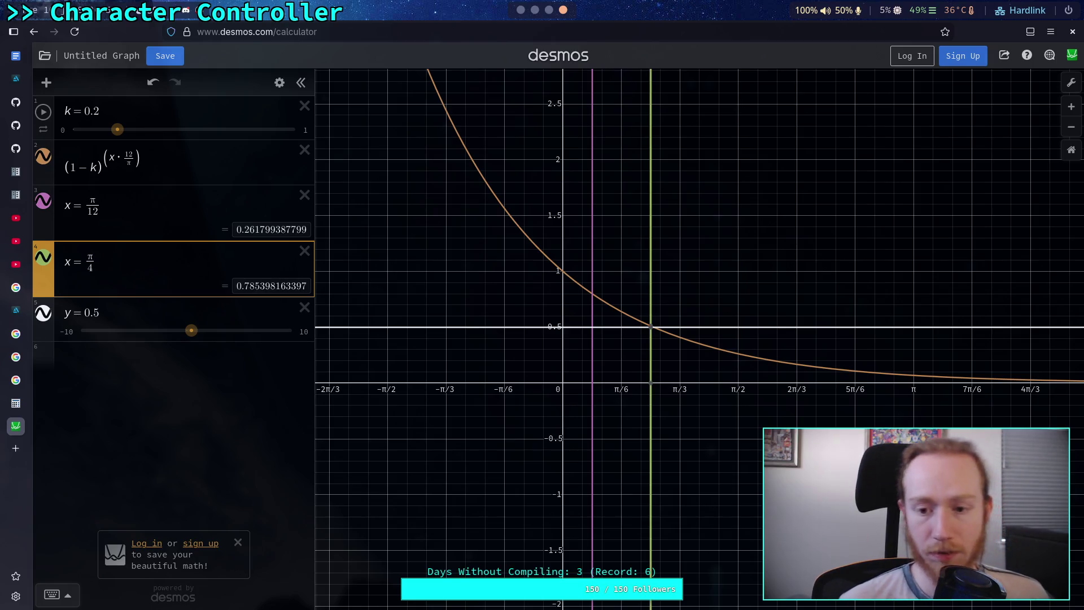
scroll(675, 343, "up", 2)
left_click_drag(120, 131, 121, 132)
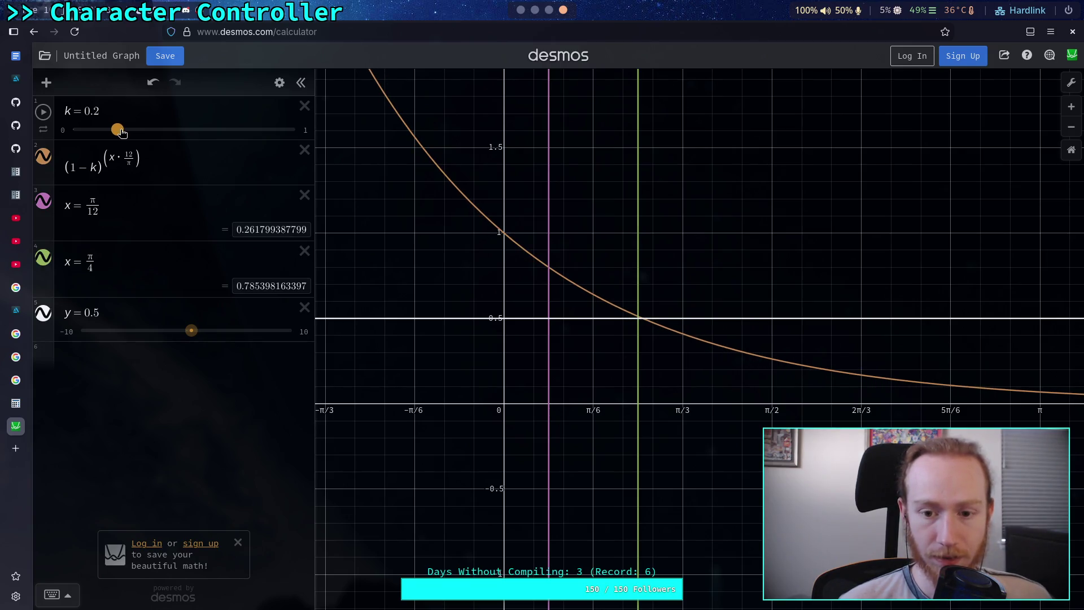
left_click_drag(122, 132, 154, 133)
left_click(138, 265)
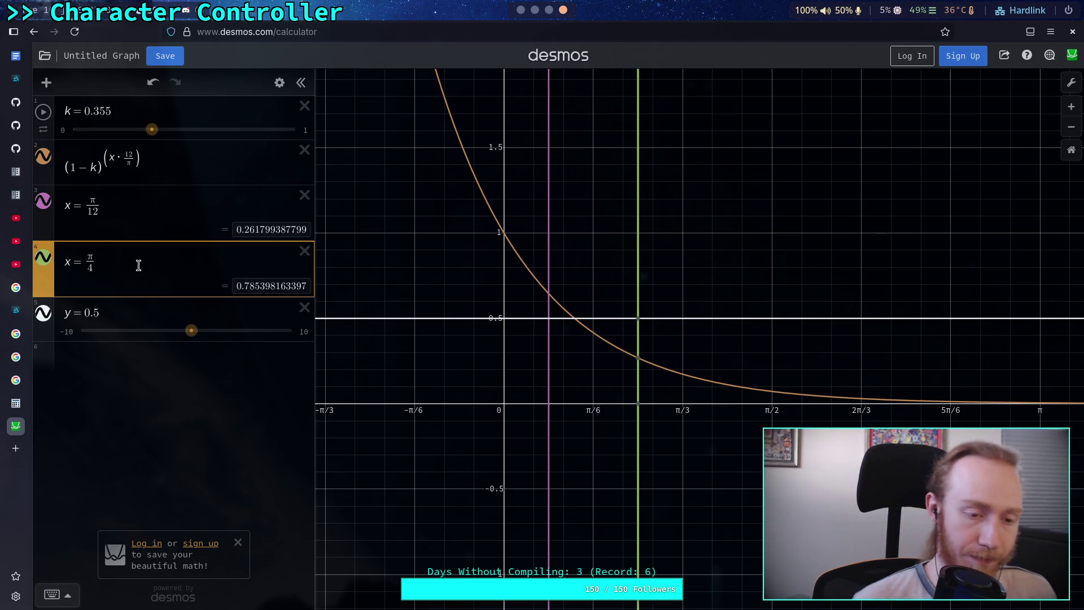
- Add a new x = π/2 marker and lower k to about 0.21
key("Return")
type("x=")
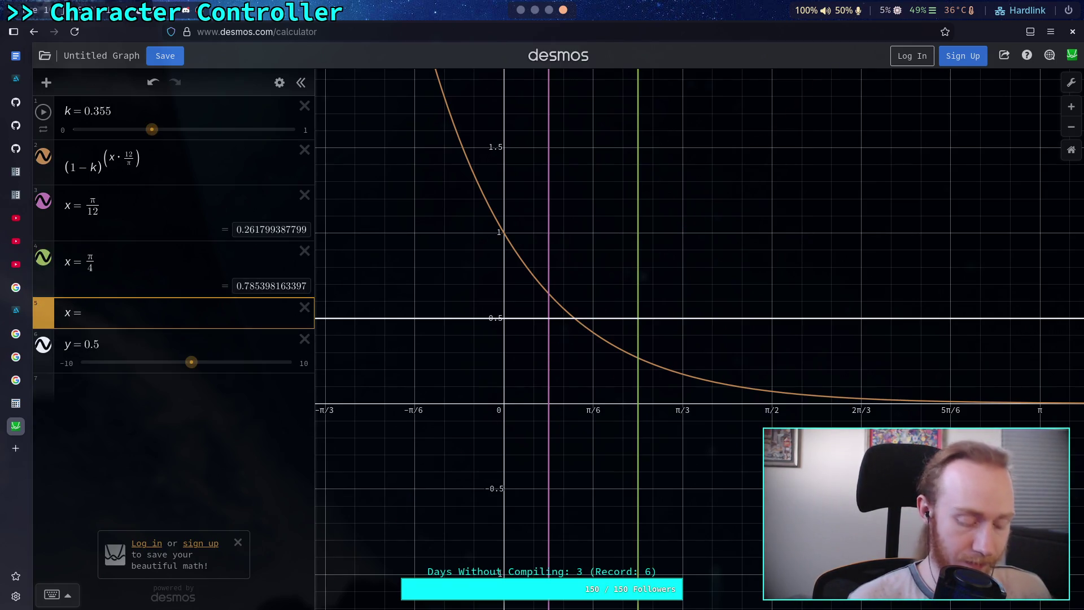
type("pi/4")
key("BackSpace")
type("2")
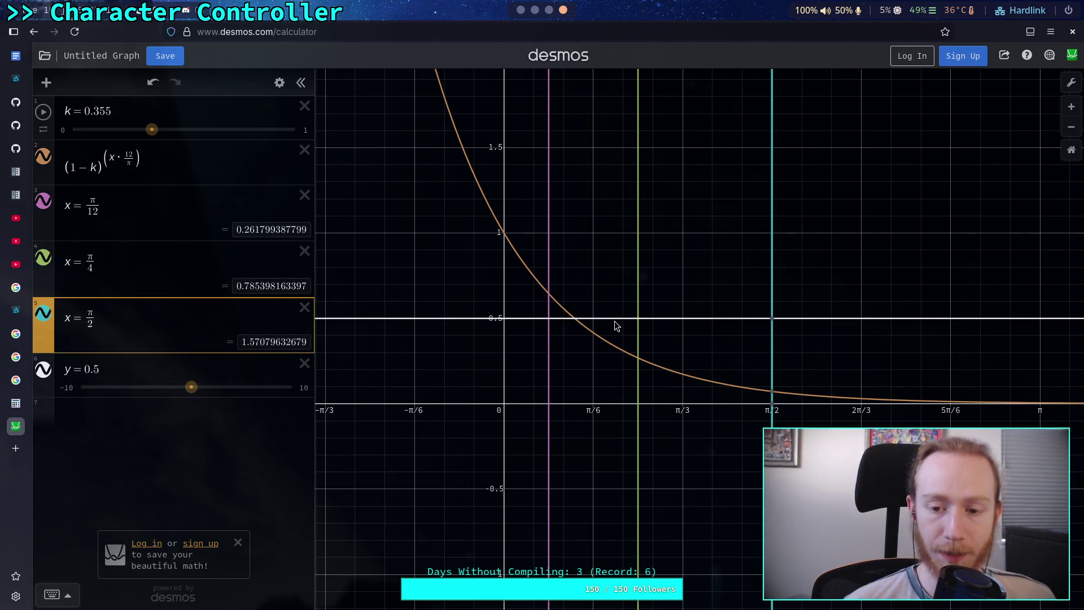
left_click_drag(151, 130, 147, 132)
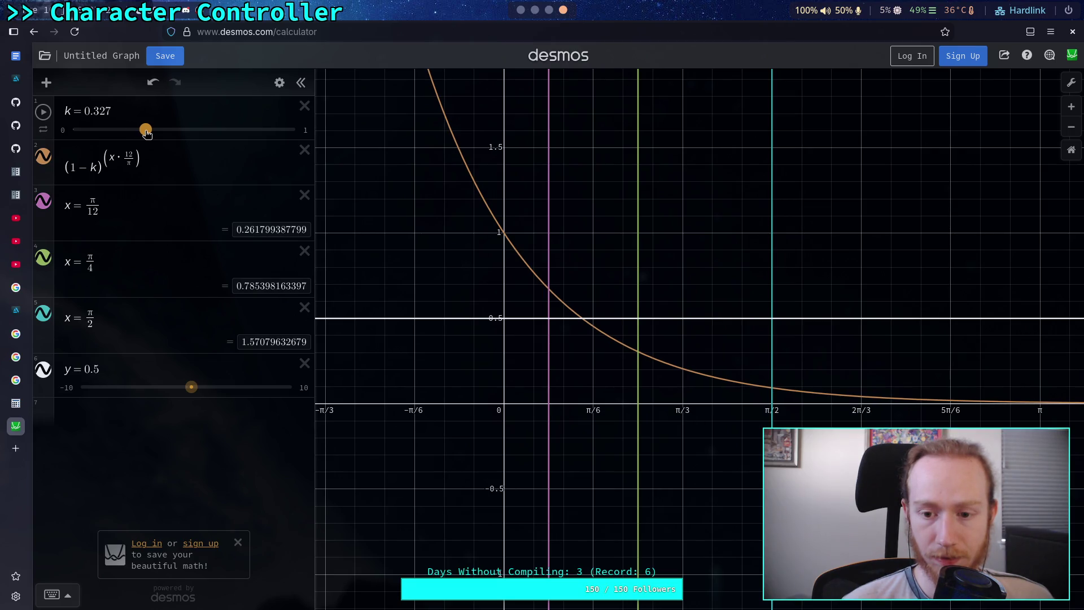
left_click_drag(147, 133, 120, 139)
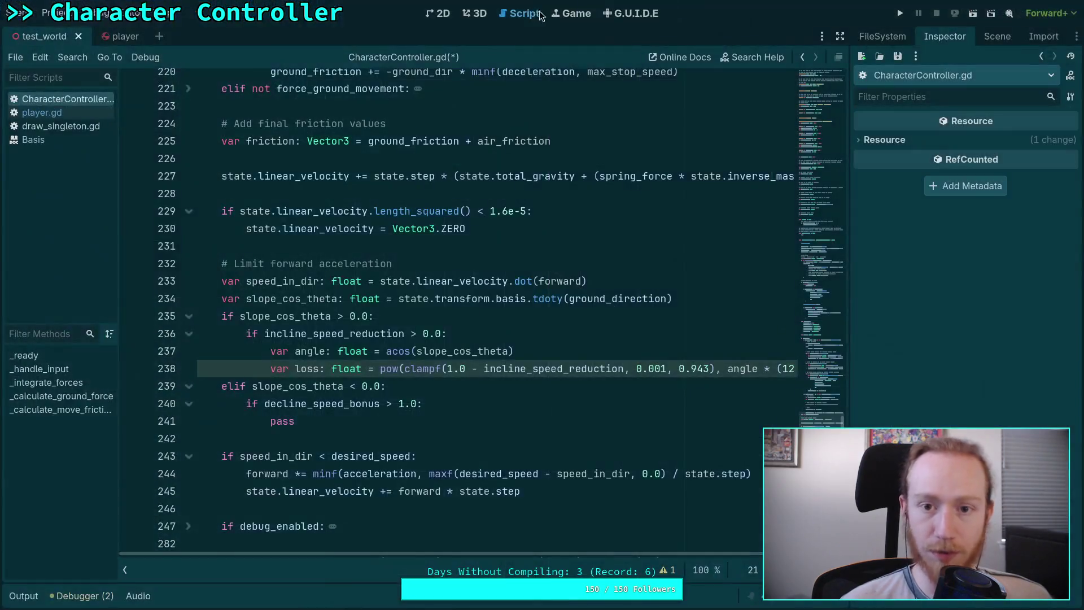
- Set incline_speed_reduction to 0.2 on line 21 and review the pow loss line near line 238
left_click(551, 368, "ctrl")
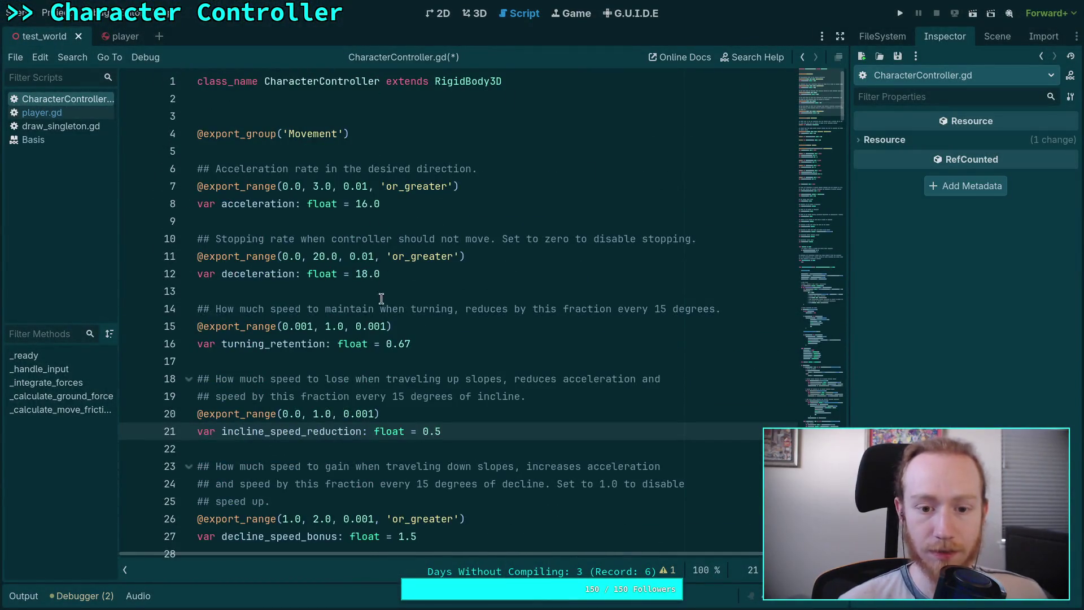
left_click(434, 448)
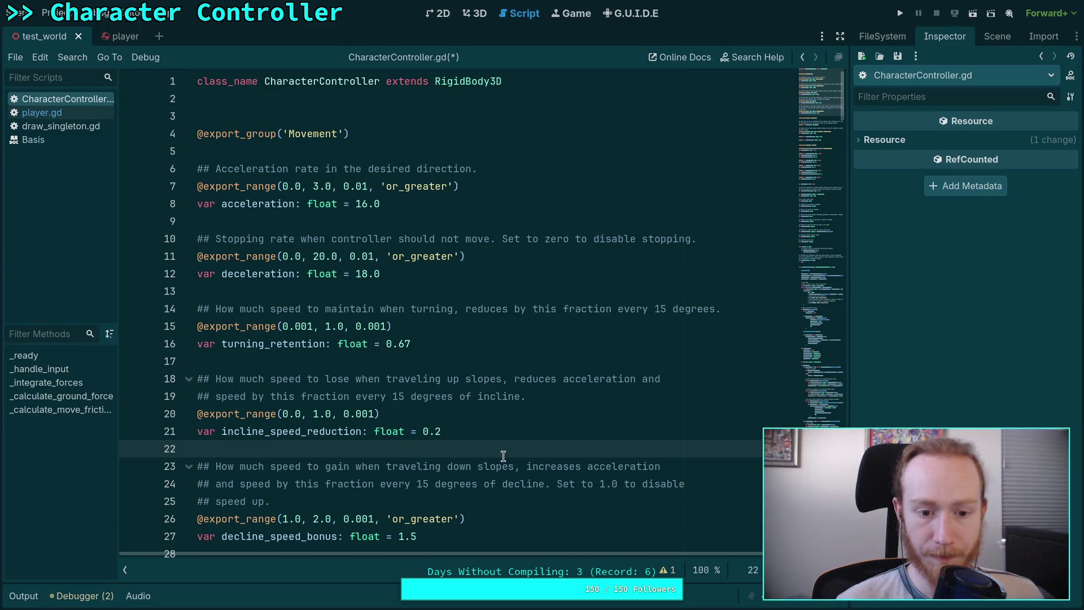
scroll(508, 451, "down", 2)
scroll(590, 398, "down", 2)
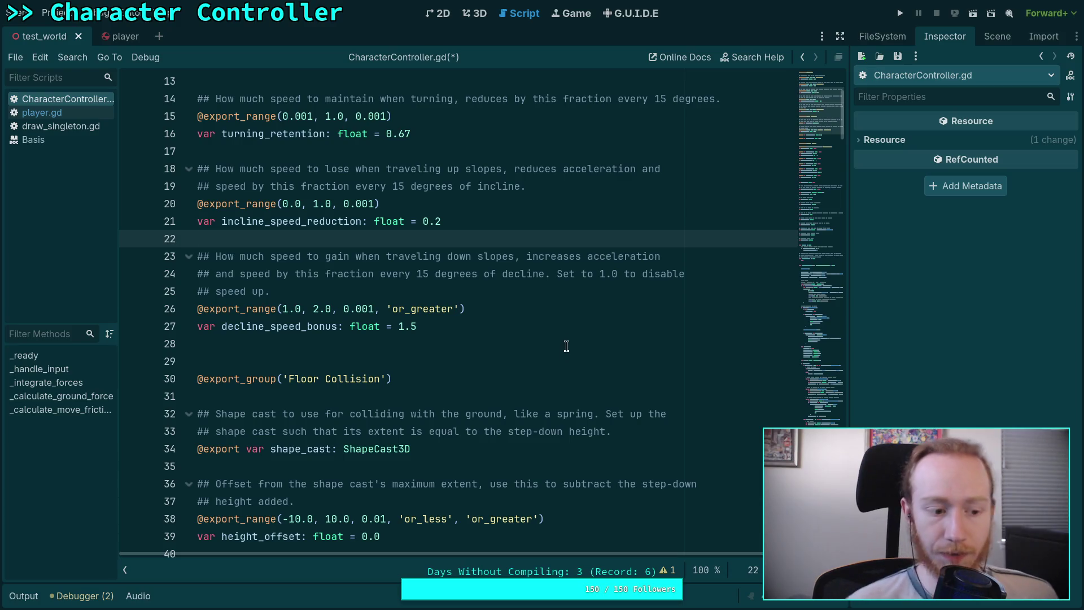
left_click_drag(822, 107, 821, 395)
left_click(677, 398)
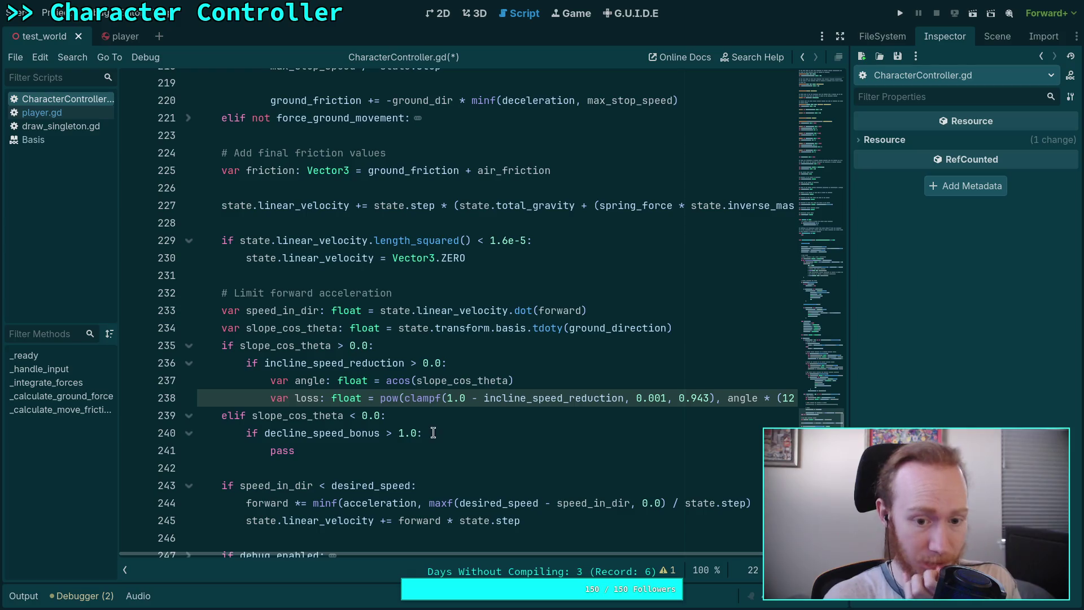
mouse_move(527, 554)
left_mouse_down()
mouse_move(594, 553)
mouse_move(585, 555)
left_mouse_up()
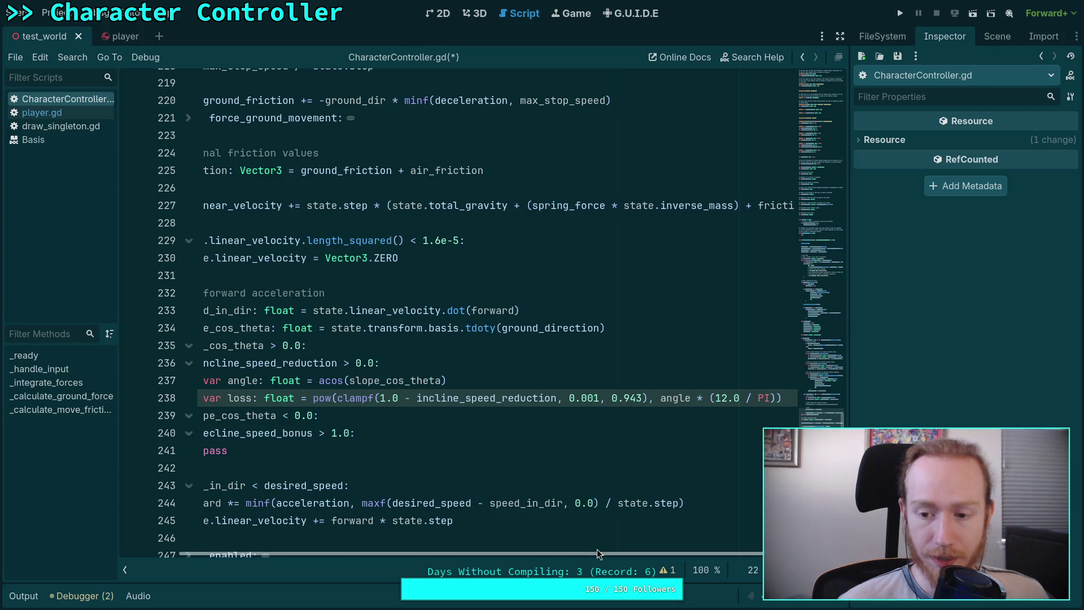
key("alt+Tab")
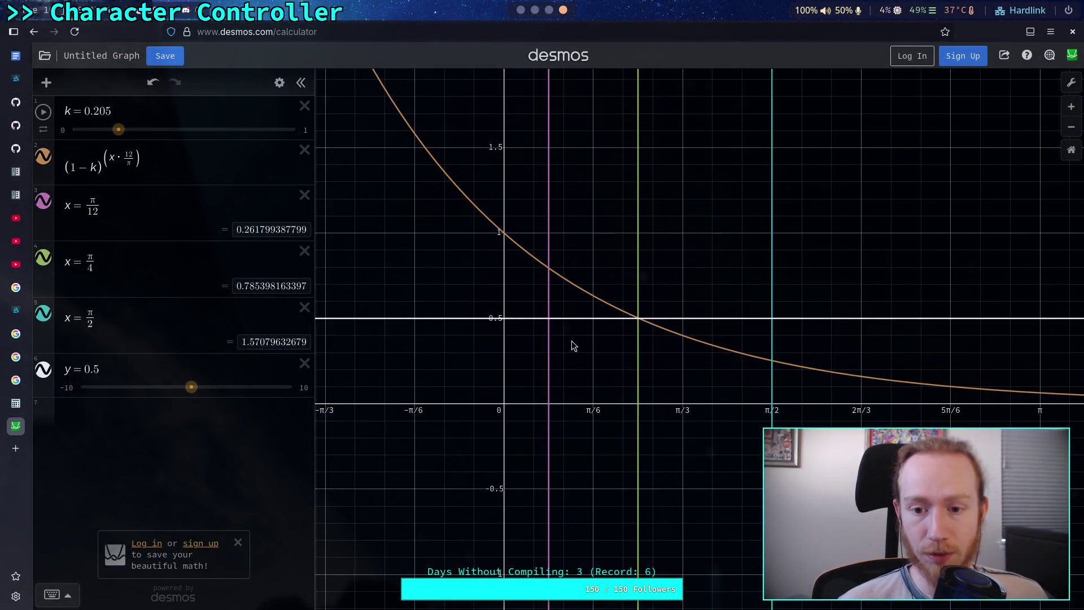
- Read the curve at π/4 and π/12, set k to exactly 0.20, and confirm 0.8 at π/12
left_click(640, 317)
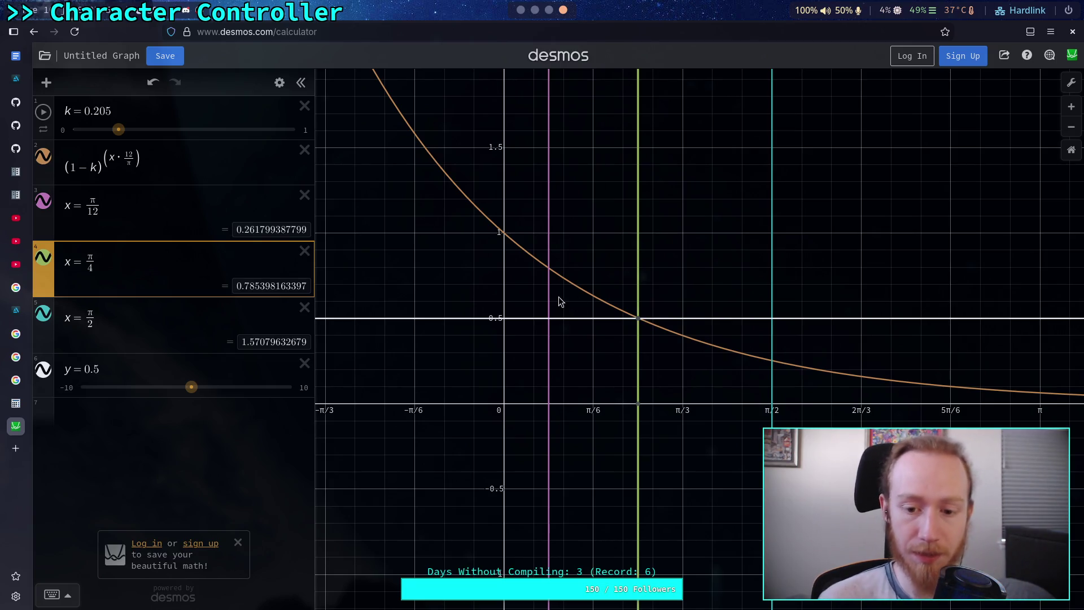
left_click(551, 275)
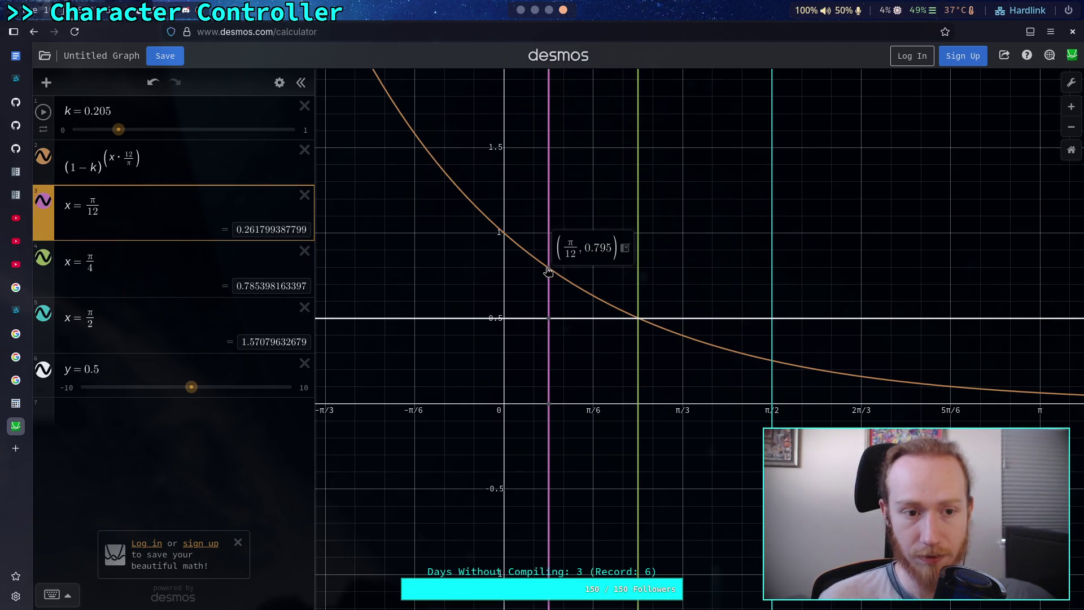
left_click(166, 106)
key("BackSpace")
key("Return")
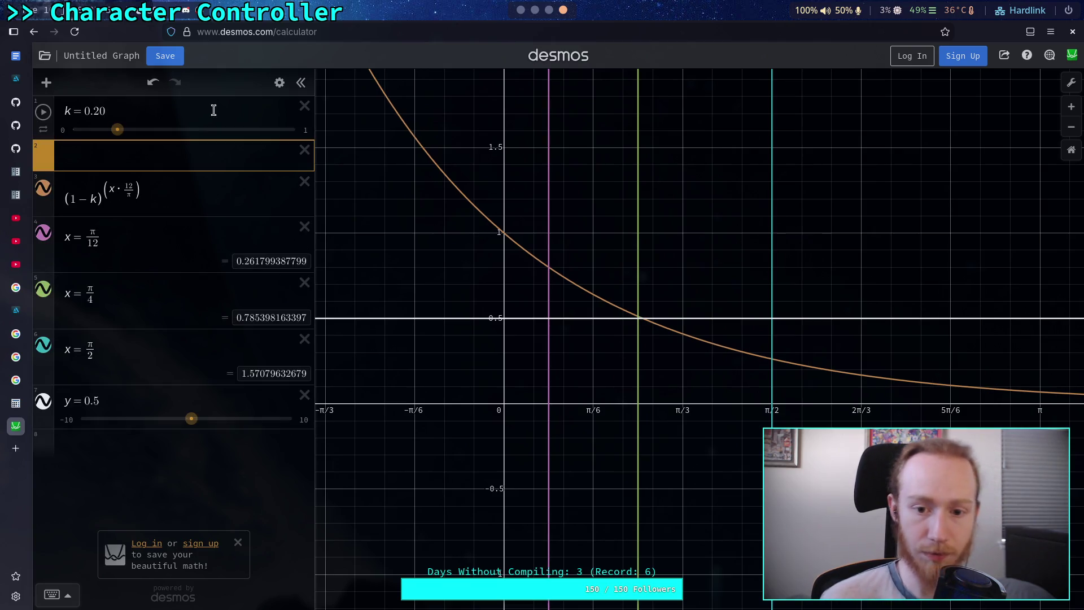
left_click(549, 271)
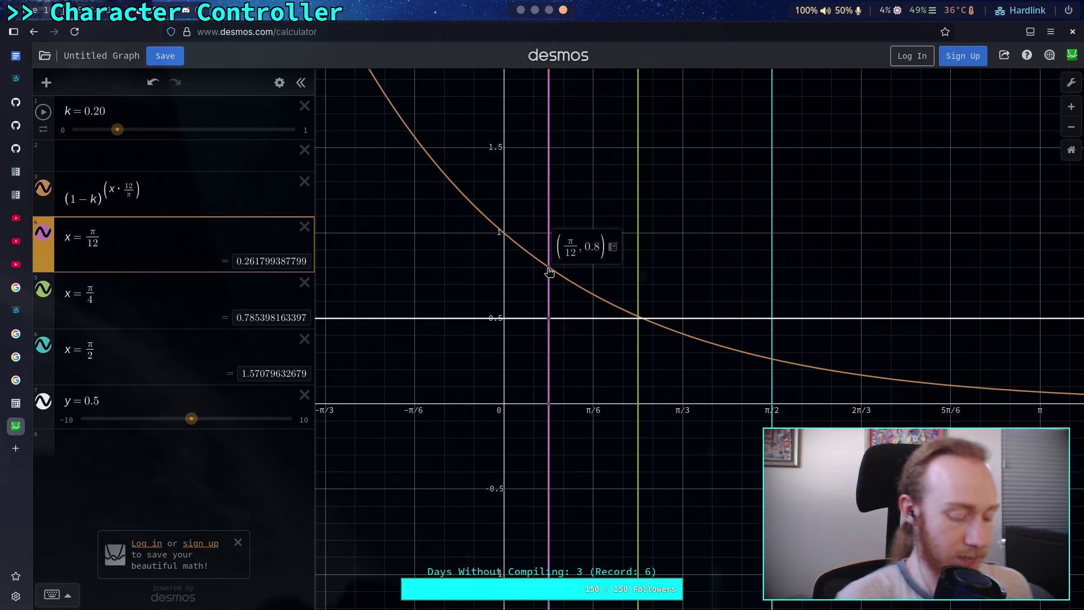
key("alt+Tab")
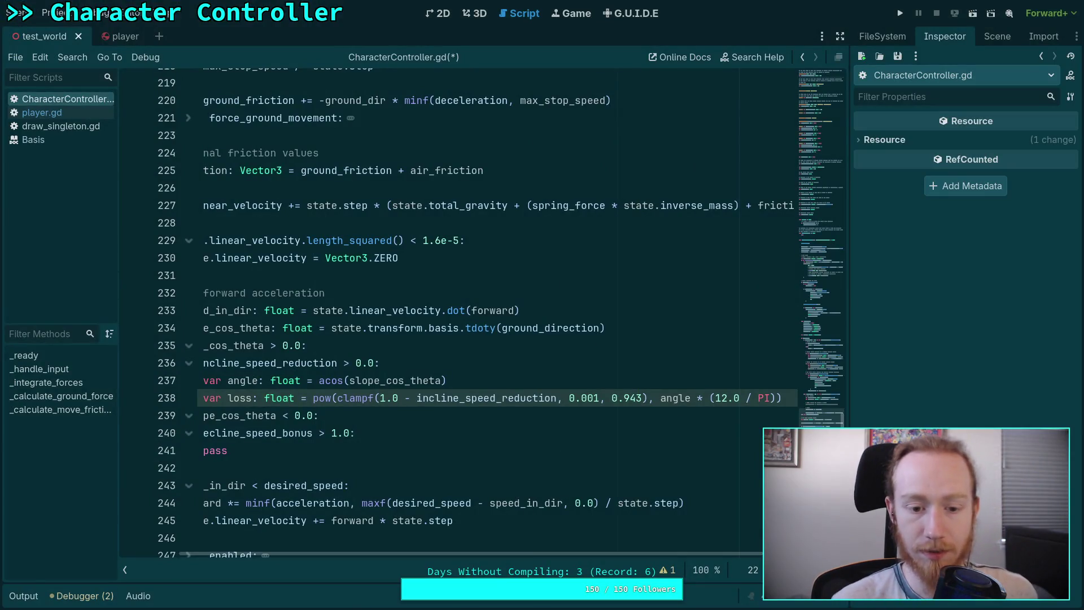
- Declare 'var slope_multiplier: float = 1.0' below the slope_cos_theta line
left_click_drag(592, 554, 469, 540)
scroll(469, 540, "down", 1)
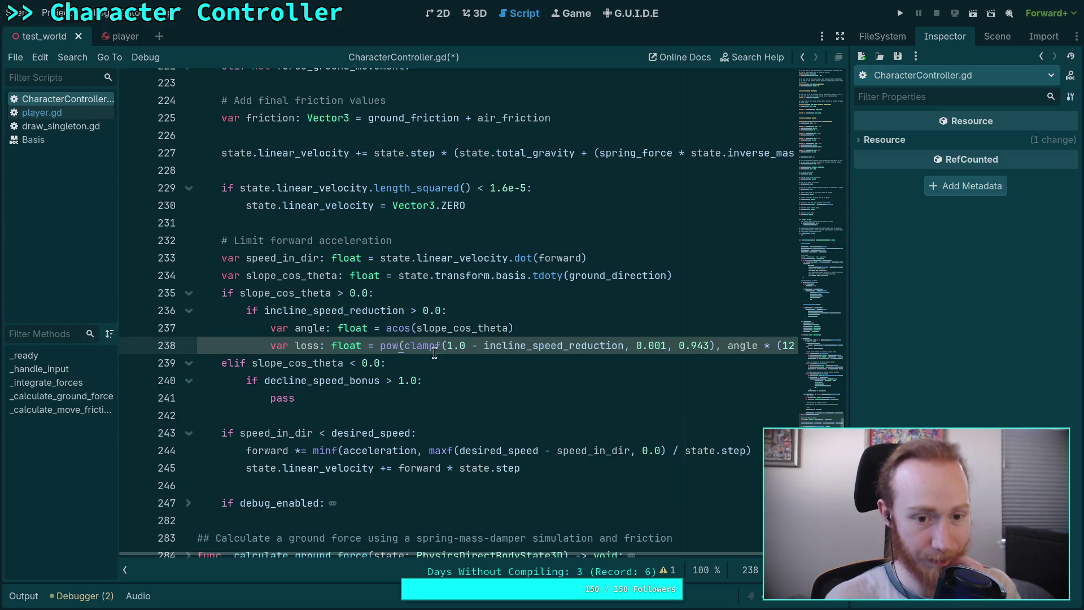
left_click(704, 276)
key("Return")
type("var")
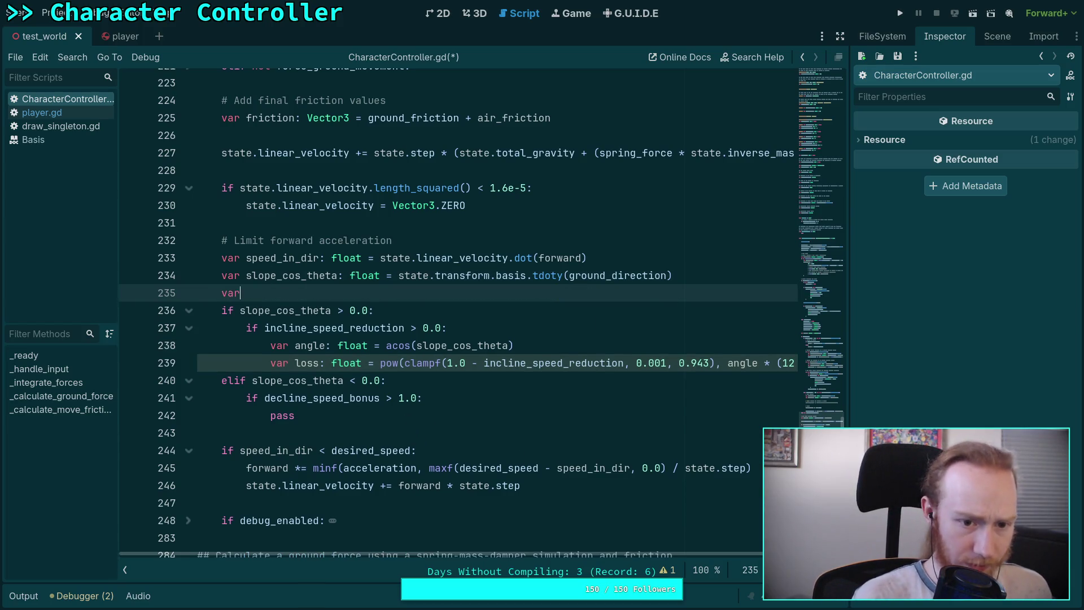
type(" slope_mult")
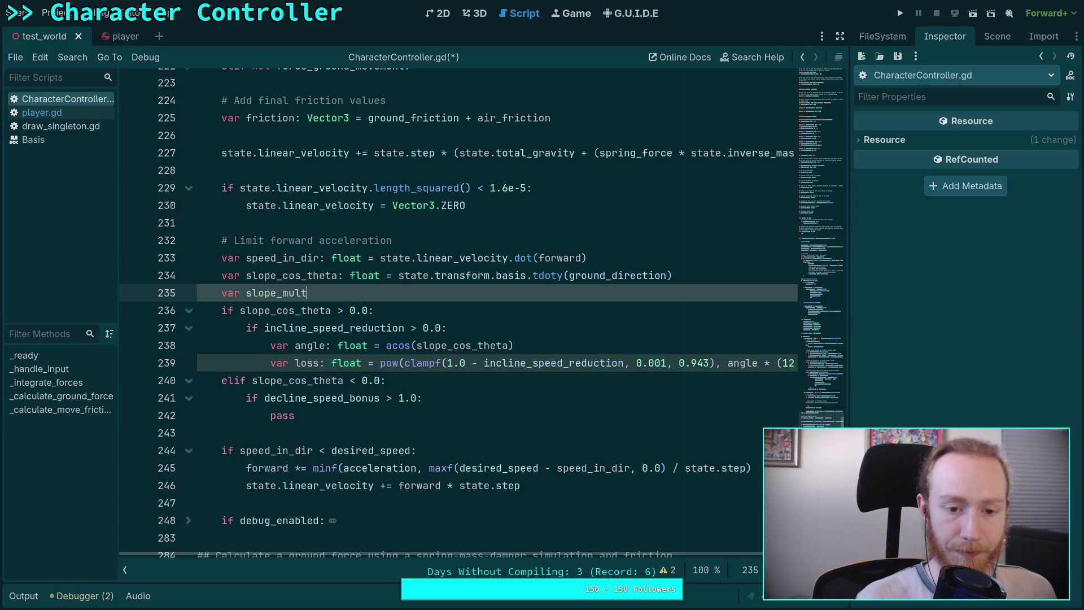
type("iplier")
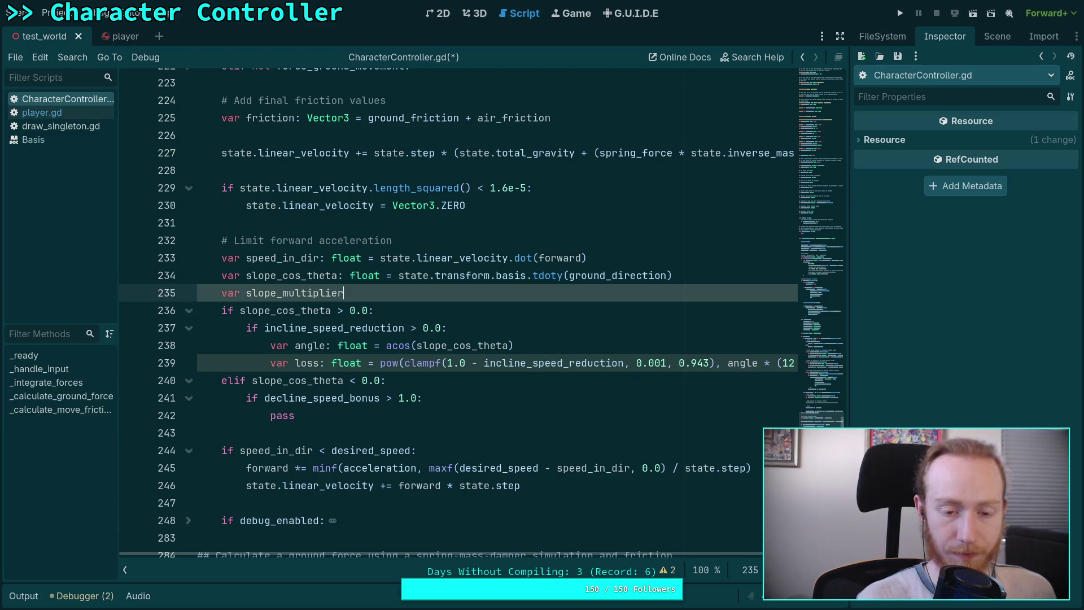
type(": float = 1.0")
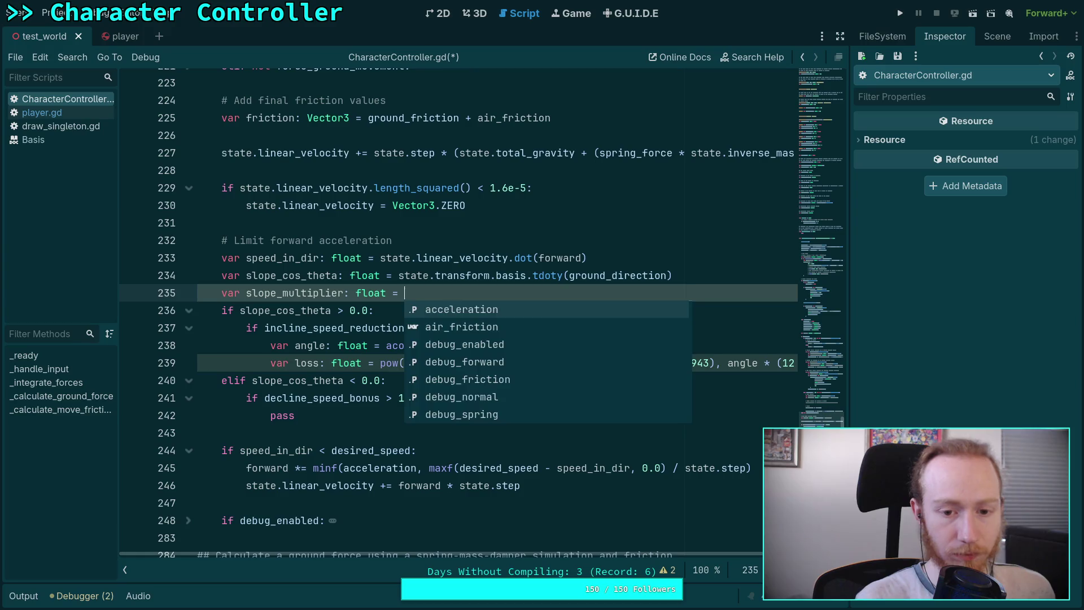
- Change the forward clamp to minf(acceleration * slope_multiplier, …)
left_click(418, 468)
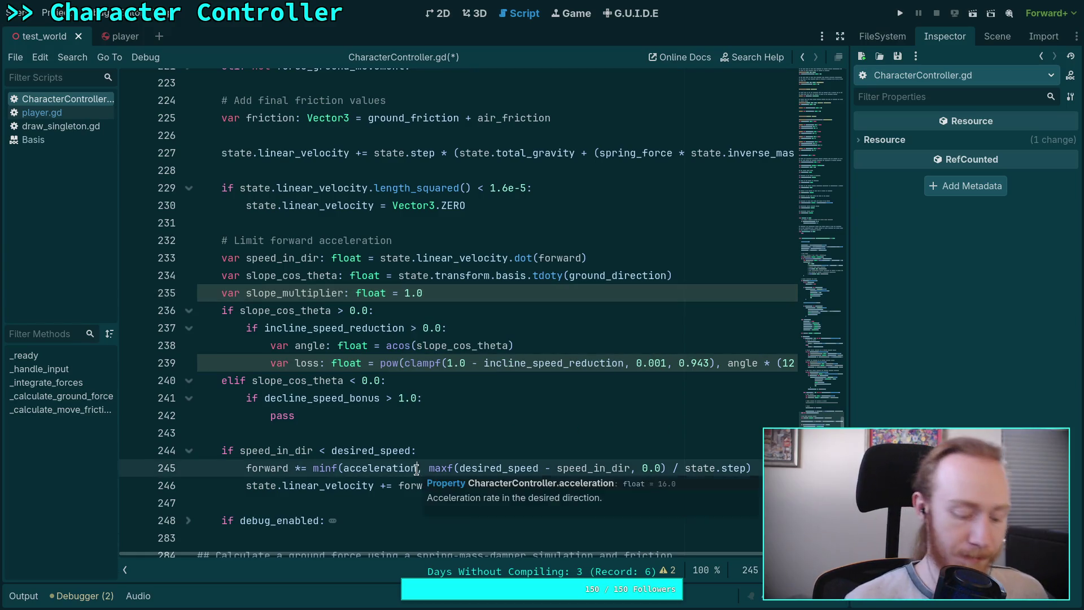
type("* slope_must")
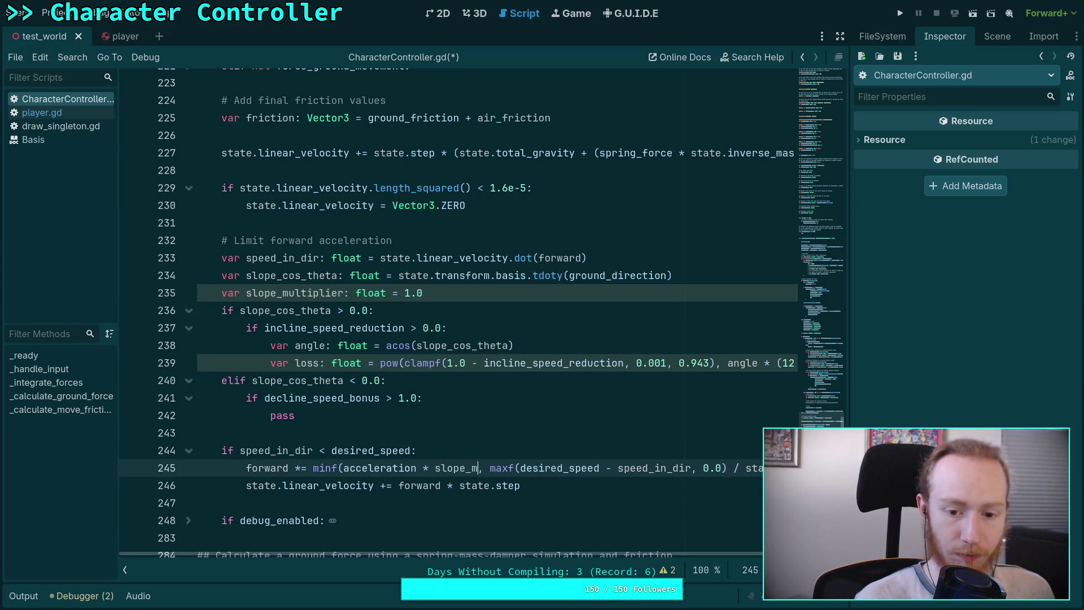
key("BackSpace")
key("BackSpace")
type("lt")
key("Return")
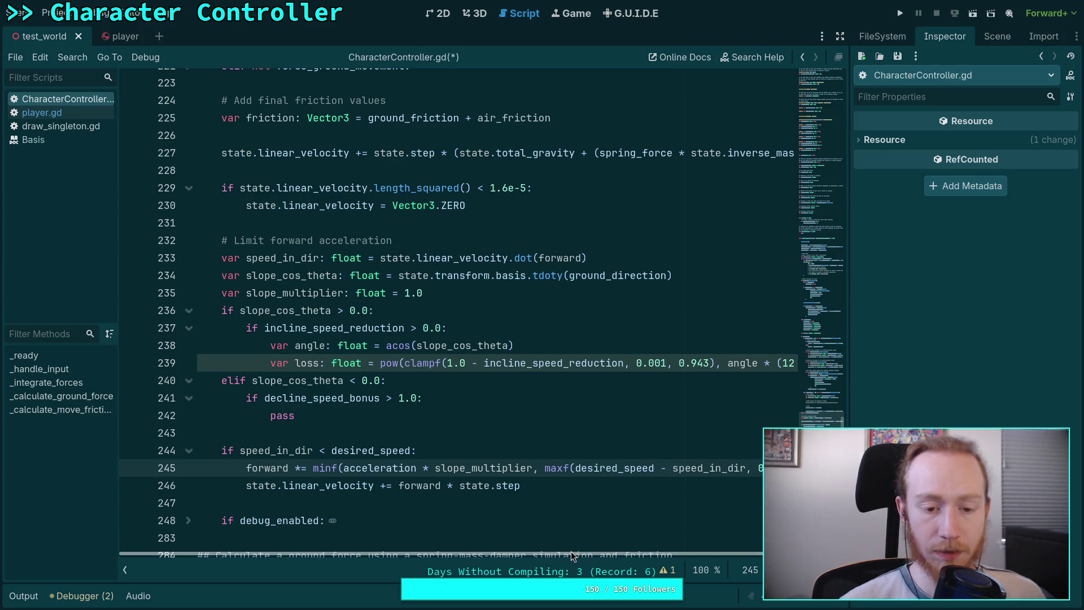
double_click(358, 448)
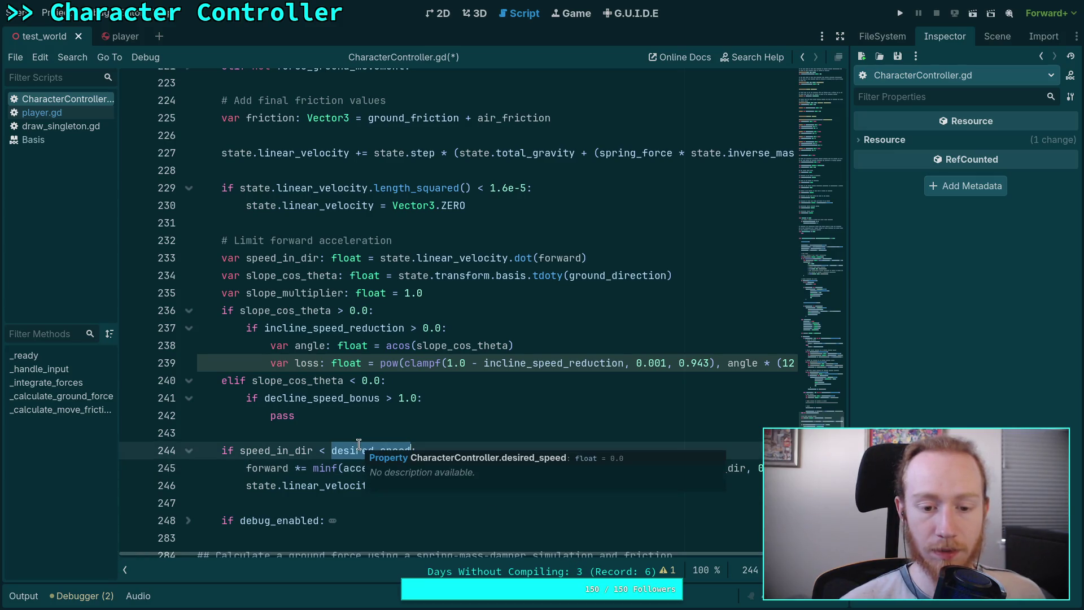
left_click(484, 297)
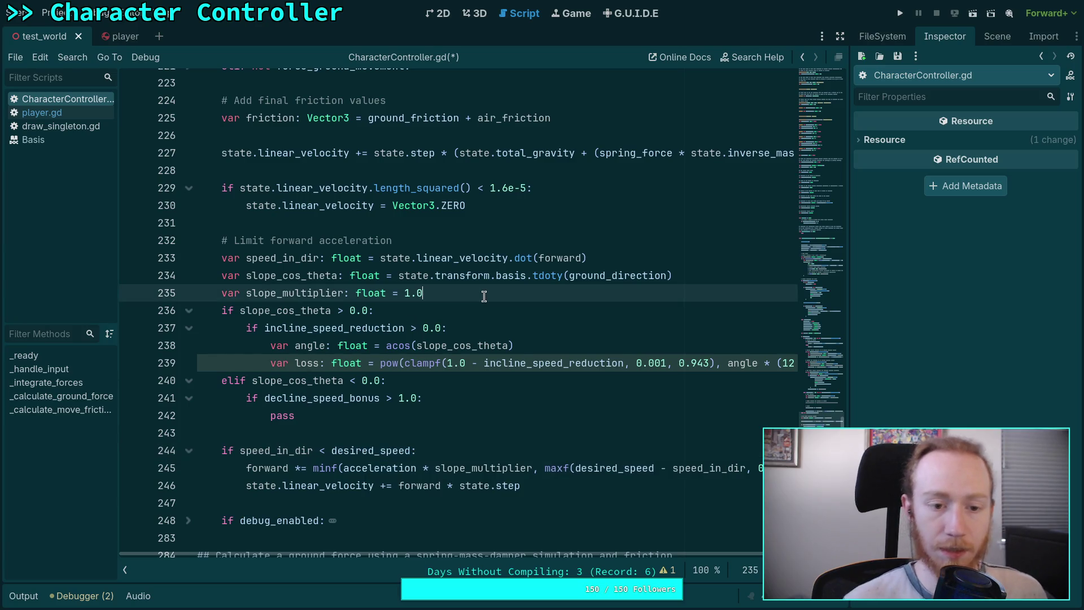
key("Return")
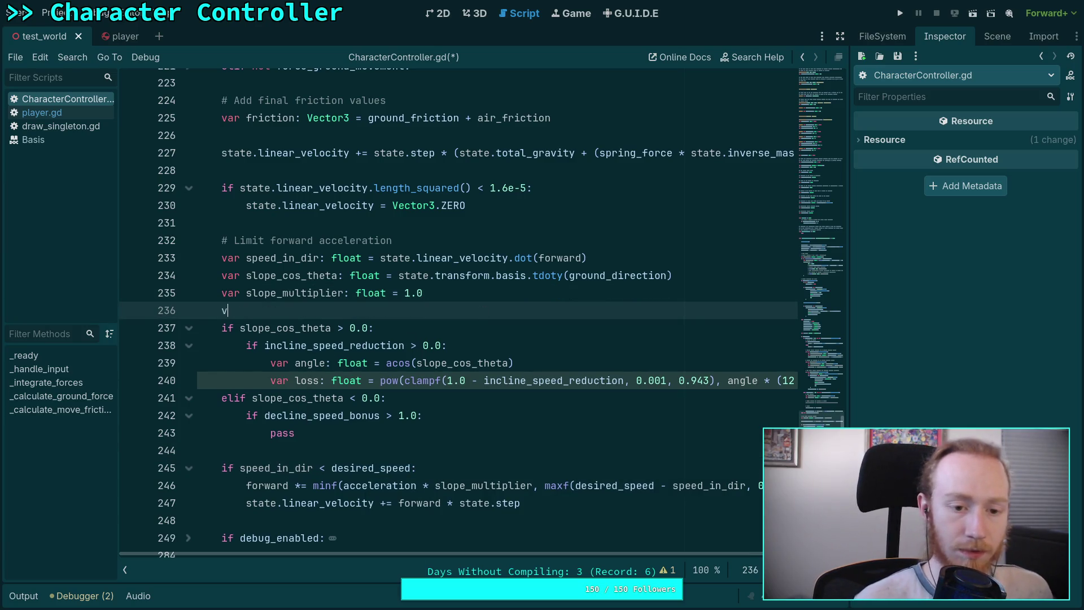
- Add 'var limit_in_dir: float = desired_speed' and use limit_in_dir in the speed check and acceleration clamp
type("ar limit_in_dir: ")
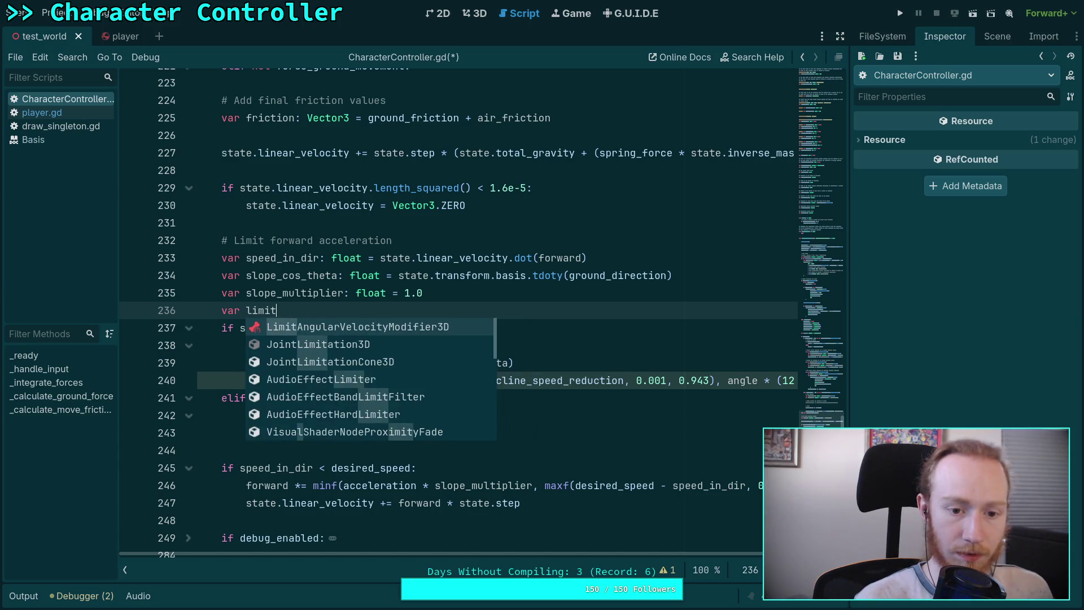
type("float = desired_speed")
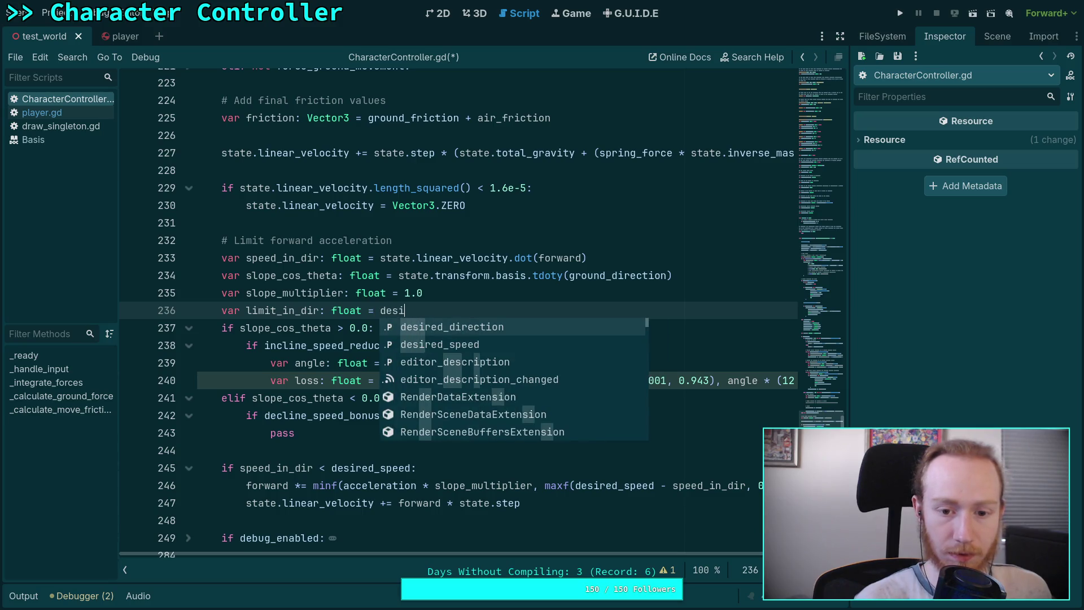
double_click(362, 468)
type("limit")
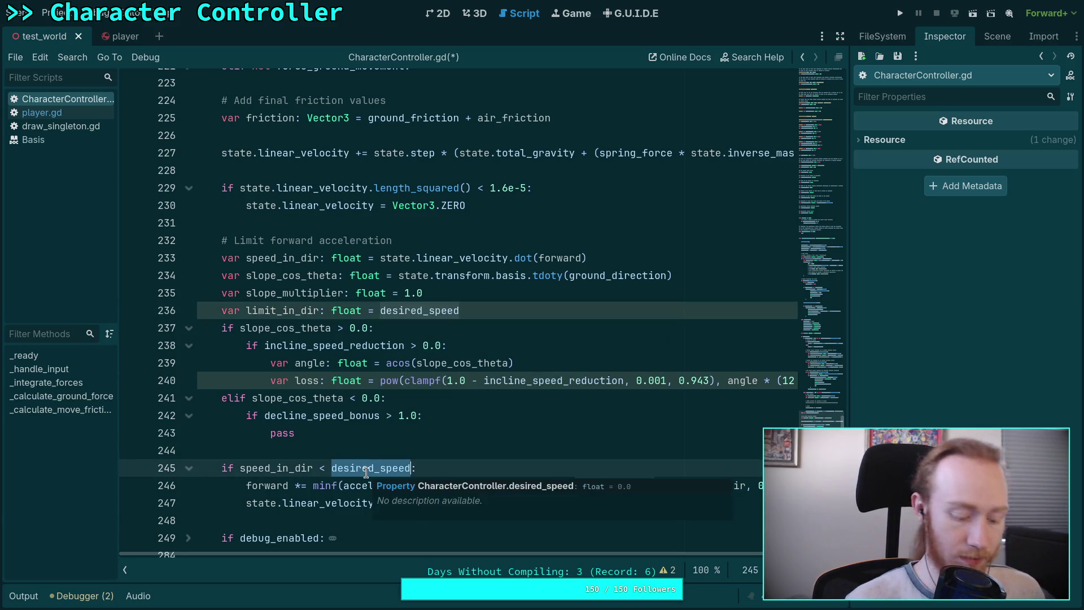
type("_in_dir")
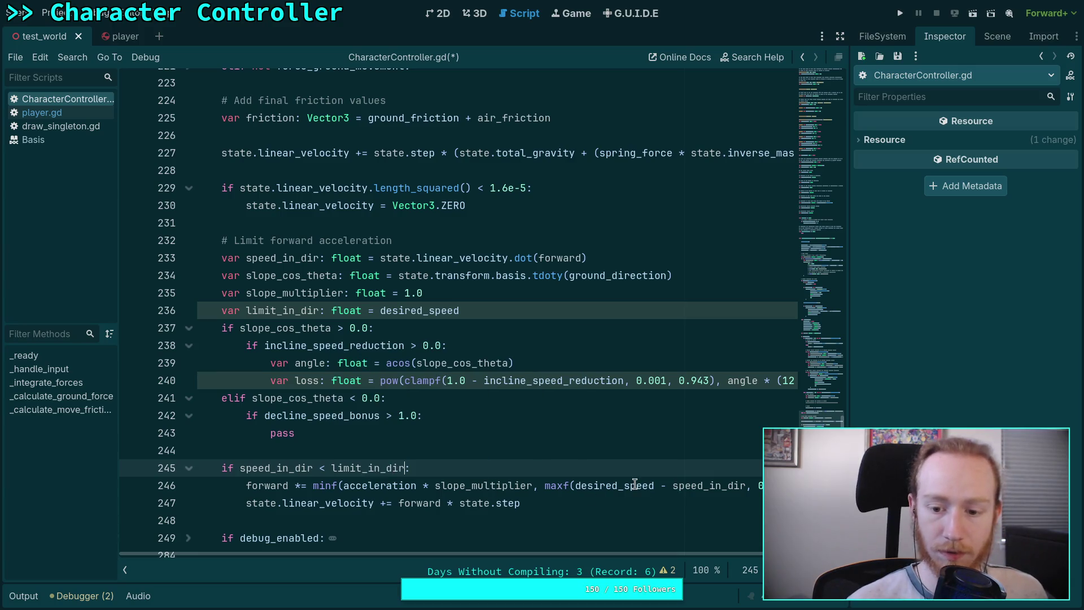
double_click(636, 484)
type("limi")
key("Return")
scroll(554, 541, "right", 2)
- Add 'limit_in_dir *= loss' and 'slope_multiplier = loss' under the incline loss line
left_click(423, 415)
left_click(477, 315)
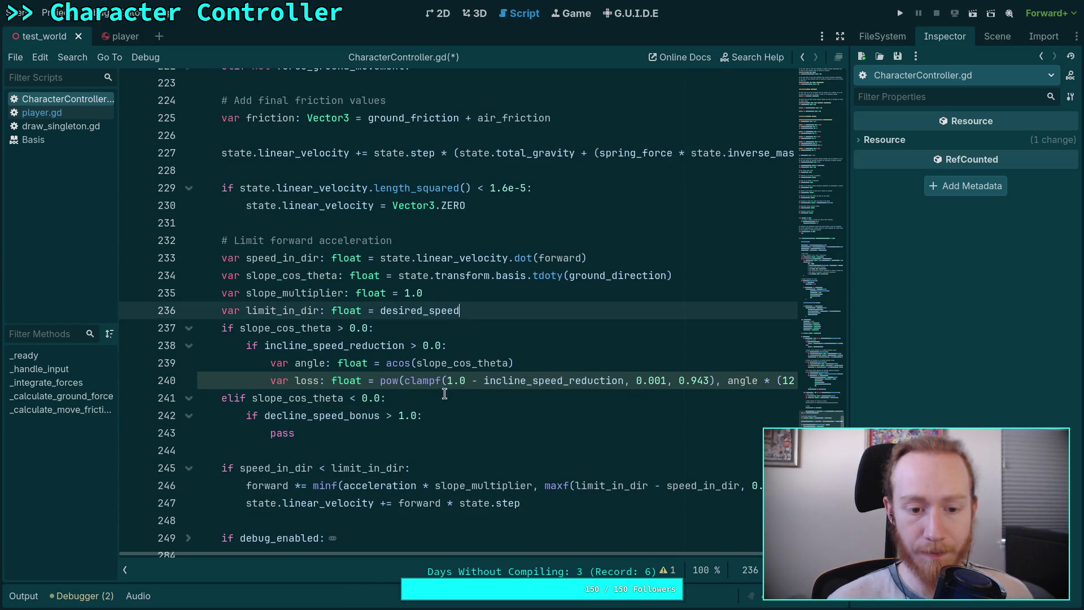
left_click(560, 380)
key("End")
key("Return")
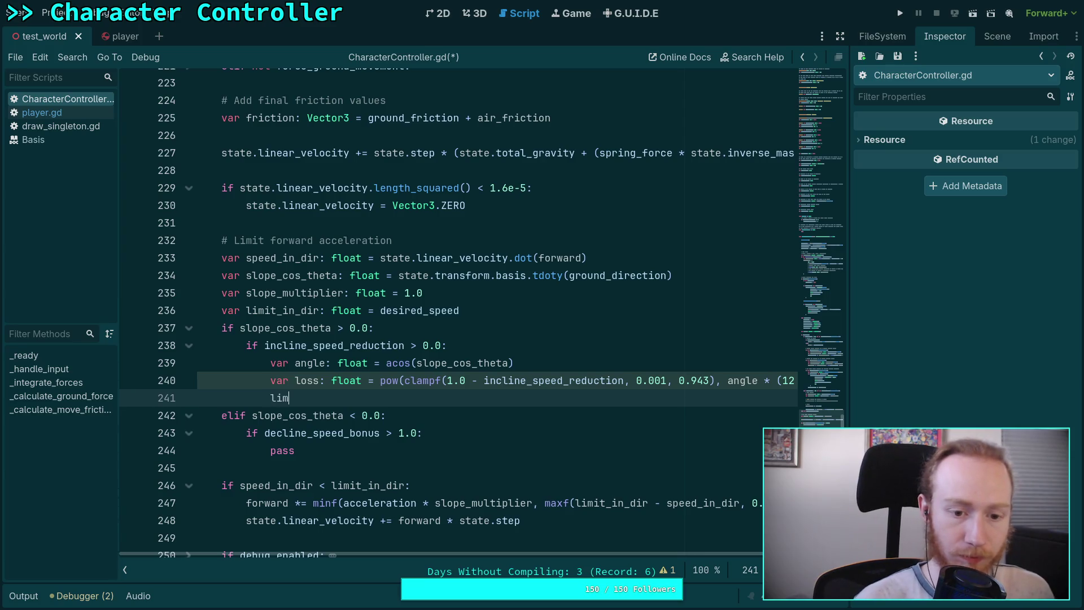
key("Return")
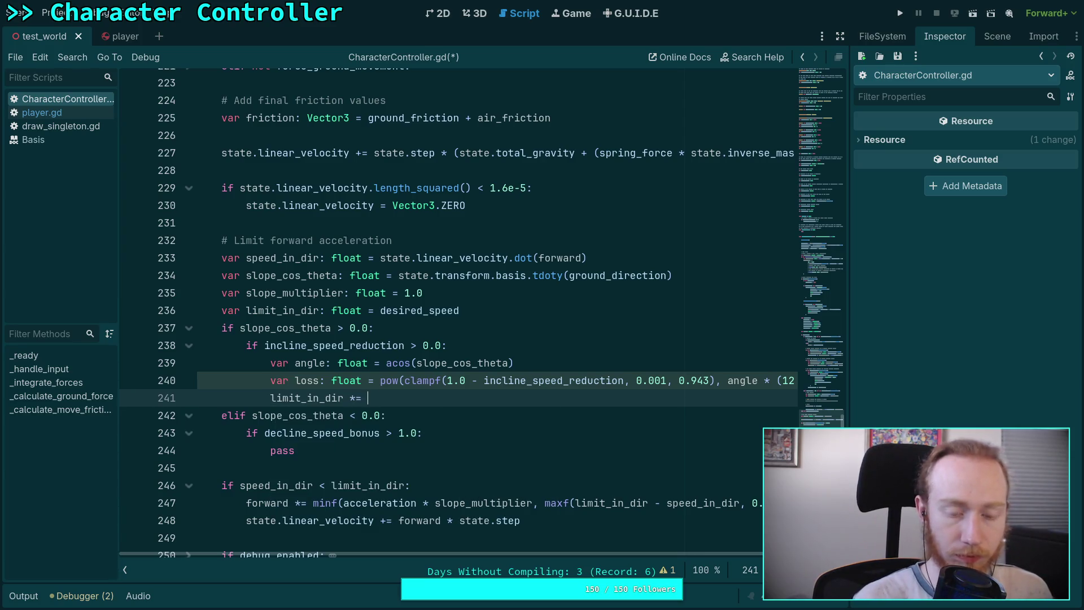
key("Return")
type("sl")
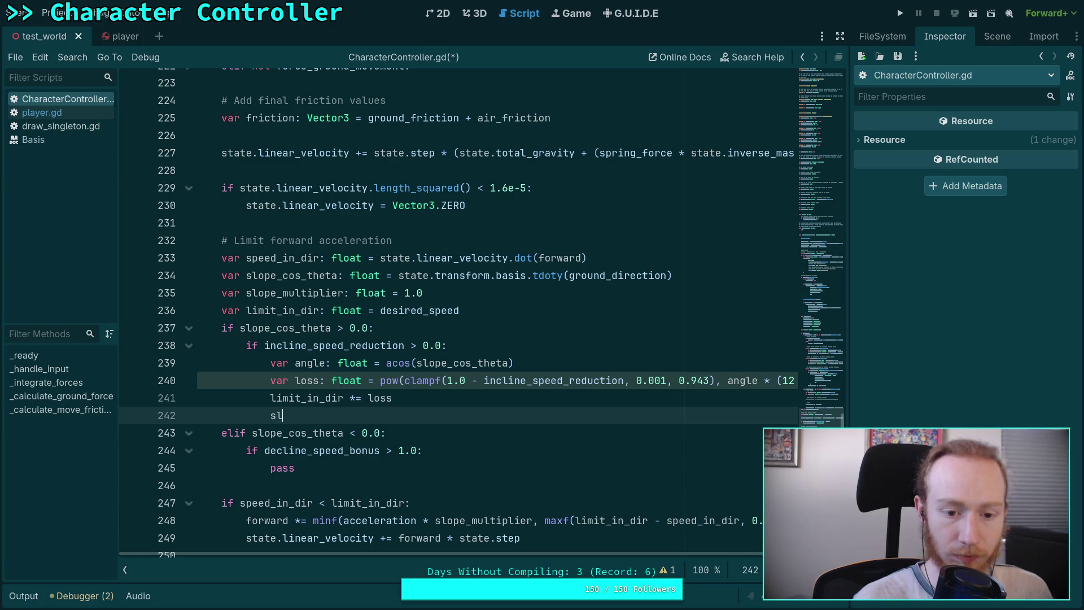
key("Down")
key("Down")
key("Down")
key("Return")
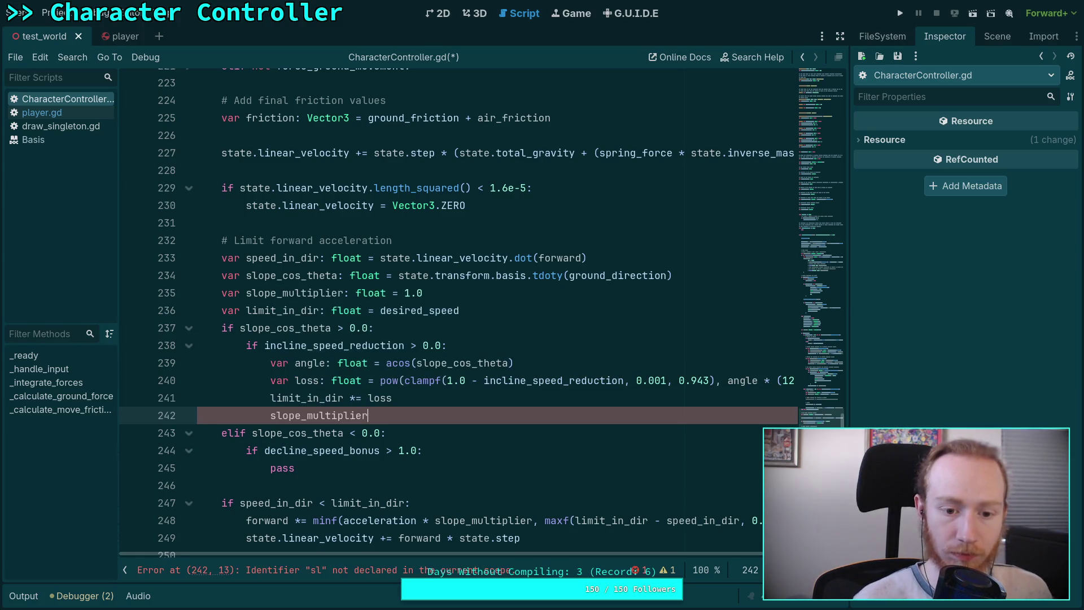
type(" = loss")
- Select the placeholder pass in the decline branch, then switch to Desmos
scroll(506, 457, "up", 1)
left_click(506, 457)
scroll(497, 458, "down", 1)
left_click(340, 431)
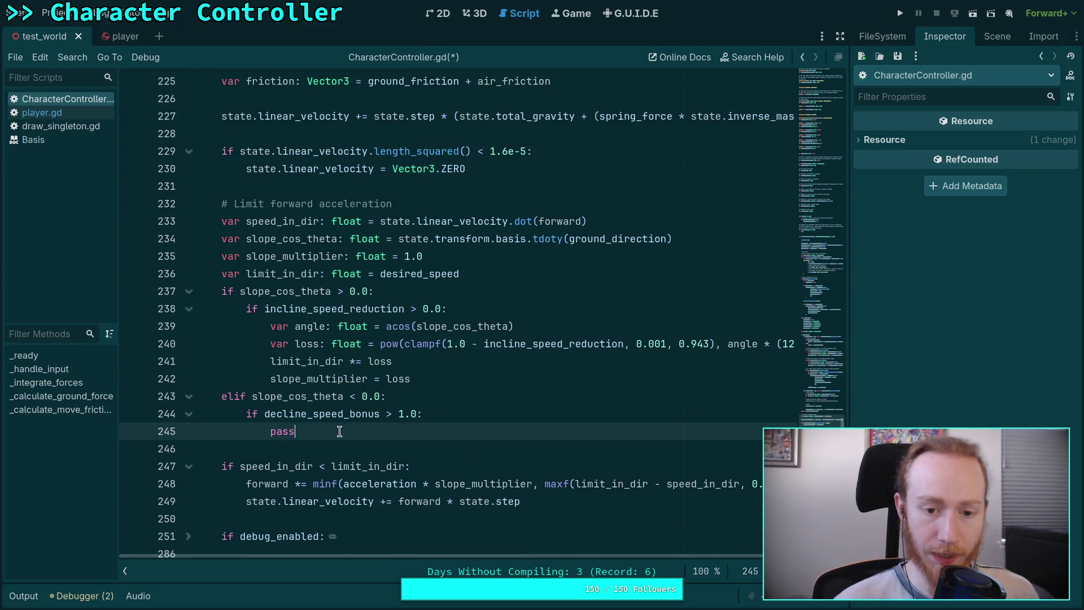
double_click(294, 432)
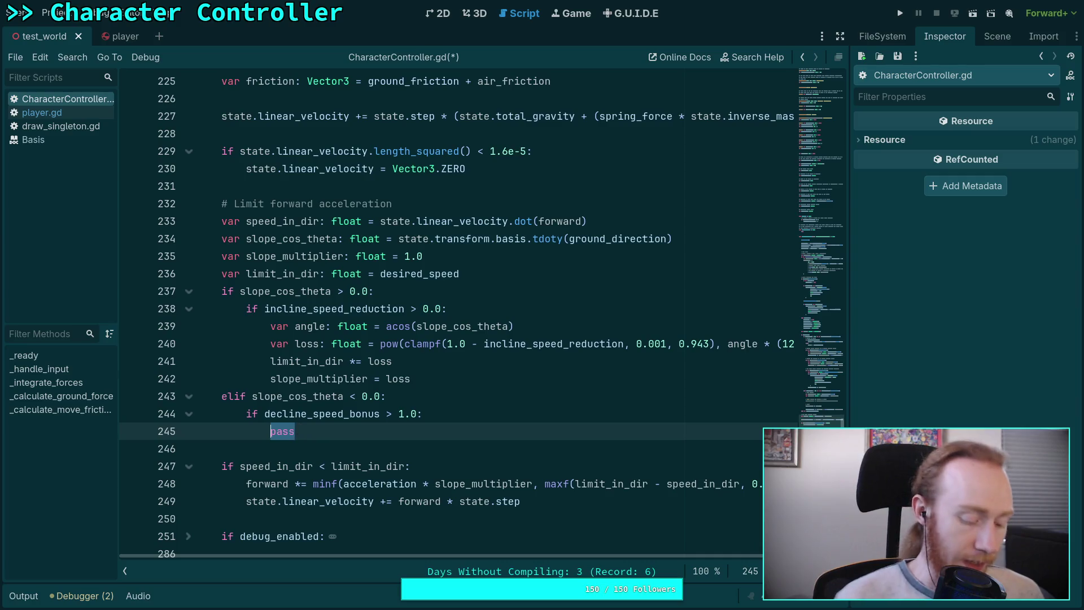
key("alt+Tab")
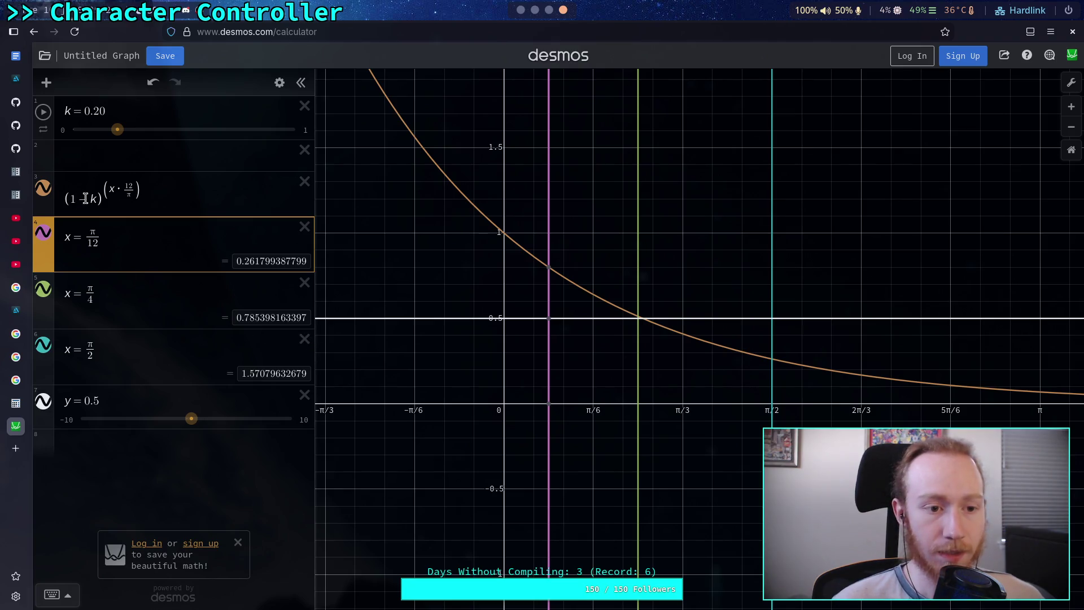
- Change the curve from (1 − k)^(x·12/π) to 1 − k^(x·12/π)
left_click(68, 202)
key("BackSpace")
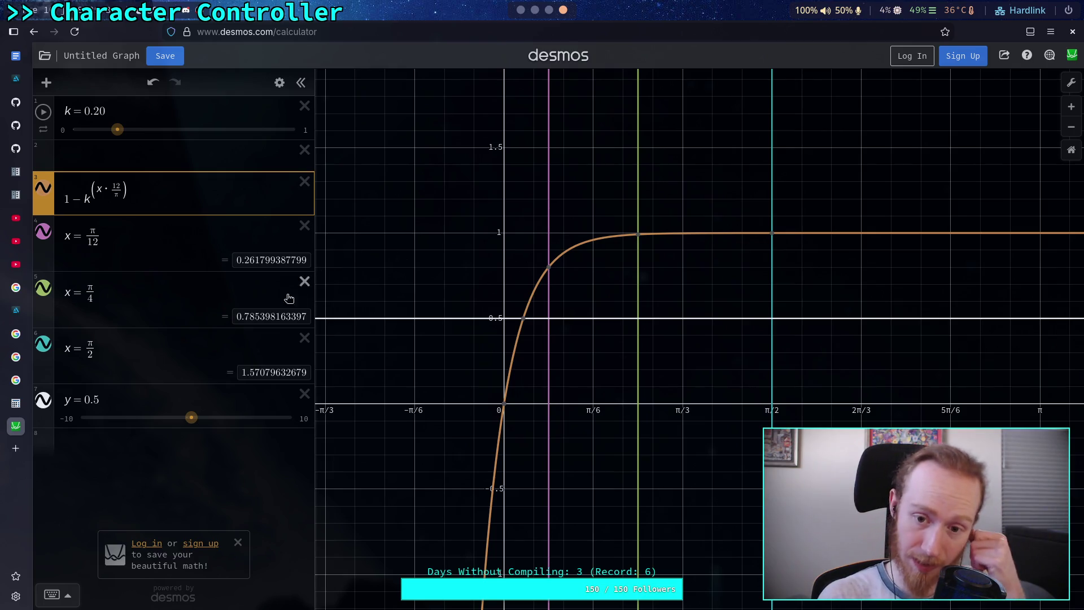
double_click(74, 199)
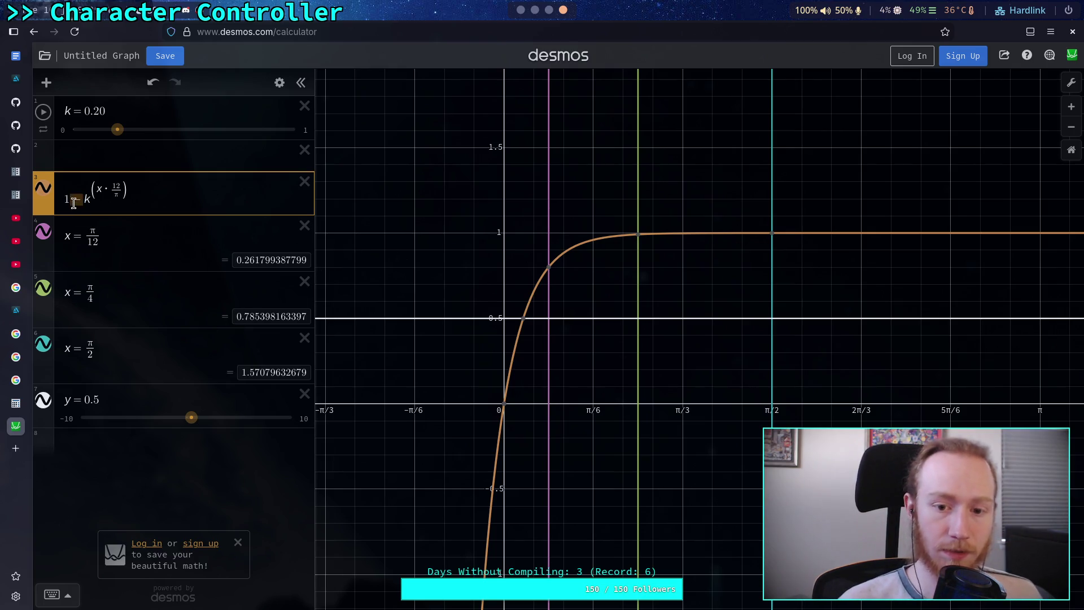
type("+")
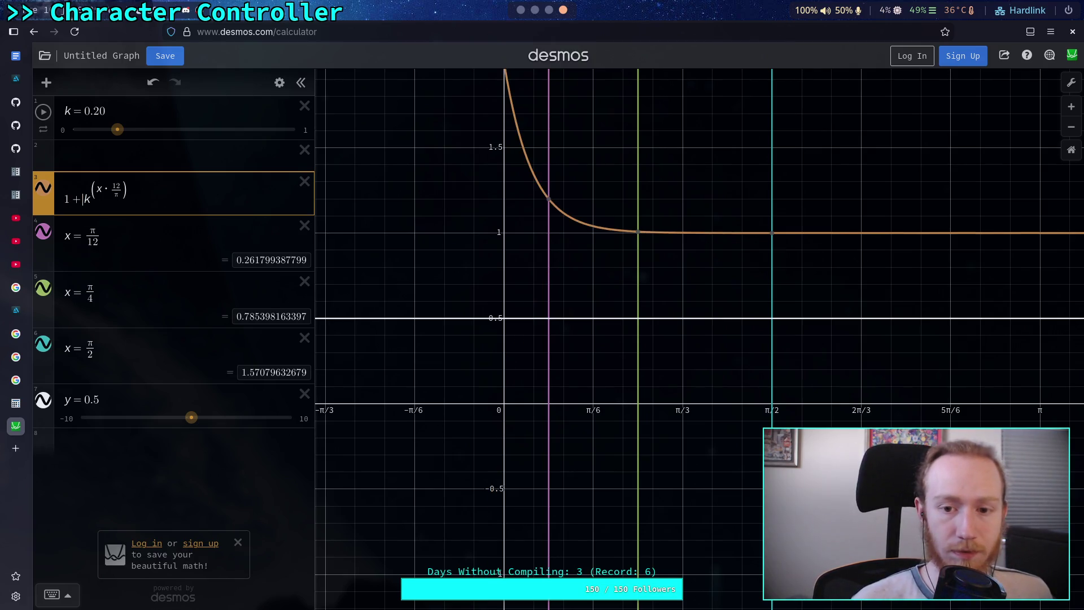
key("BackSpace")
type("-")
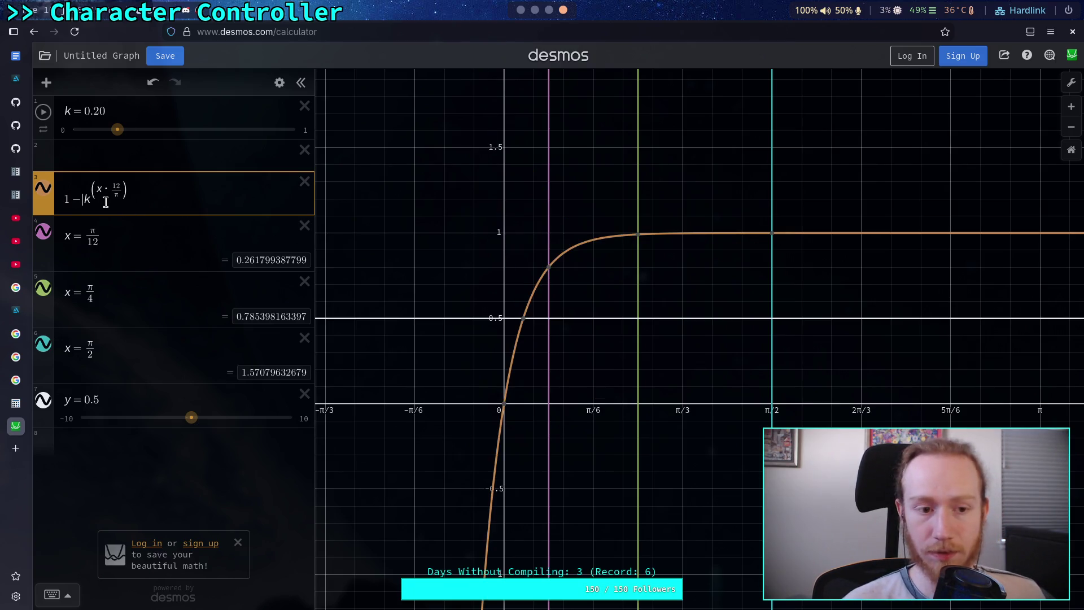
- Preview a 1 + offset on the curve (plateau at y = 2), remove it, and edit k's lower limit
left_click(64, 200)
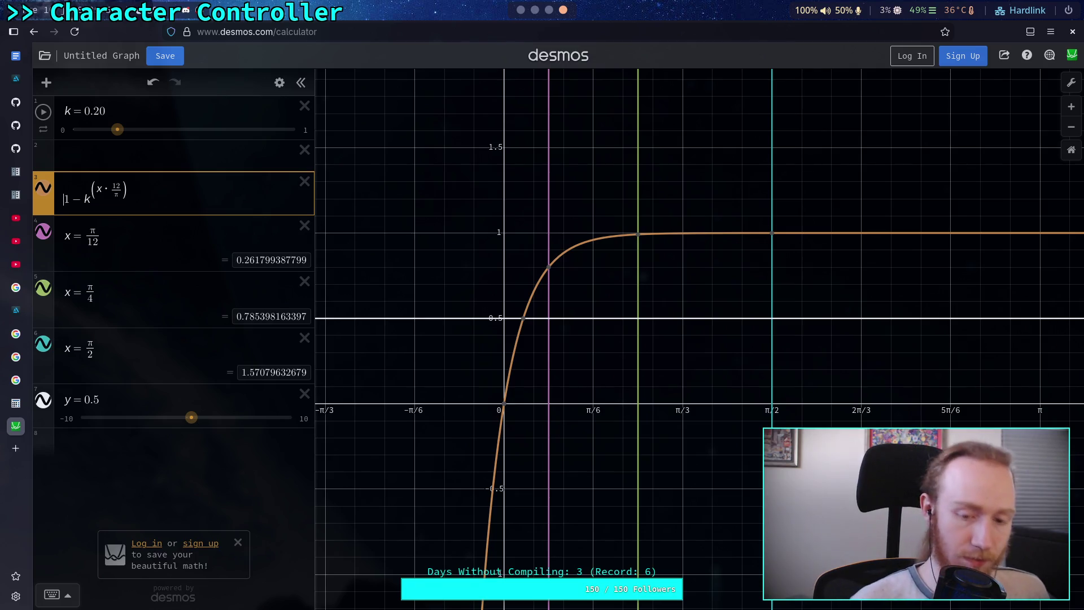
type("1+")
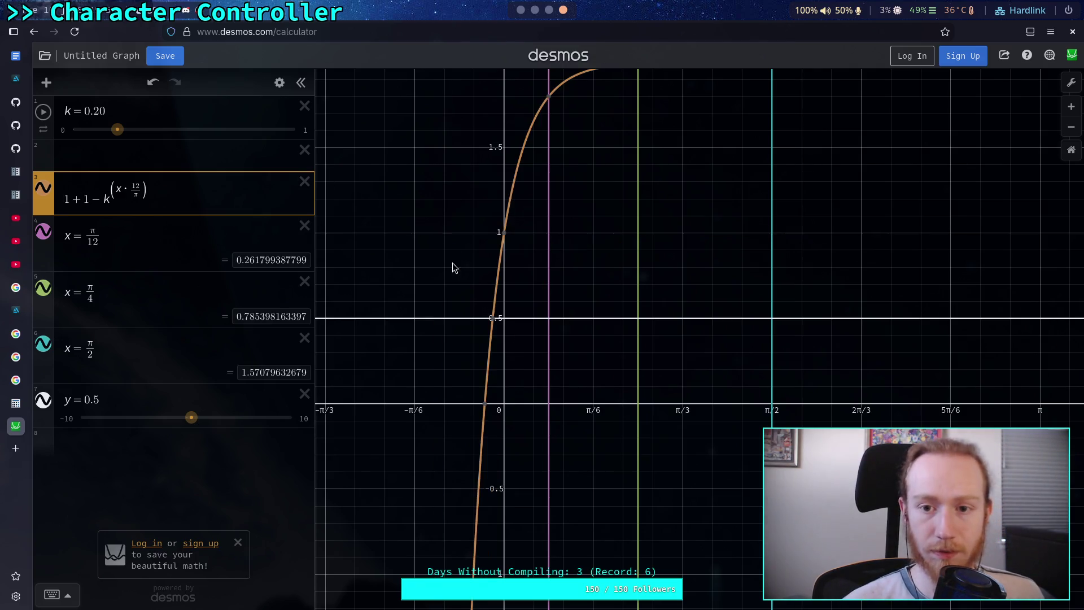
left_click(488, 232)
left_click_drag(489, 232, 494, 349)
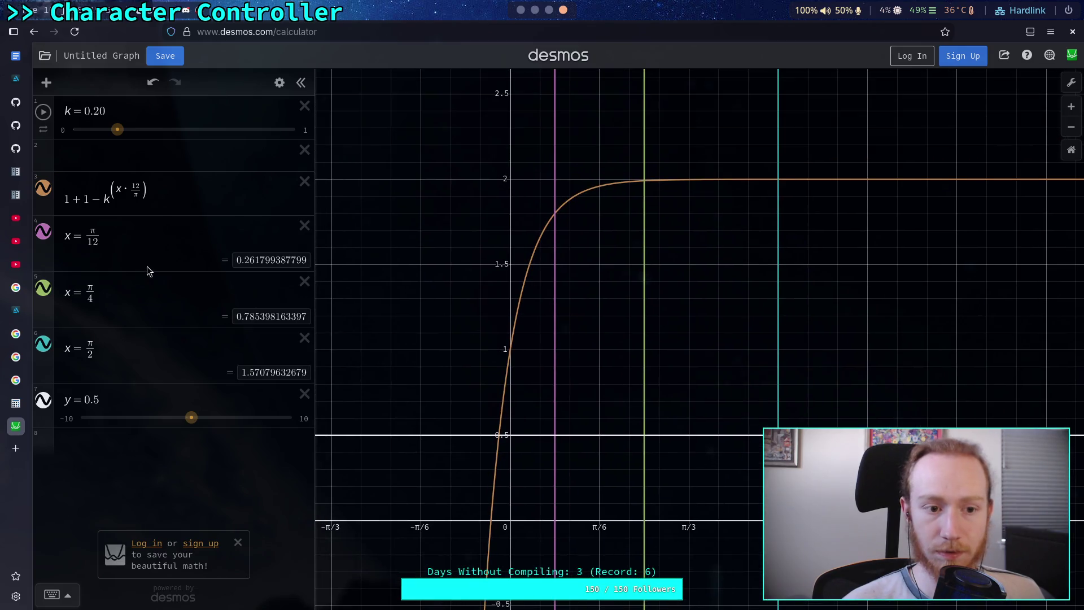
left_click(82, 199)
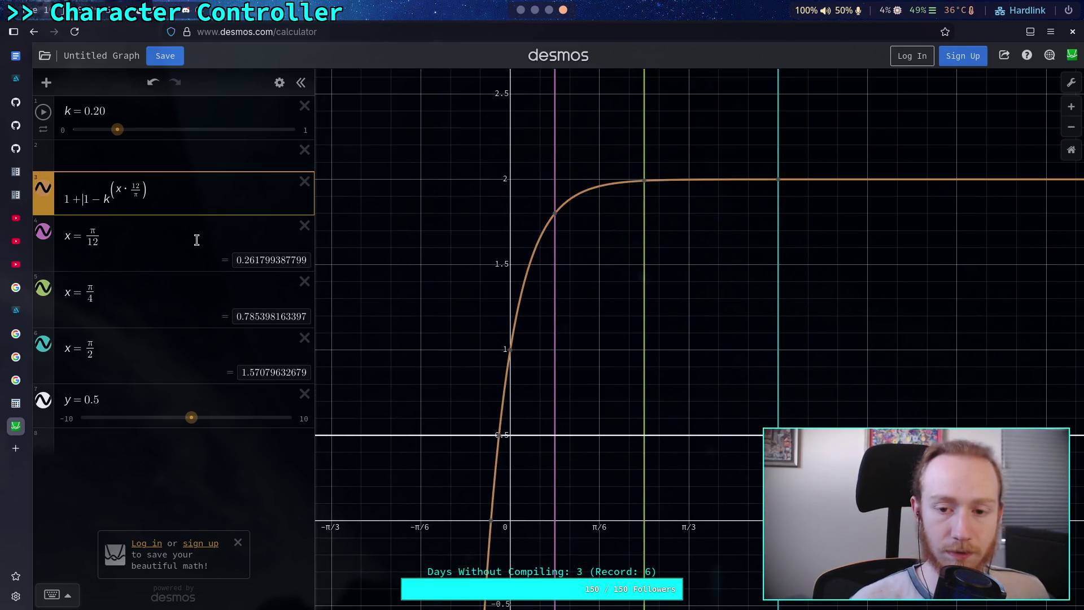
key("BackSpace")
key("BackSpace")
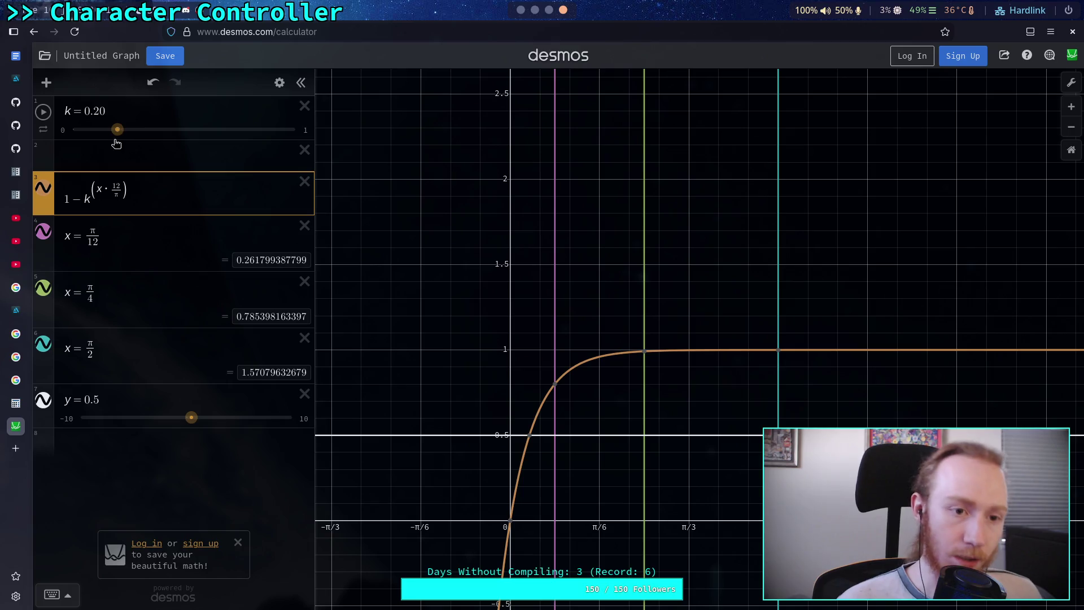
left_click(63, 130)
- Set k's slider range to 1–3 and remove '1 −' so the curve reads k^(x·12/π)
type("1")
left_click(126, 129)
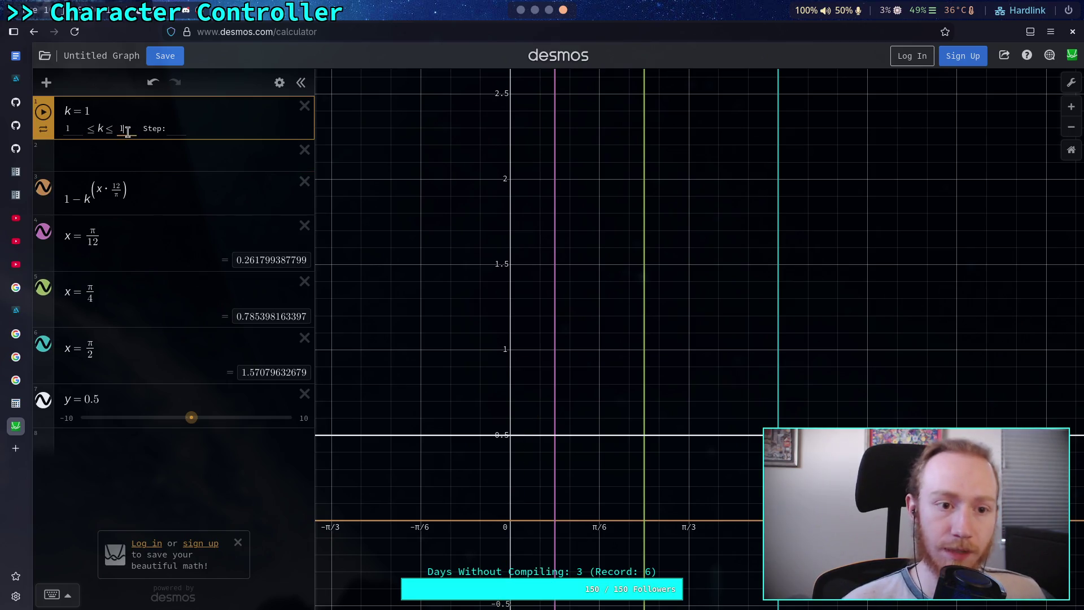
key("BackSpace")
type("3")
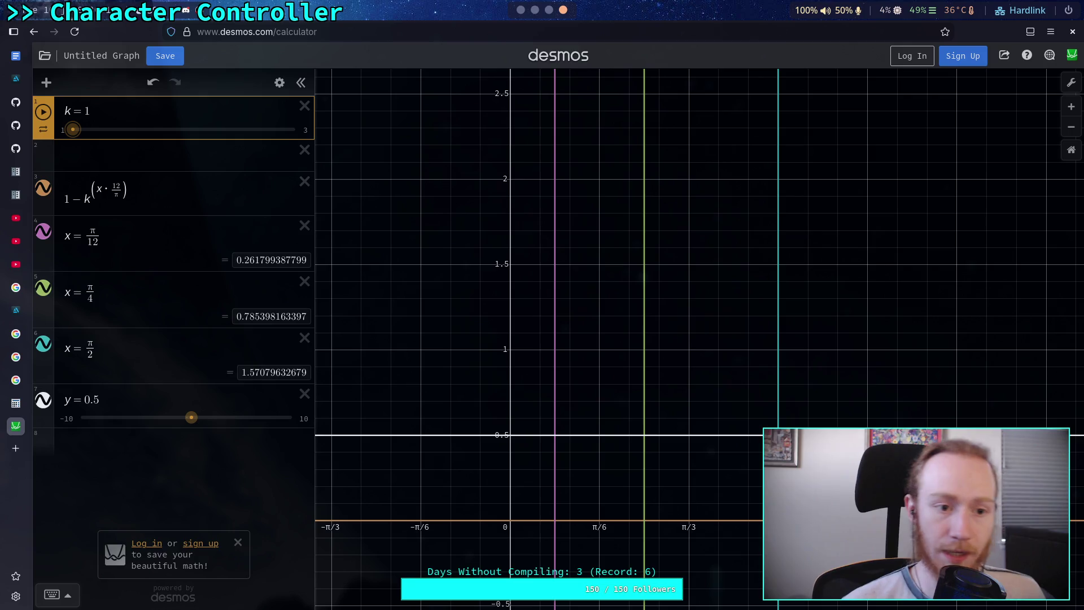
left_click(79, 194)
key("BackSpace")
key("BackSpace")
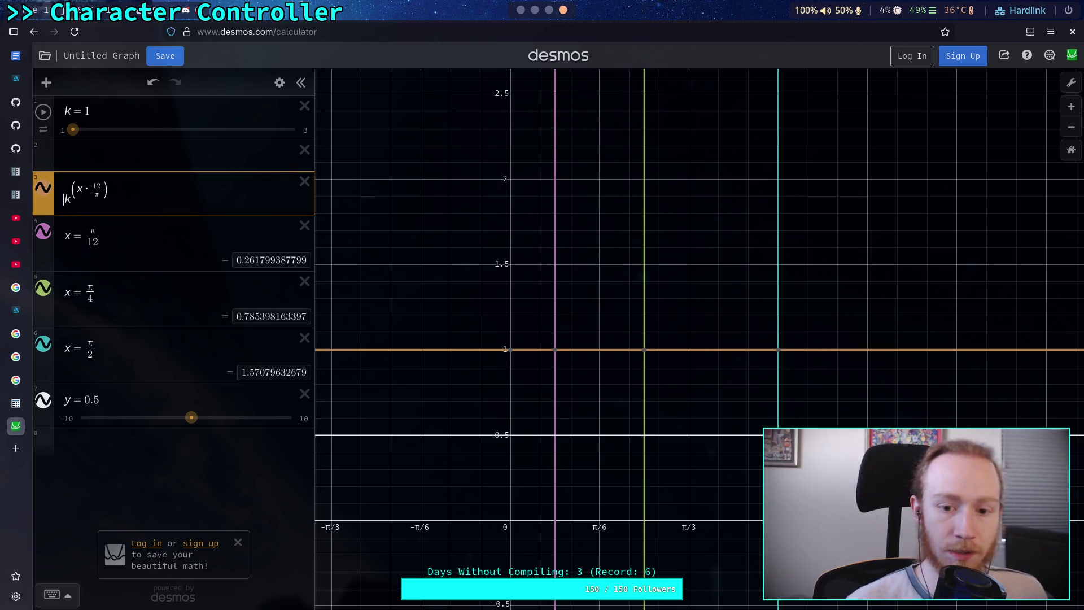
left_click(79, 132)
- Raise k above 1, comparing the curve's values at π/12 and π/4
left_click_drag(80, 132, 93, 135)
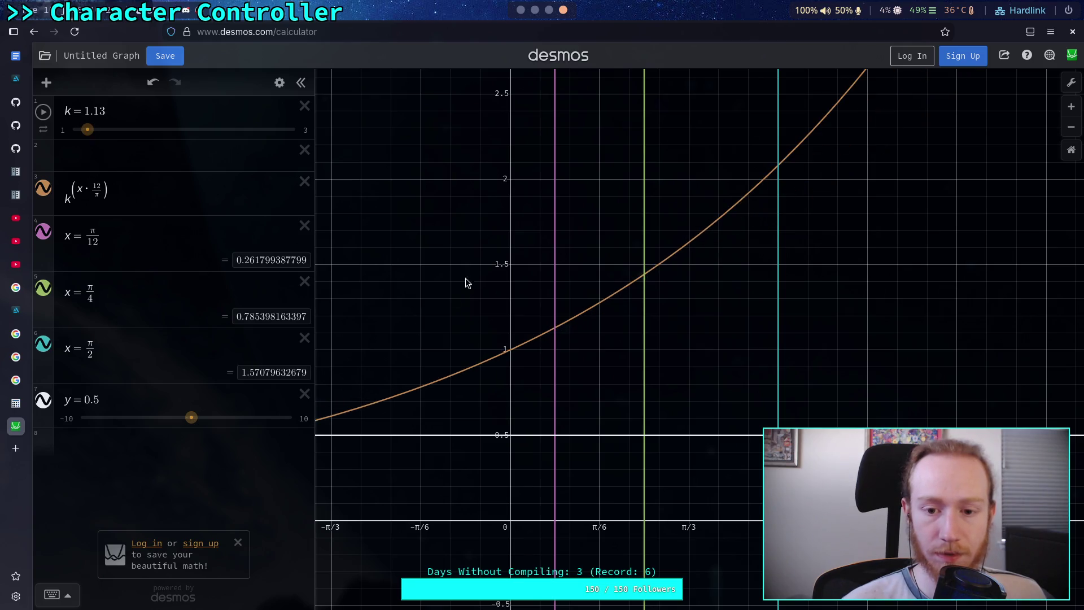
left_click_drag(461, 293, 398, 349)
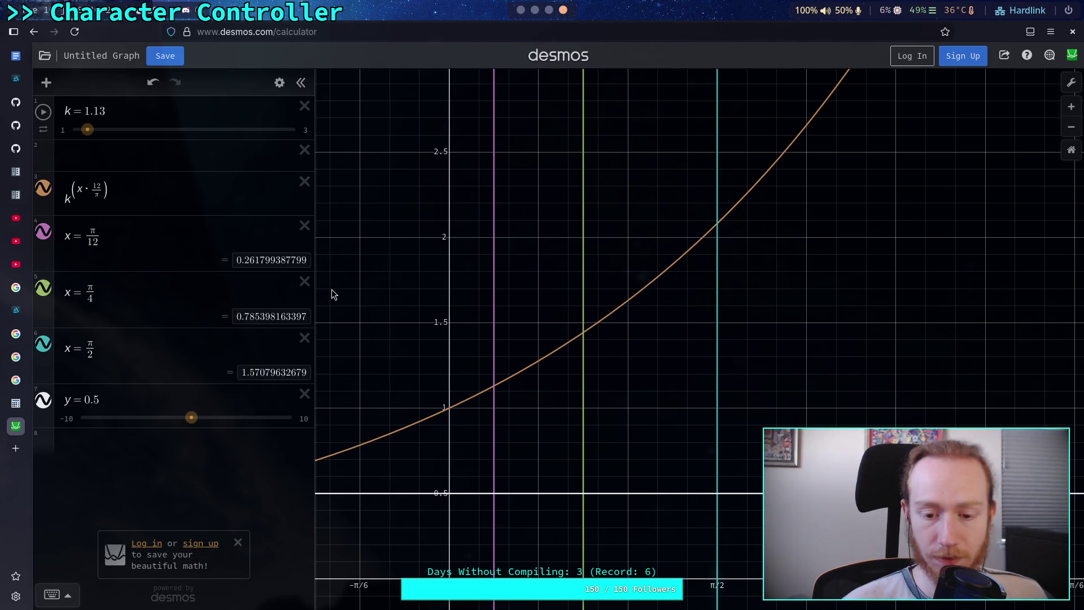
left_click_drag(88, 129, 95, 130)
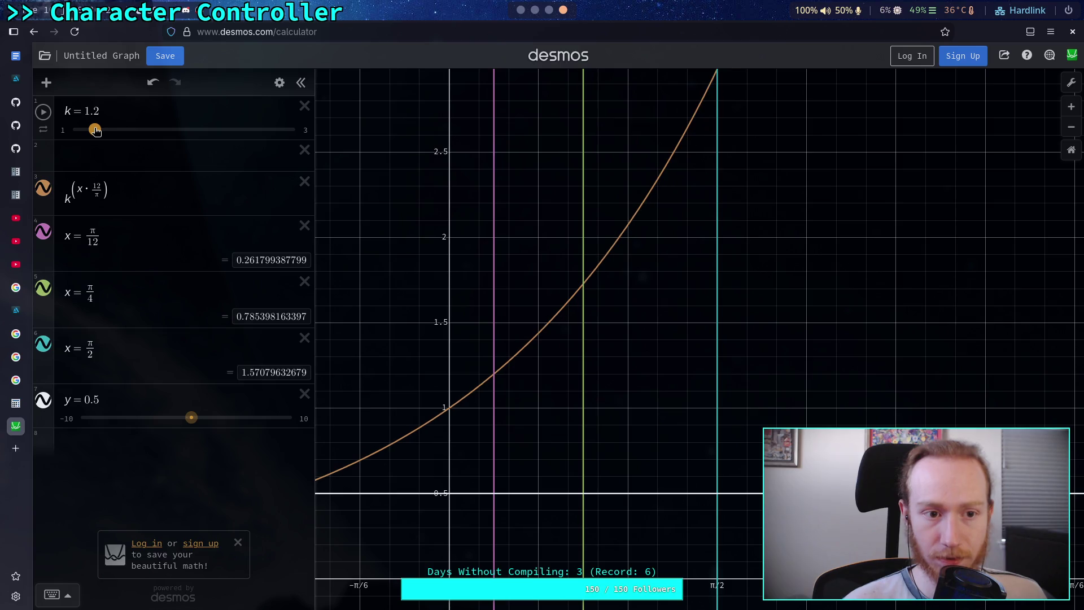
left_click(494, 376)
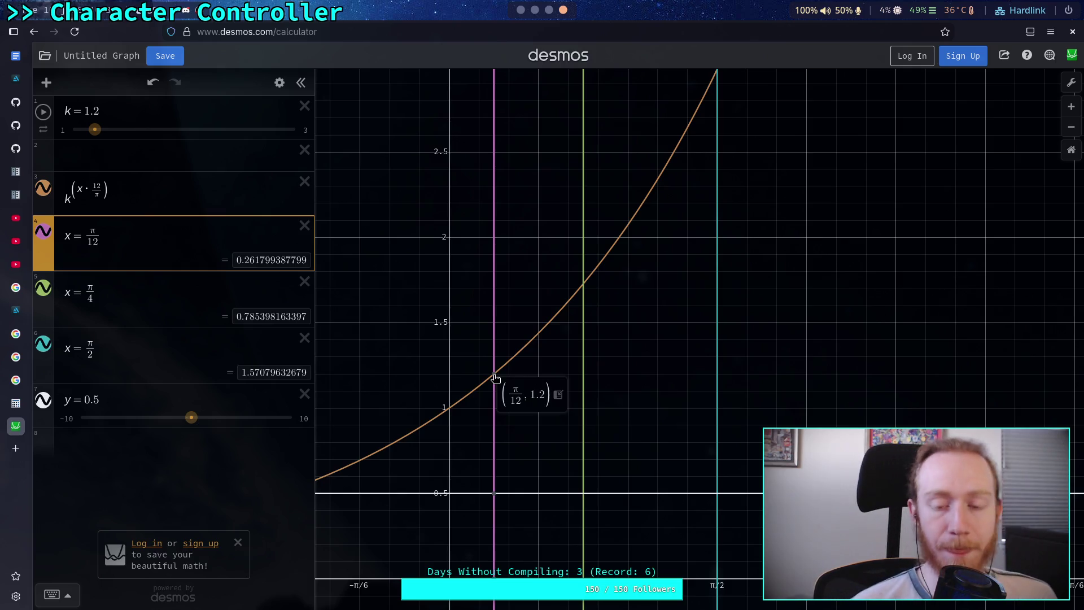
mouse_move(95, 125)
left_mouse_down()
mouse_move(79, 130)
mouse_move(98, 133)
left_mouse_up()
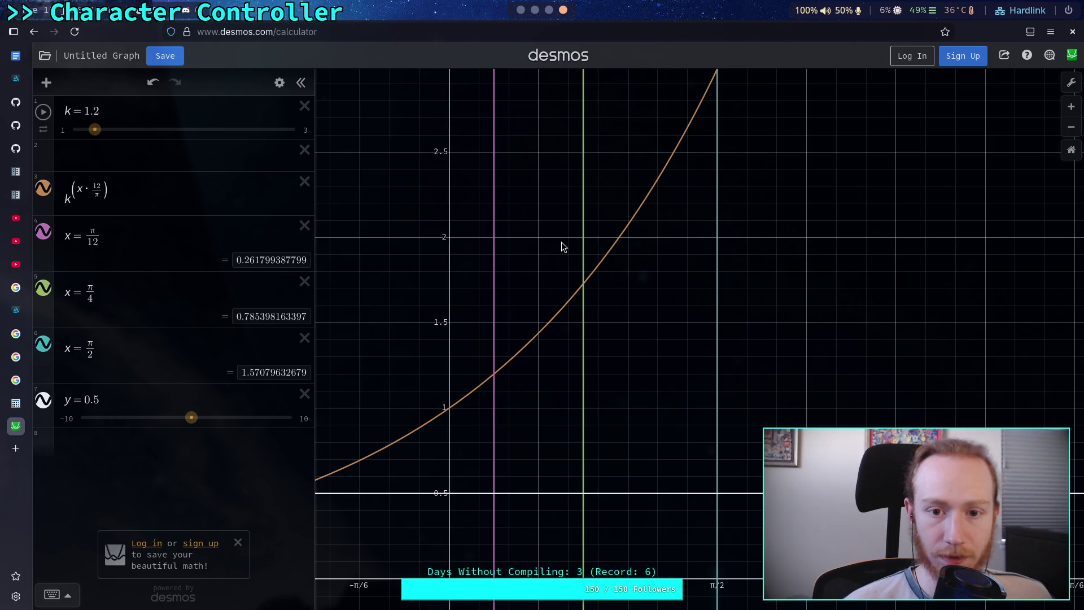
left_click(583, 286)
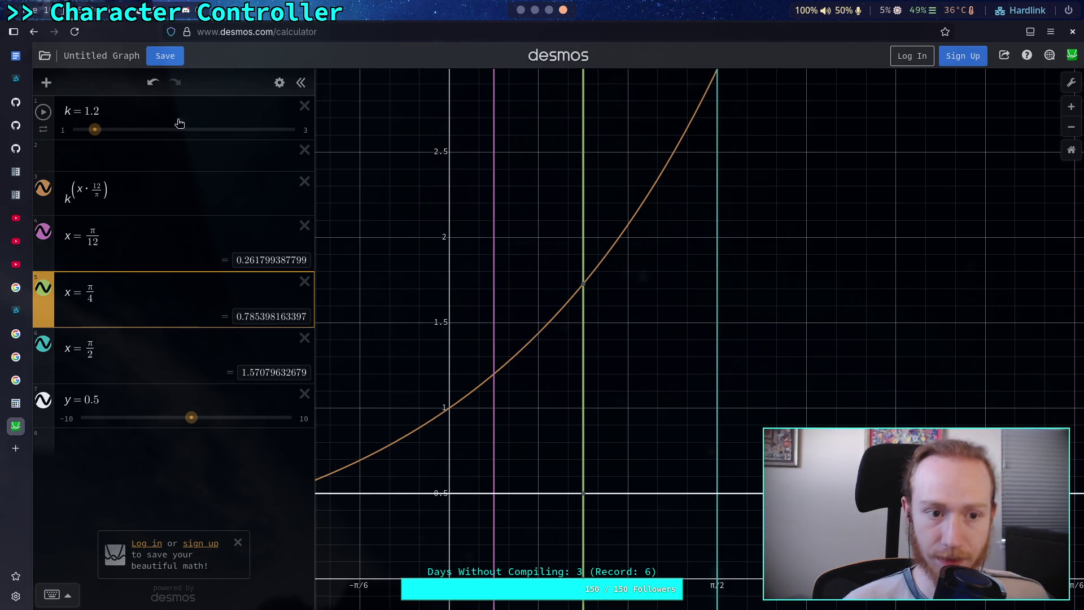
- Tune k to about 1.3 so the curve passes 2 at π/4
left_click_drag(95, 129, 106, 130)
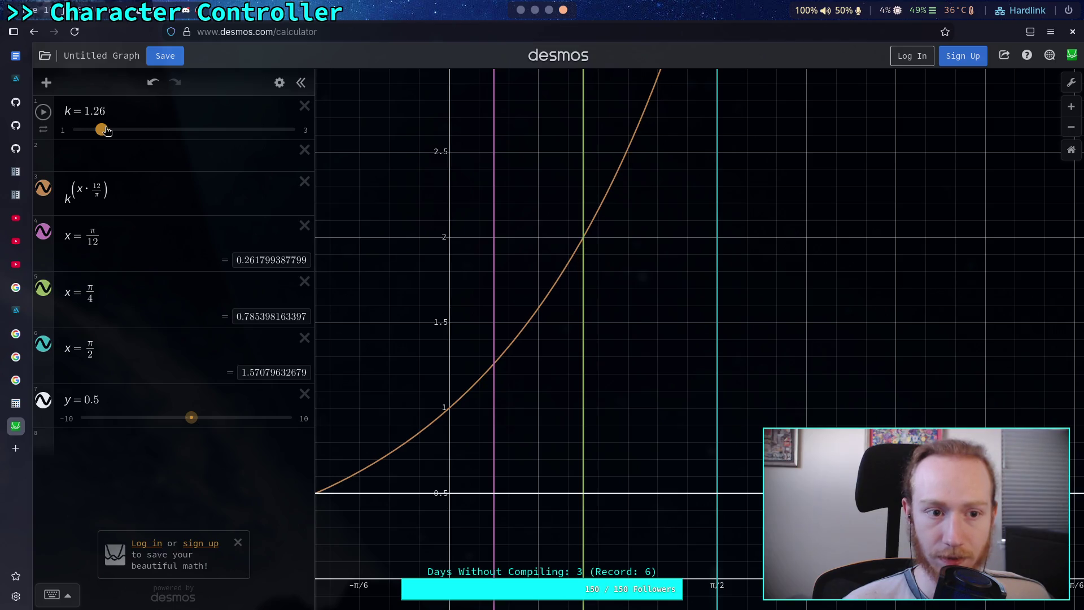
left_click(582, 239)
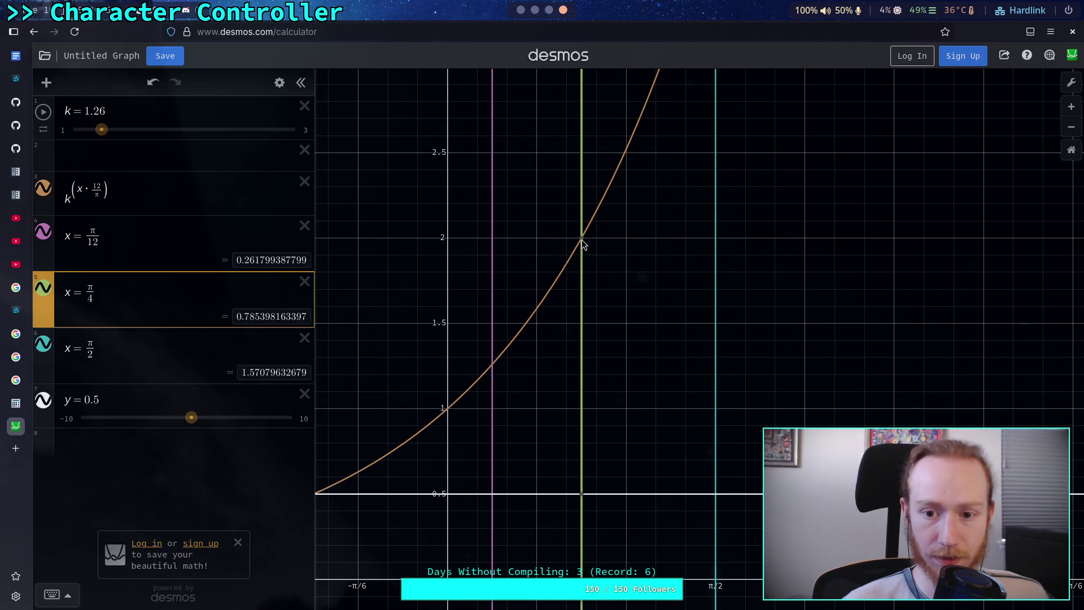
left_click(494, 365)
left_click_drag(102, 130, 110, 131)
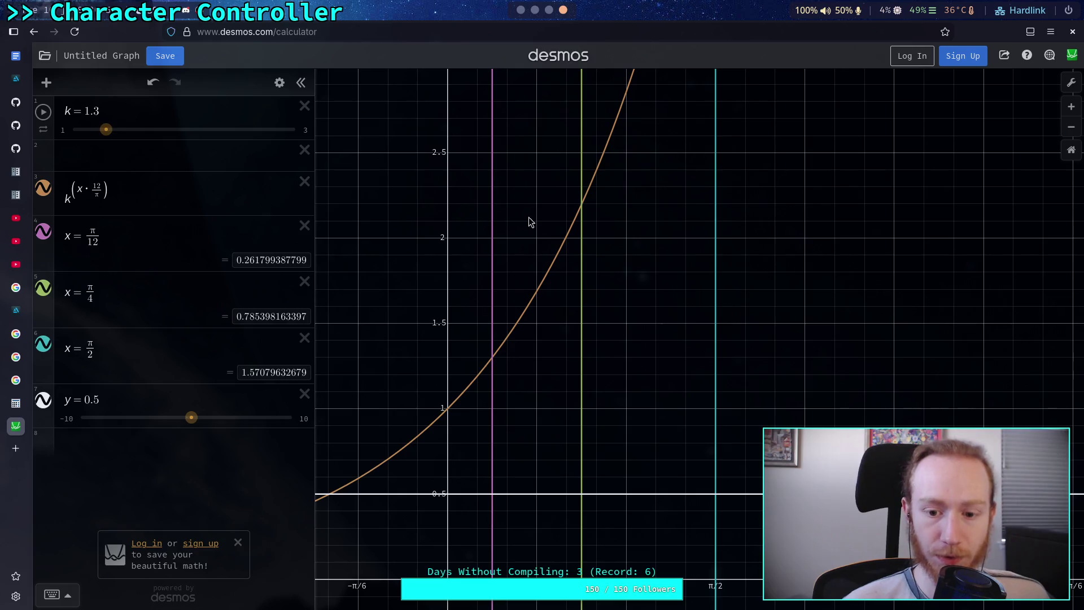
left_click(581, 202)
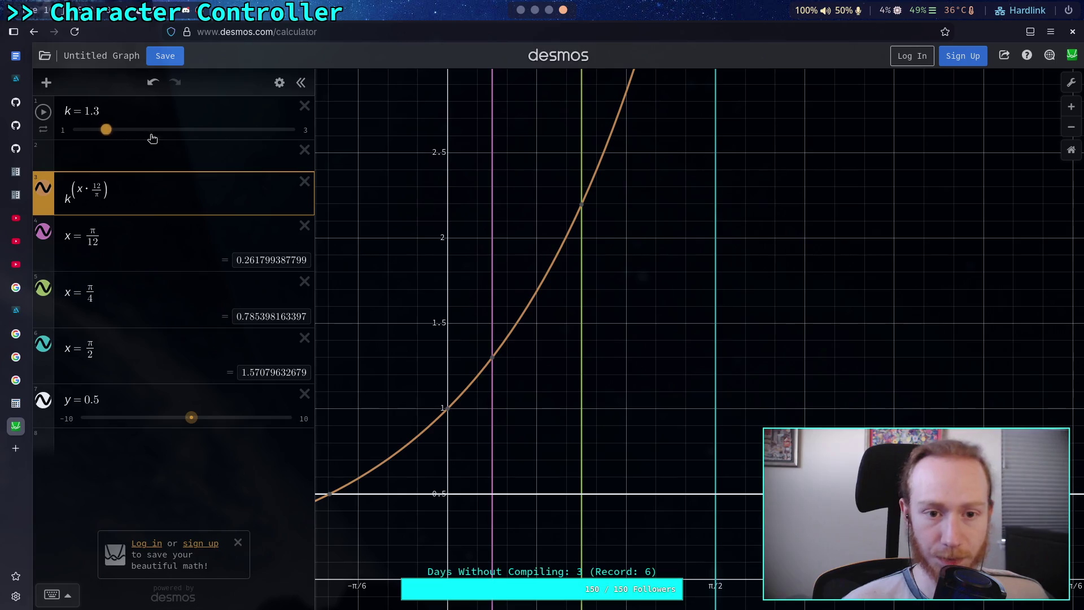
left_click(305, 130)
- Narrow k's upper limit to 2, then to 1.5
type("2")
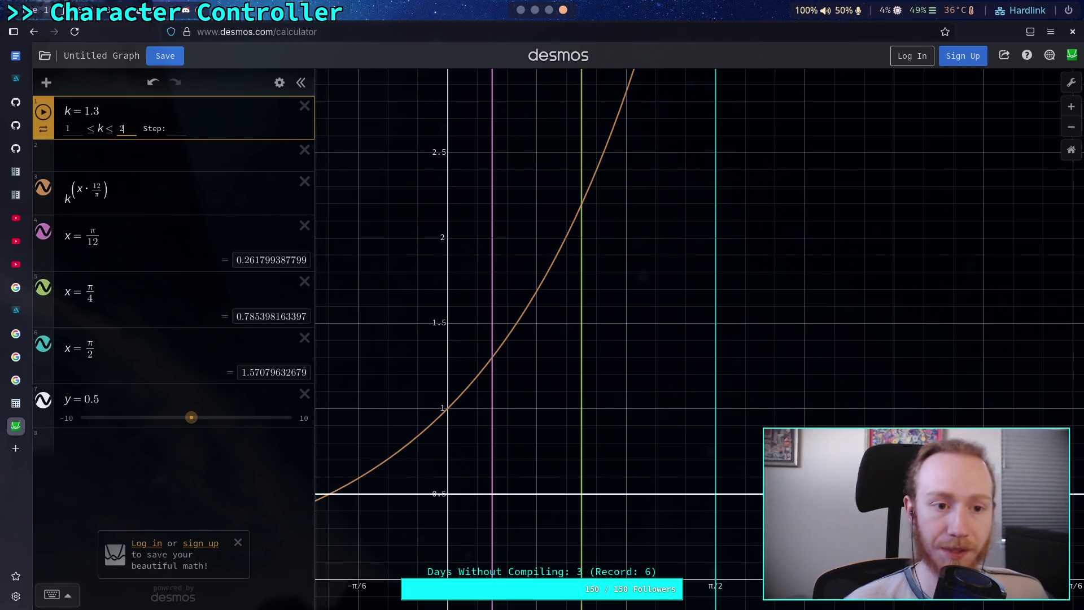
key("Return")
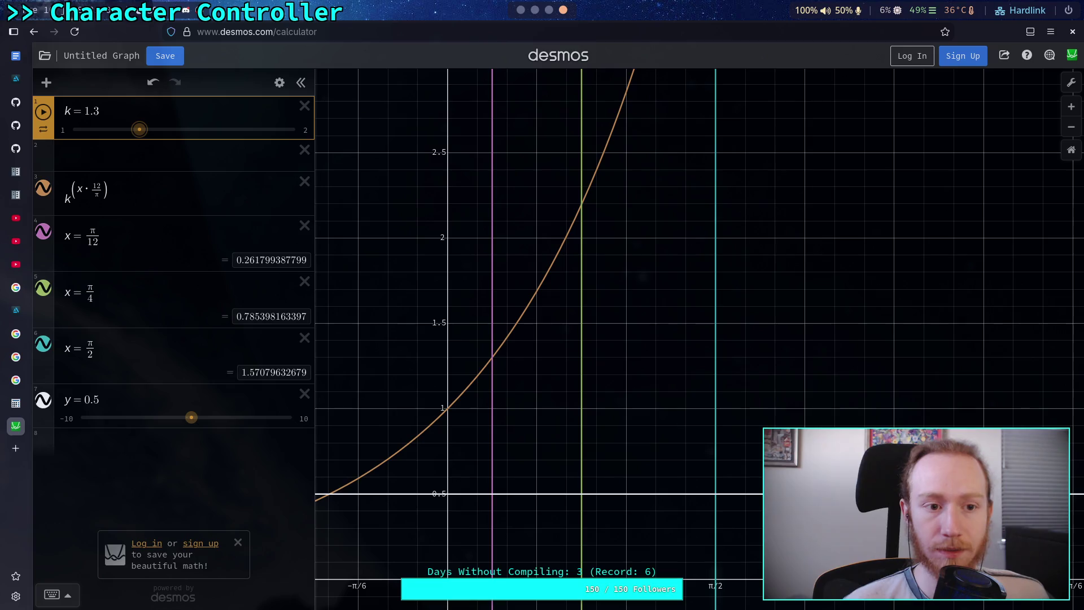
left_click(303, 130)
type("1.5")
key("Return")
- Set k to 1.1 and read the curve's value at π/4
mouse_move(200, 130)
left_mouse_down()
mouse_move(85, 145)
mouse_move(112, 142)
left_mouse_up()
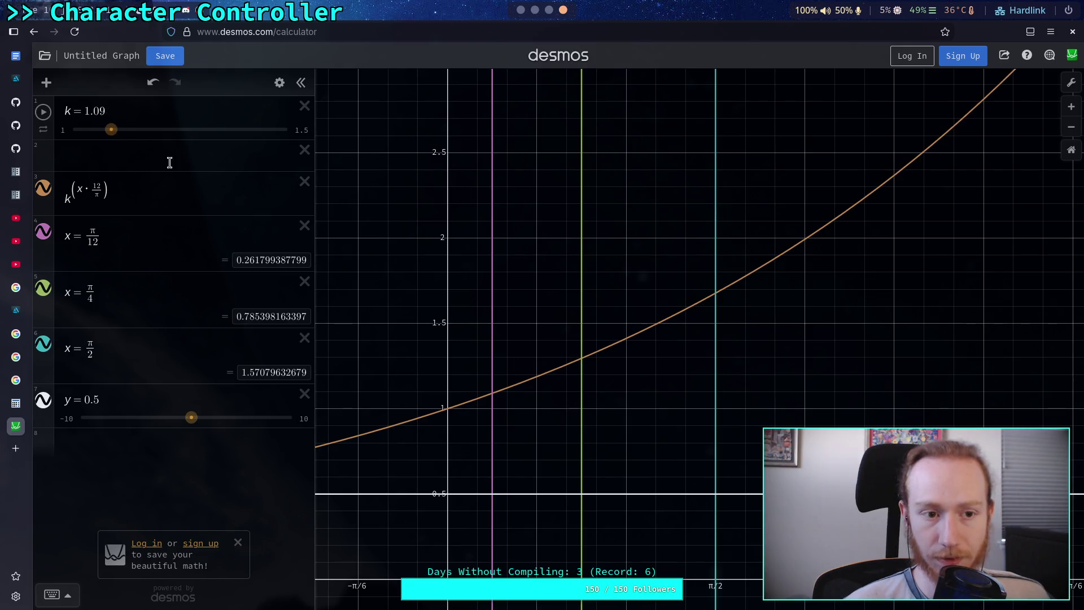
double_click(108, 111)
type("1")
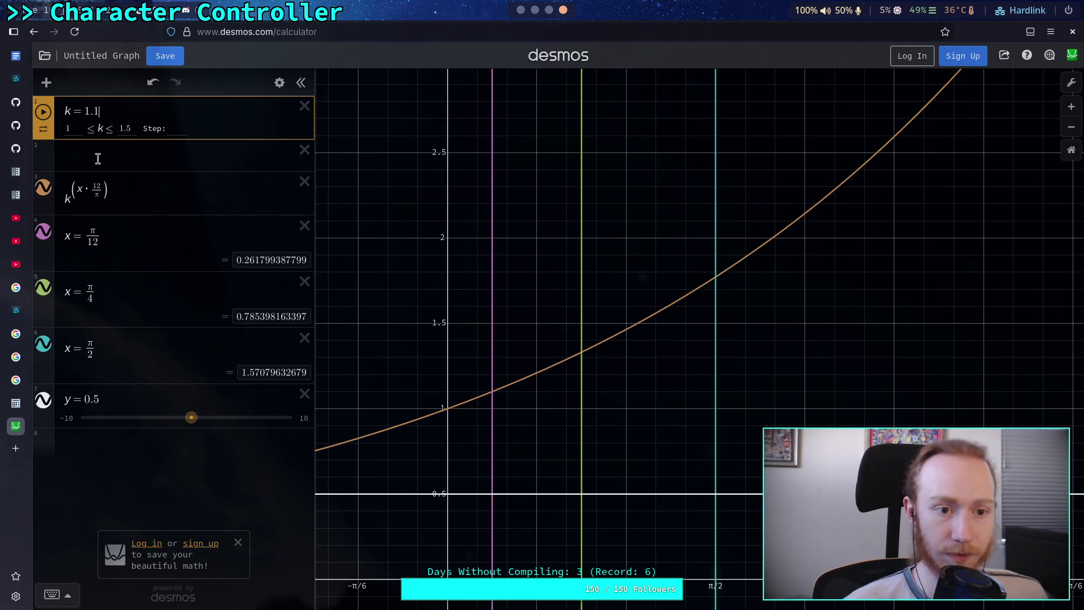
left_click(98, 158)
left_click(602, 350)
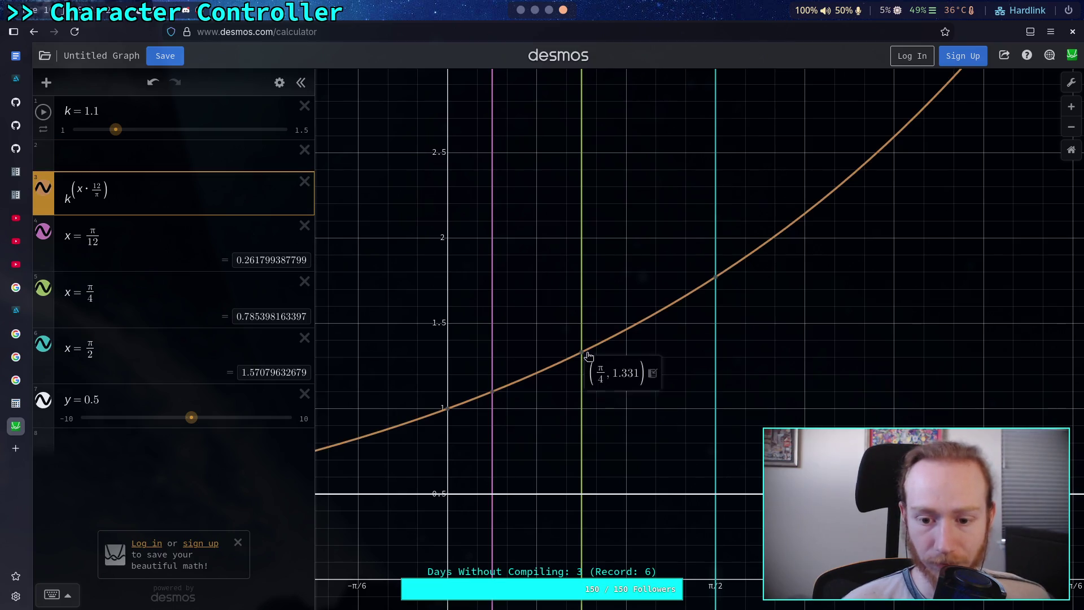
mouse_move(580, 356)
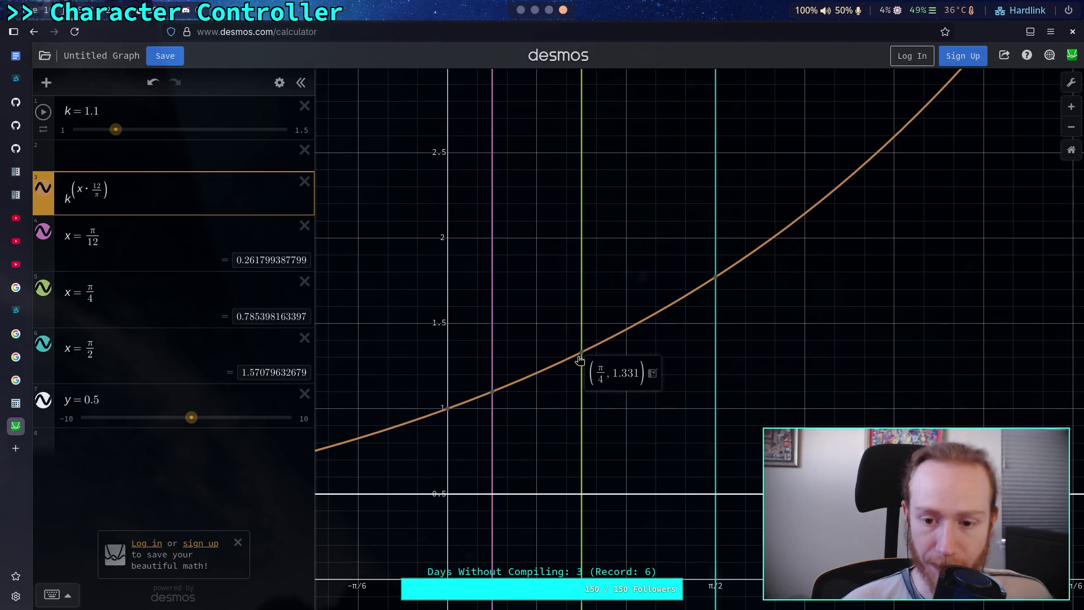
mouse_move(495, 392)
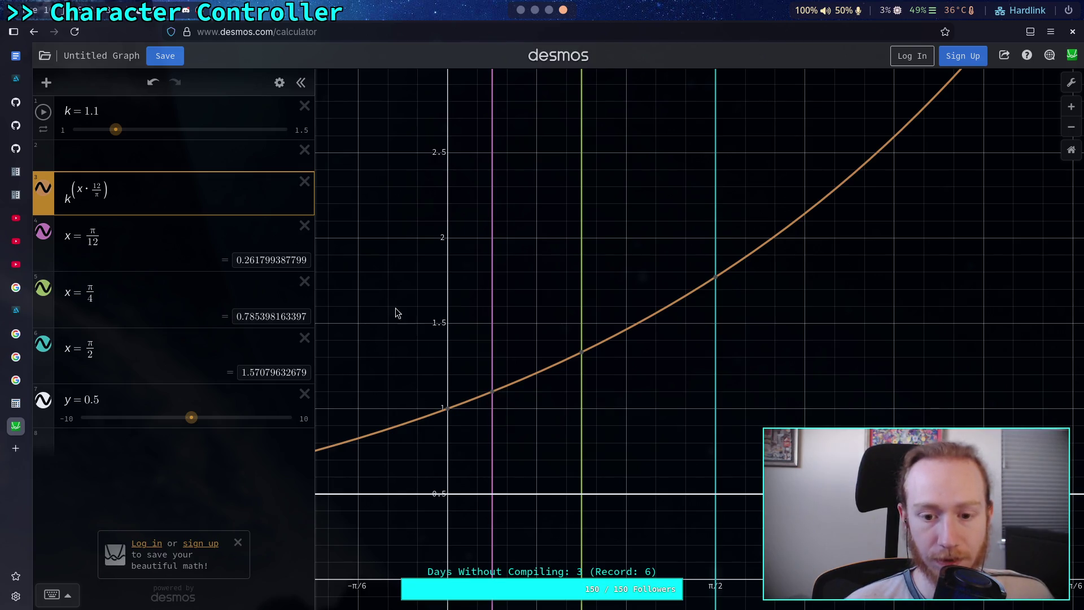
- Nudge k back to 1.1, confirm 1.331 at π/4, and add an empty expression below
left_click_drag(116, 130, 109, 133)
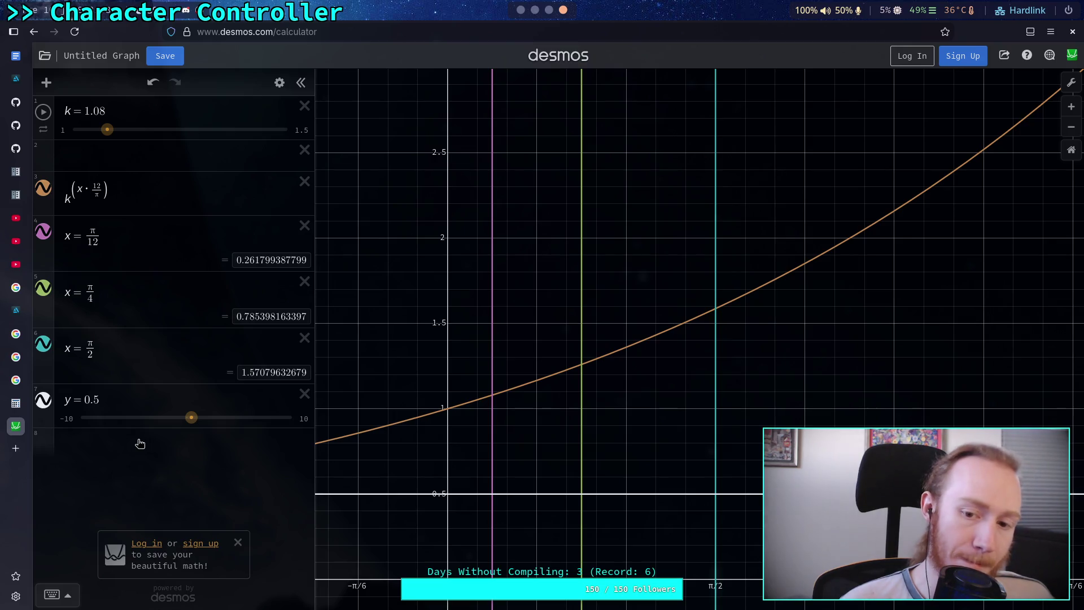
left_click(98, 184)
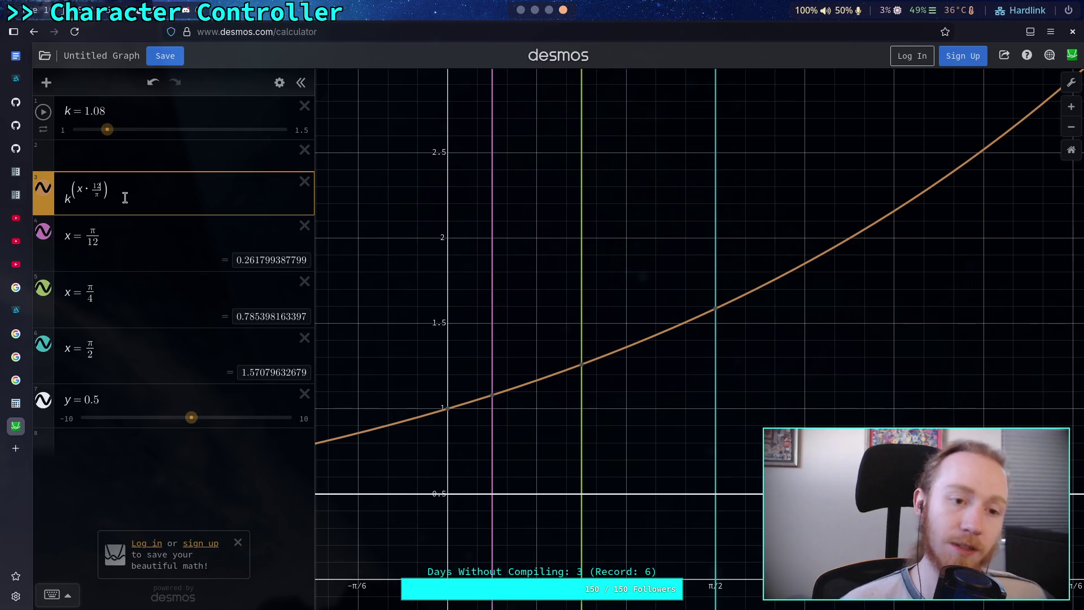
left_click(117, 157)
left_click_drag(111, 132, 119, 133)
left_click(493, 392)
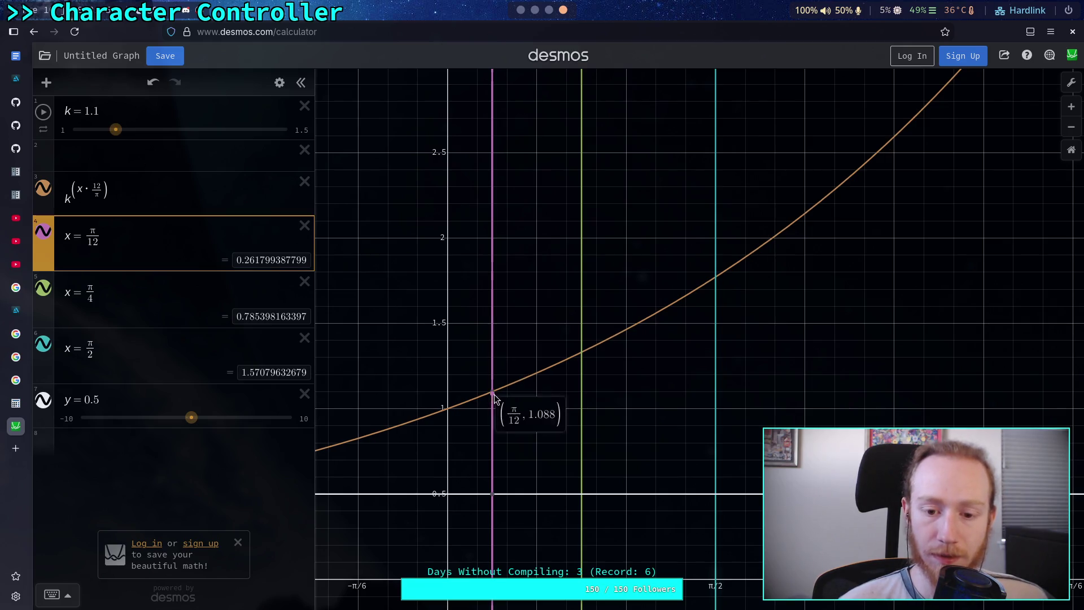
left_click(582, 354)
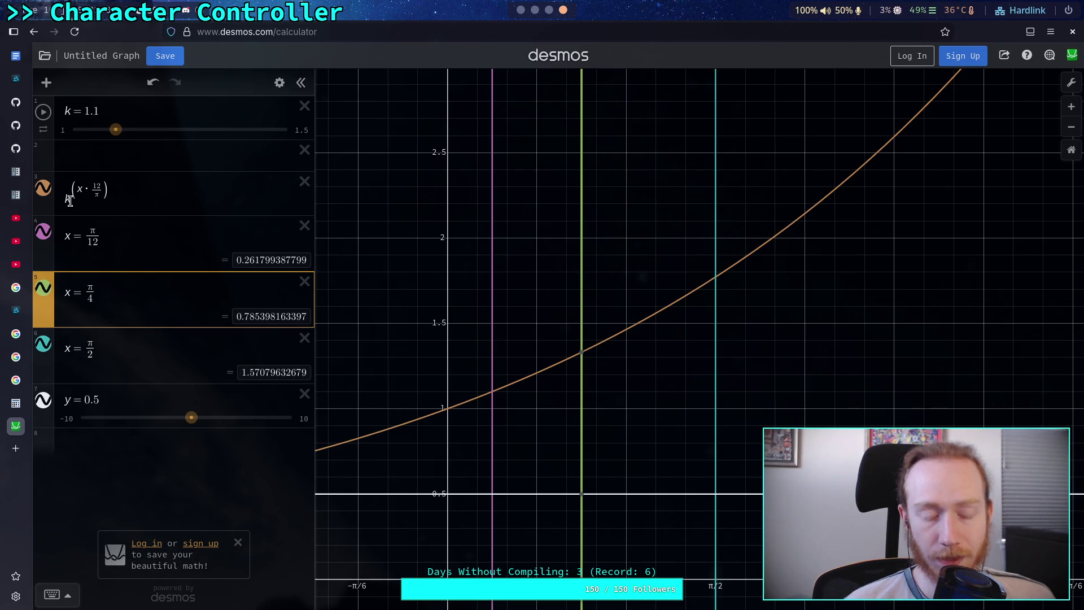
left_click(69, 200)
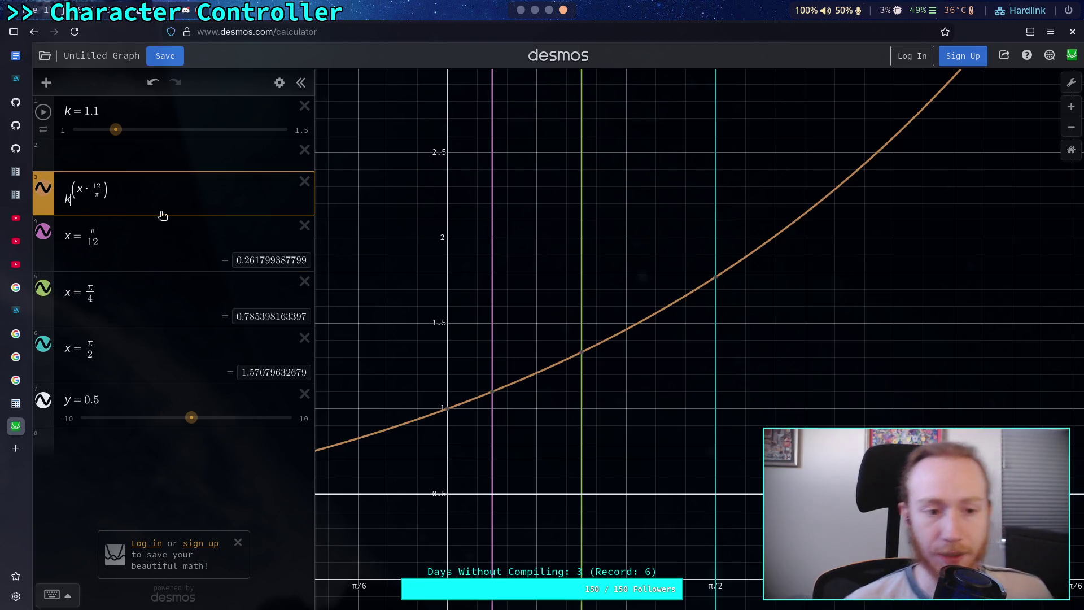
key("Return")
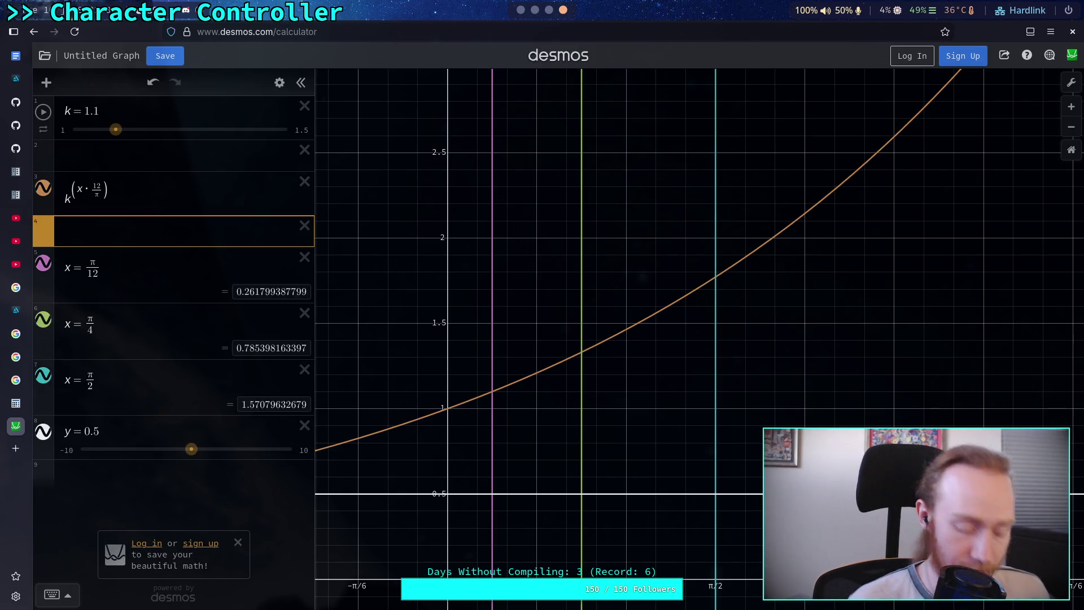
- Start the fourth expression as a rising line 1 + k·x
type("x")
key("BackSpace")
type("k")
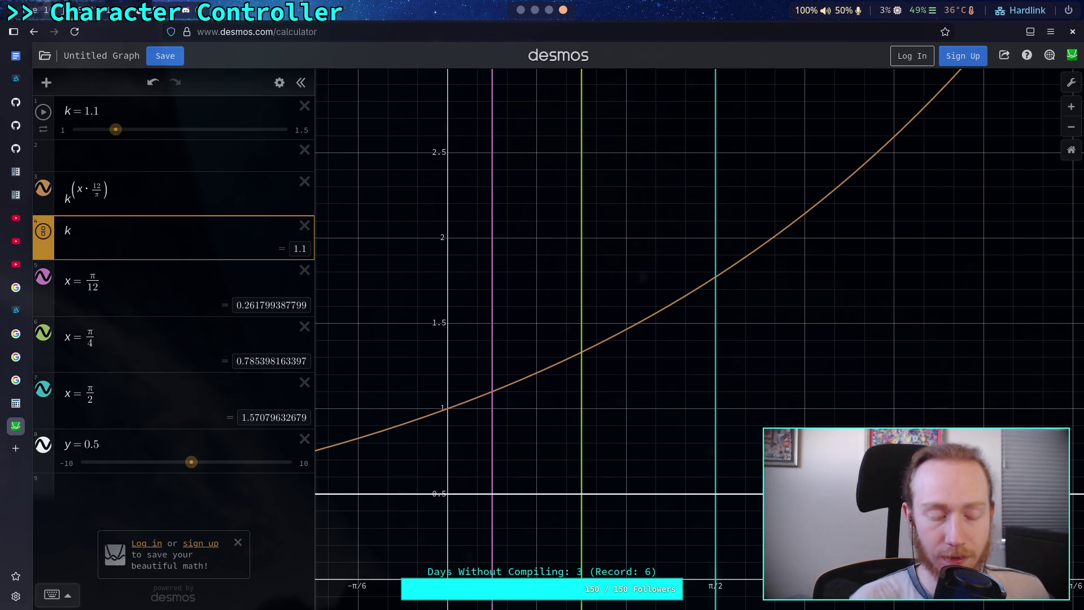
key("BackSpace")
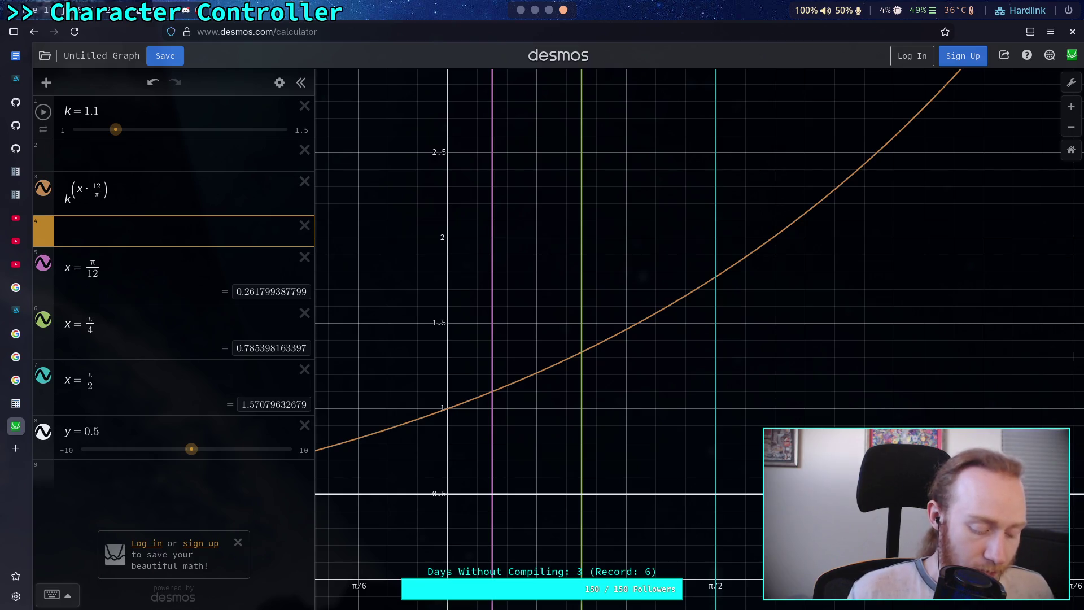
type("1+(1-x")
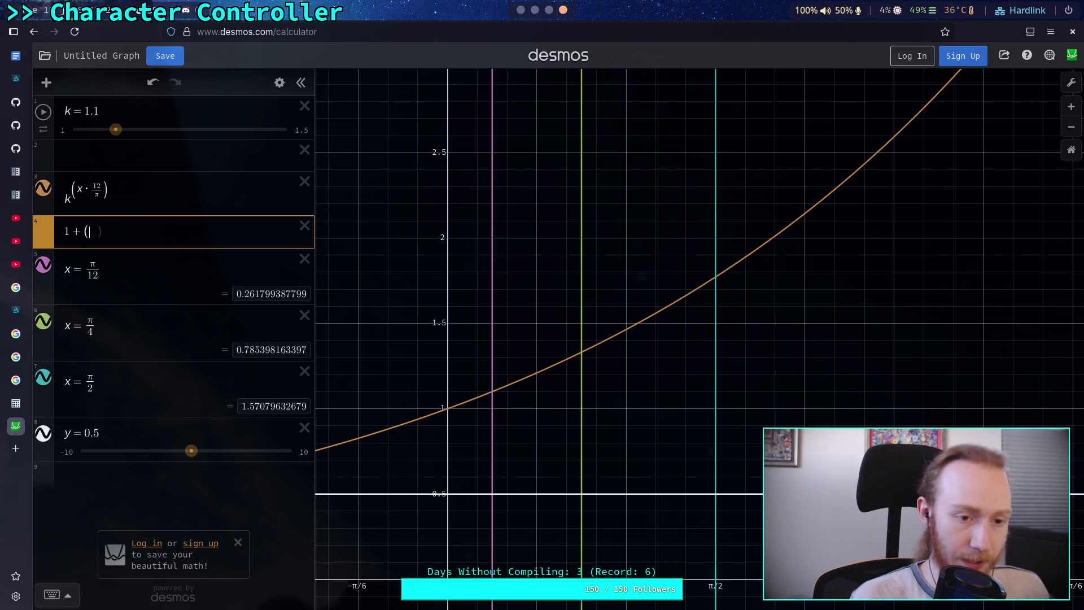
key("BackSpace")
type("kx")
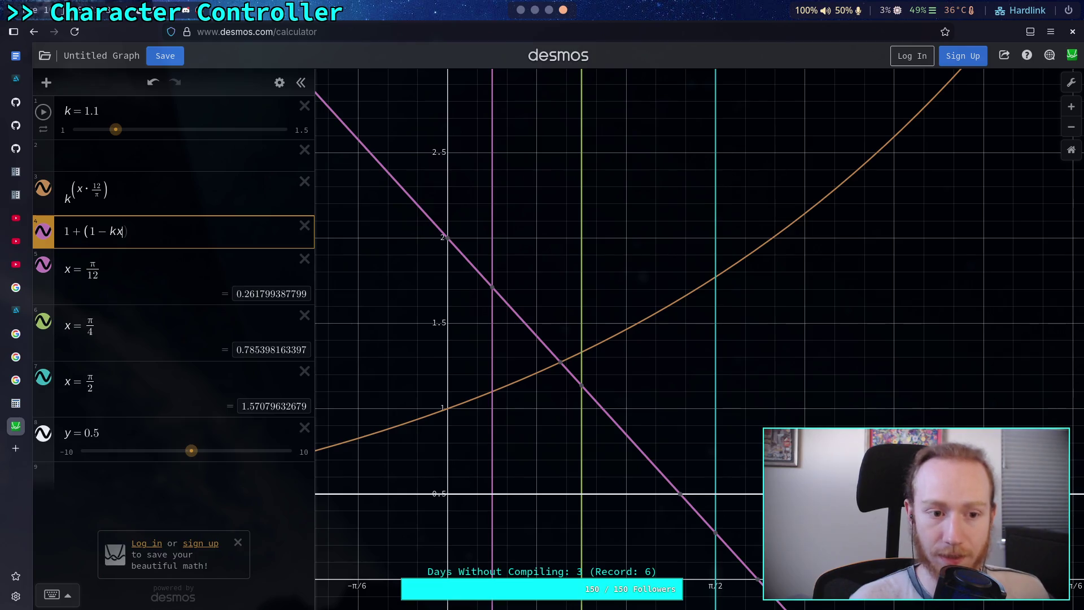
left_click(109, 231)
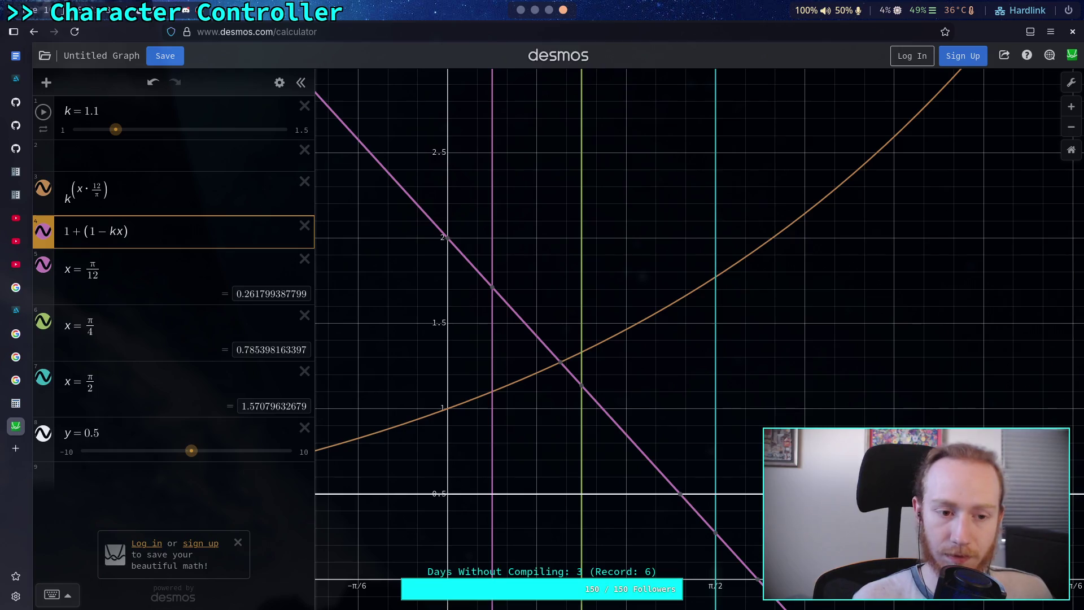
key("BackSpace")
key("BackSpace")
key("BackSpace")
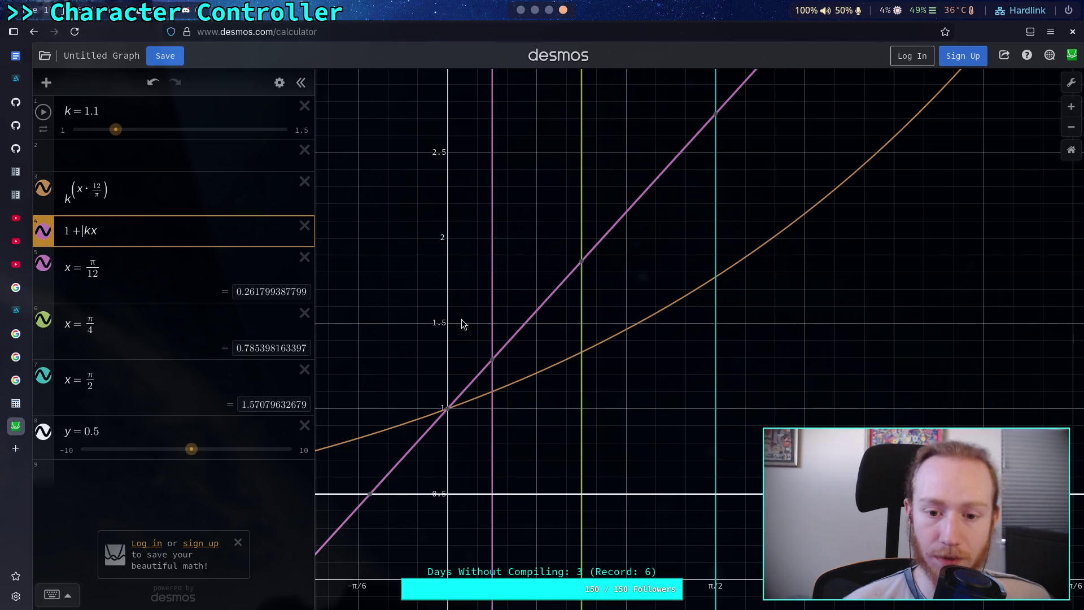
- Complete it as 1 + (k−1)·x·12/π, check the intersections, and raise k to 1.25
mouse_move(495, 362)
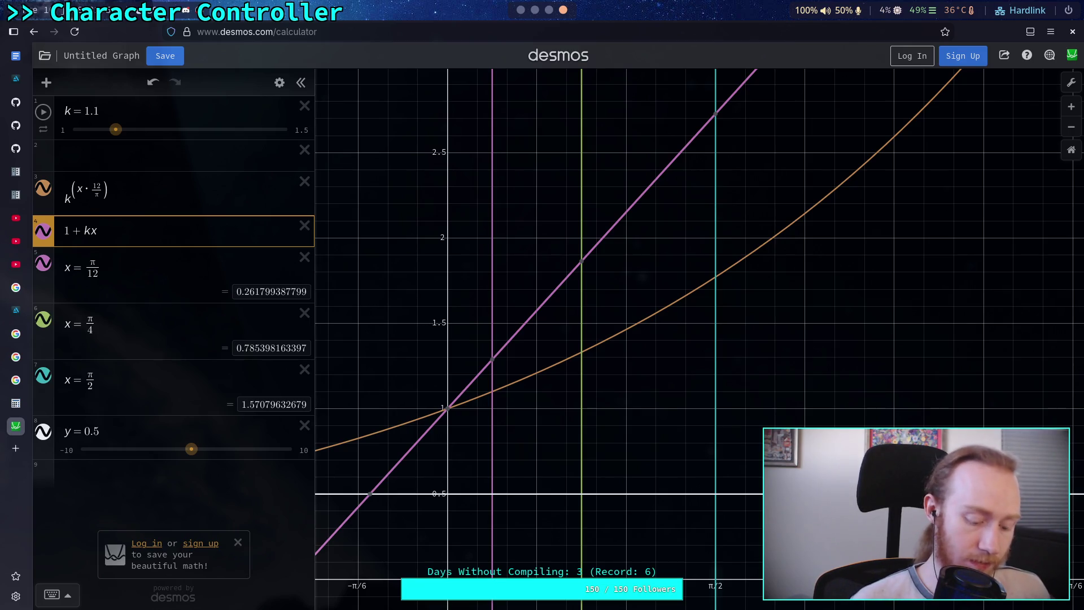
type("_1")
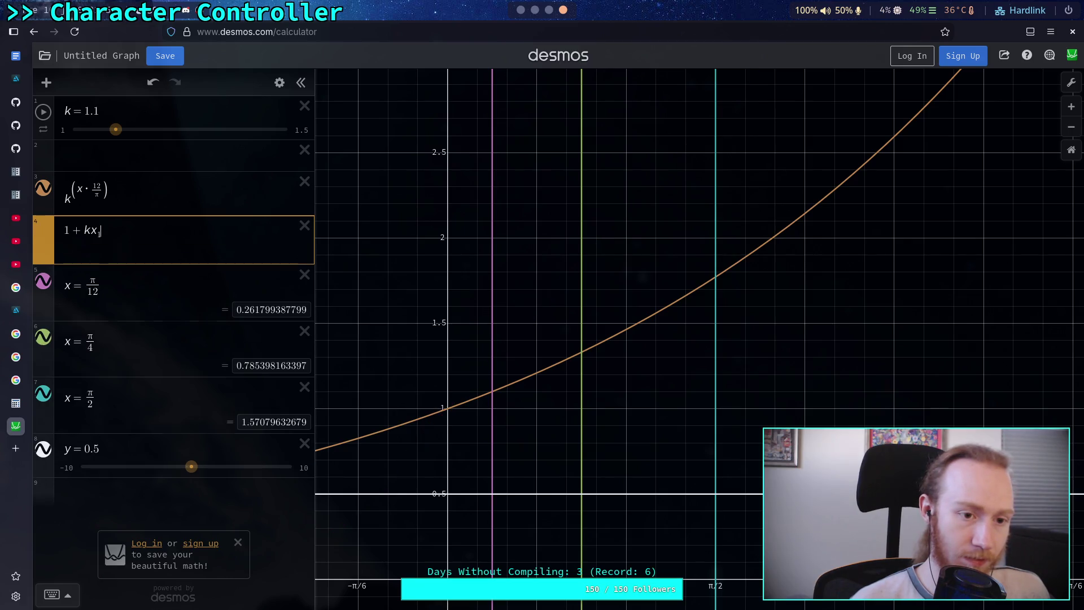
key("BackSpace")
type("*")
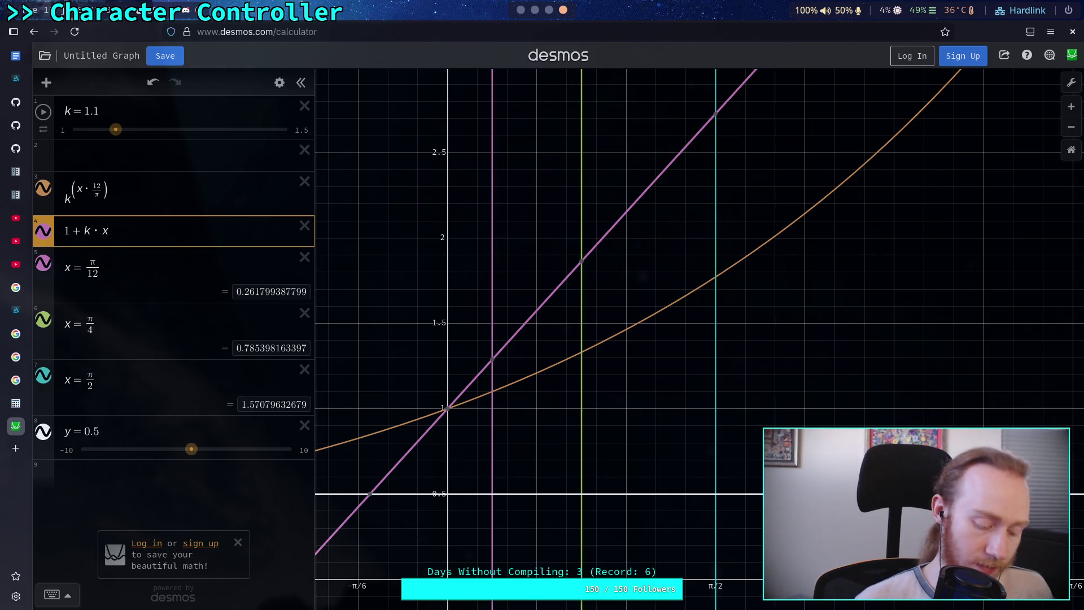
type("*12/pi")
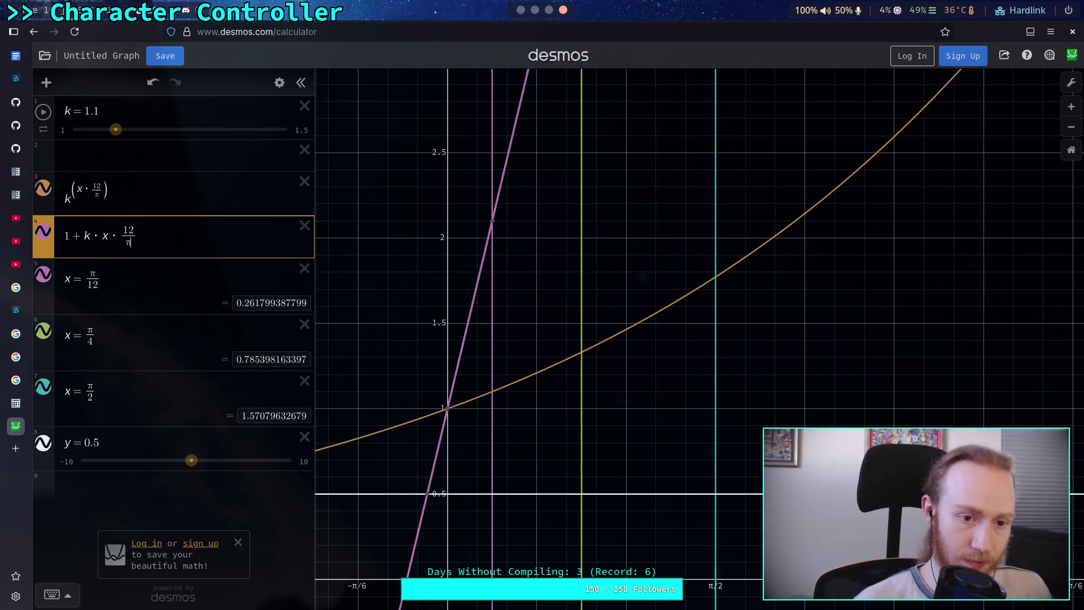
mouse_move(494, 227)
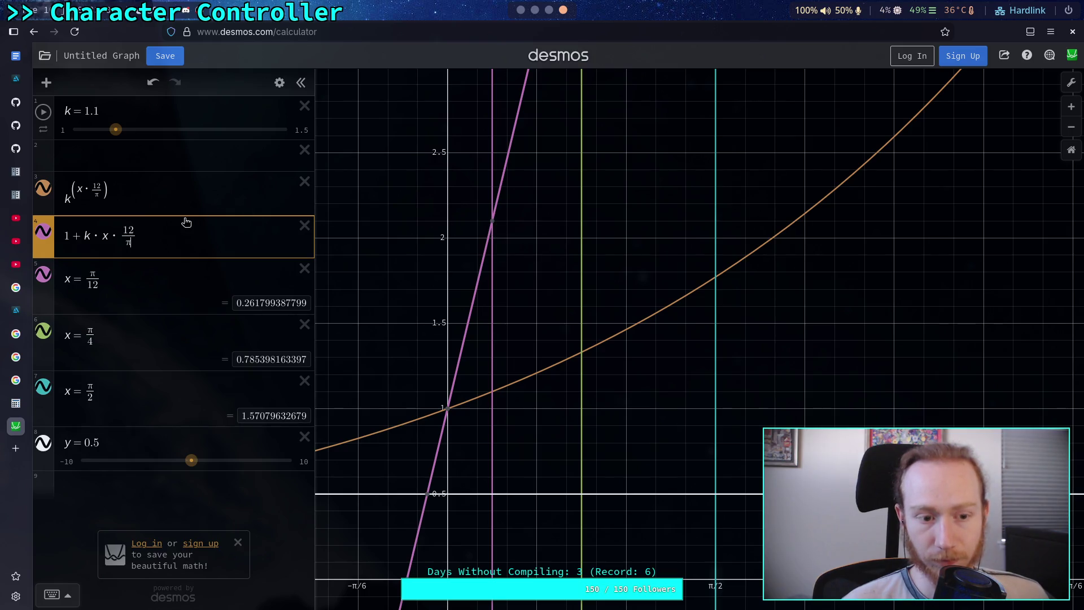
left_click(84, 235)
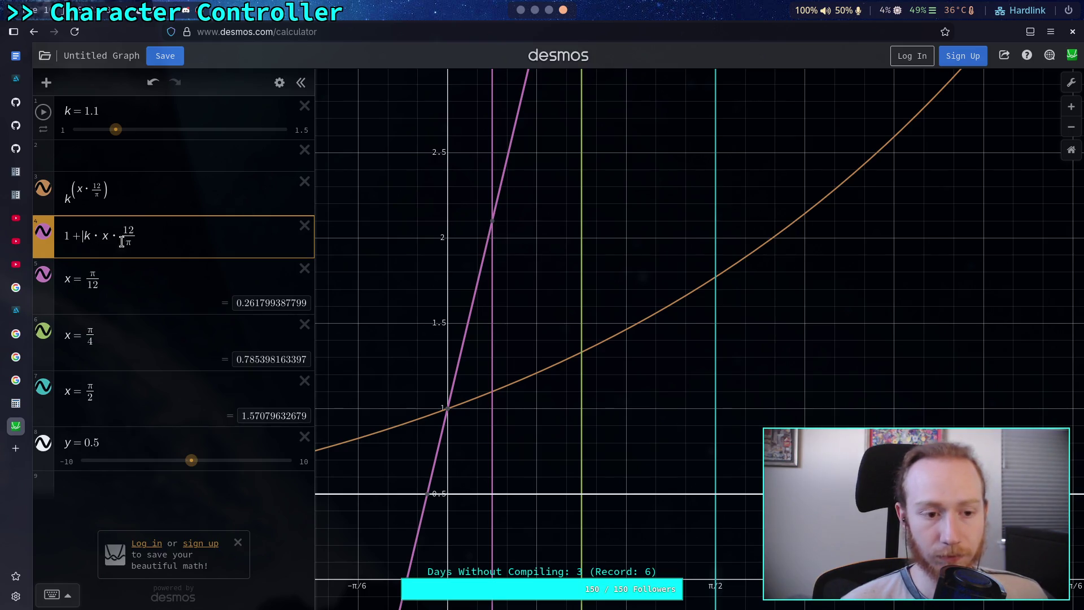
type("(")
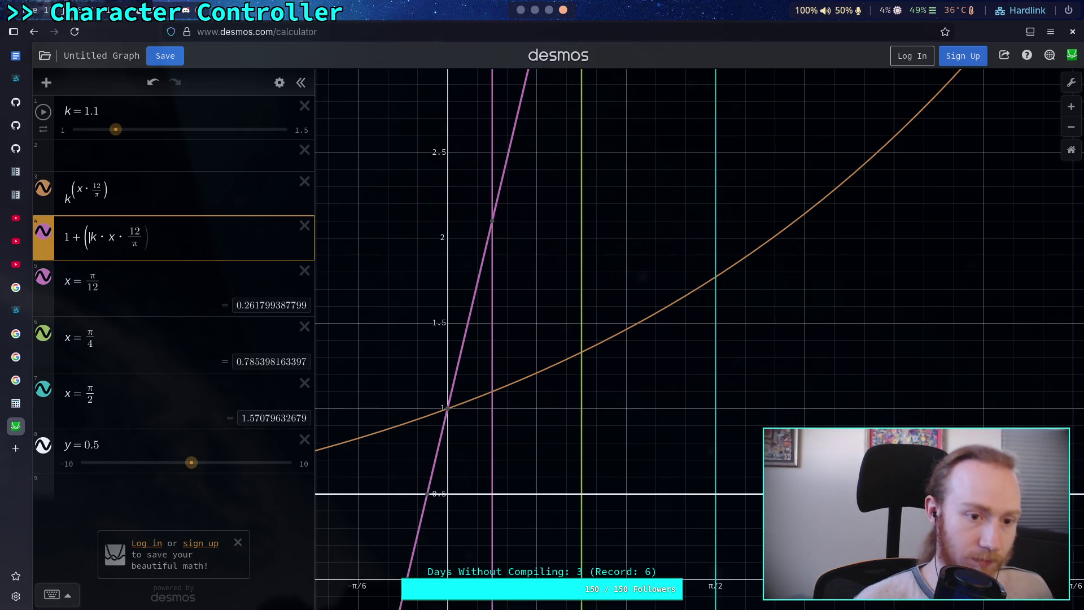
type("-1)")
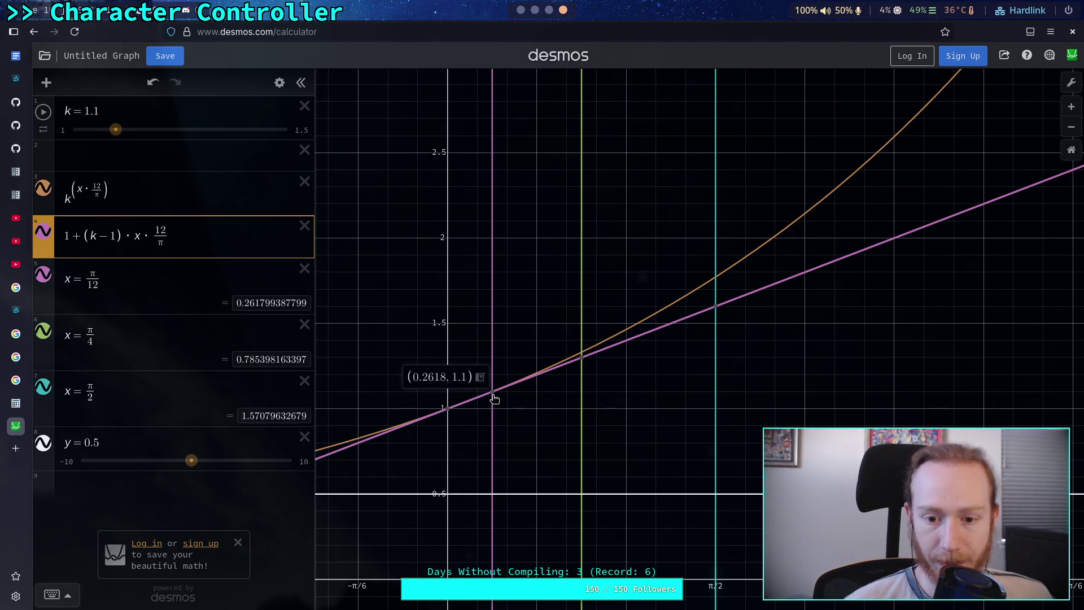
mouse_move(586, 361)
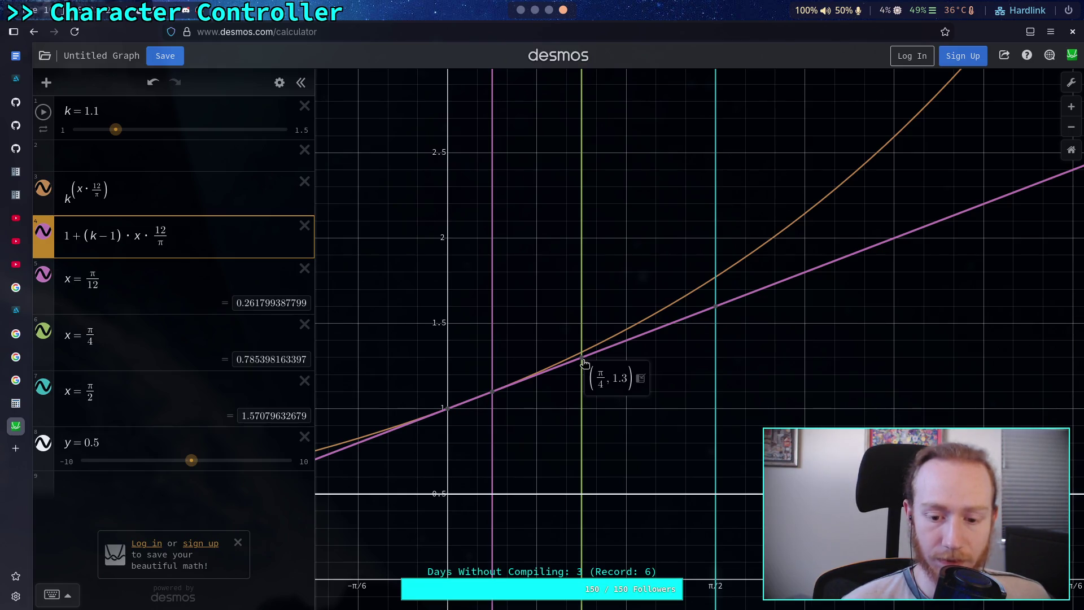
mouse_move(496, 393)
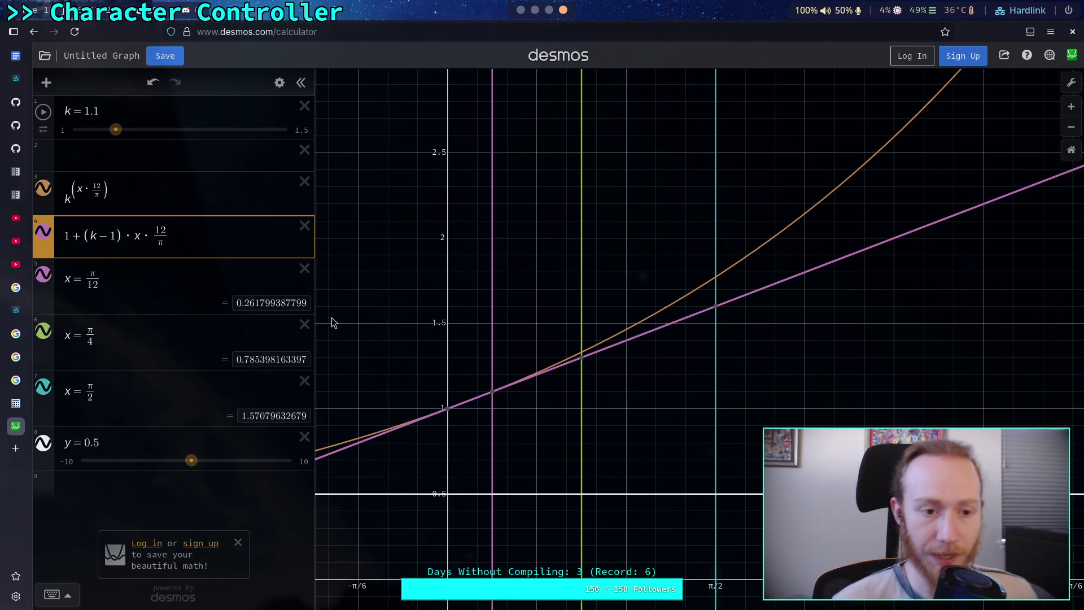
left_click_drag(118, 130, 201, 138)
- Extend k's limit to 2, set k to 1.333, and read about 2 on the line at π/4
left_click(302, 131)
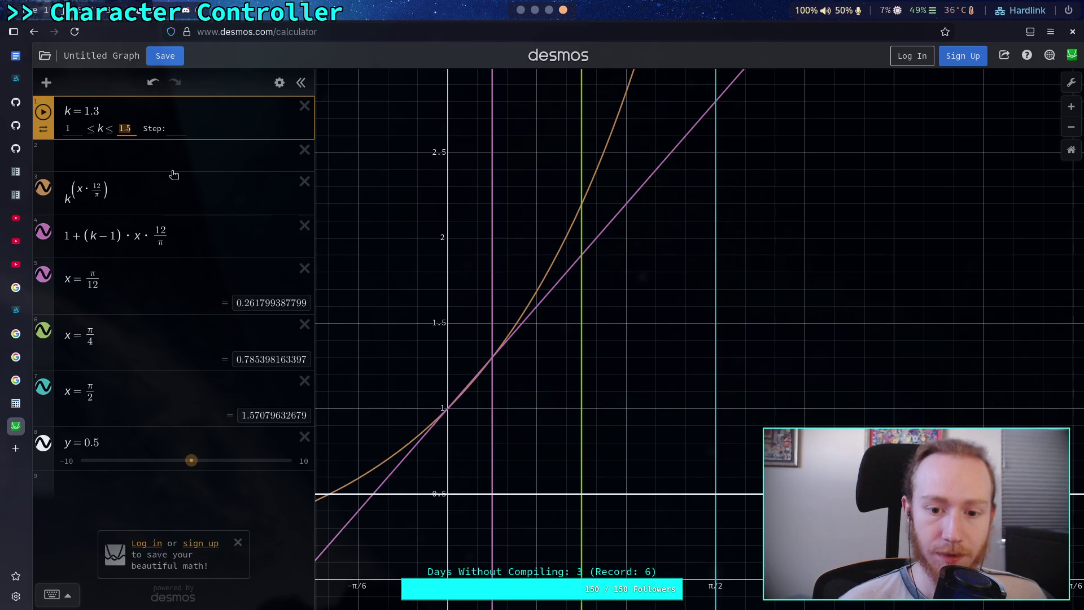
type("2")
key("Return")
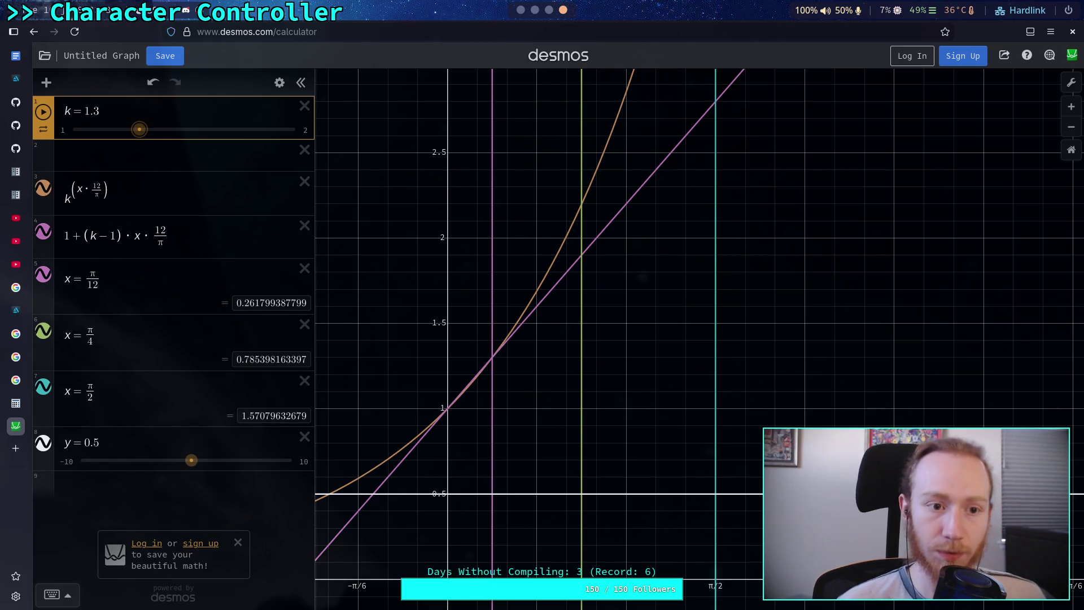
left_click_drag(139, 131, 147, 131)
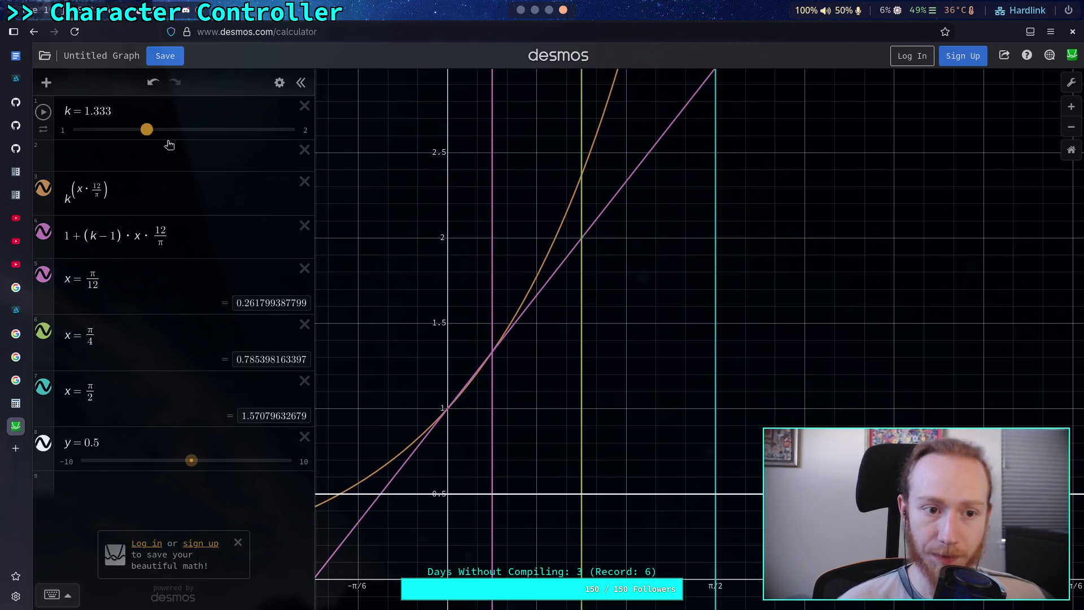
left_click(589, 240)
left_click(582, 242)
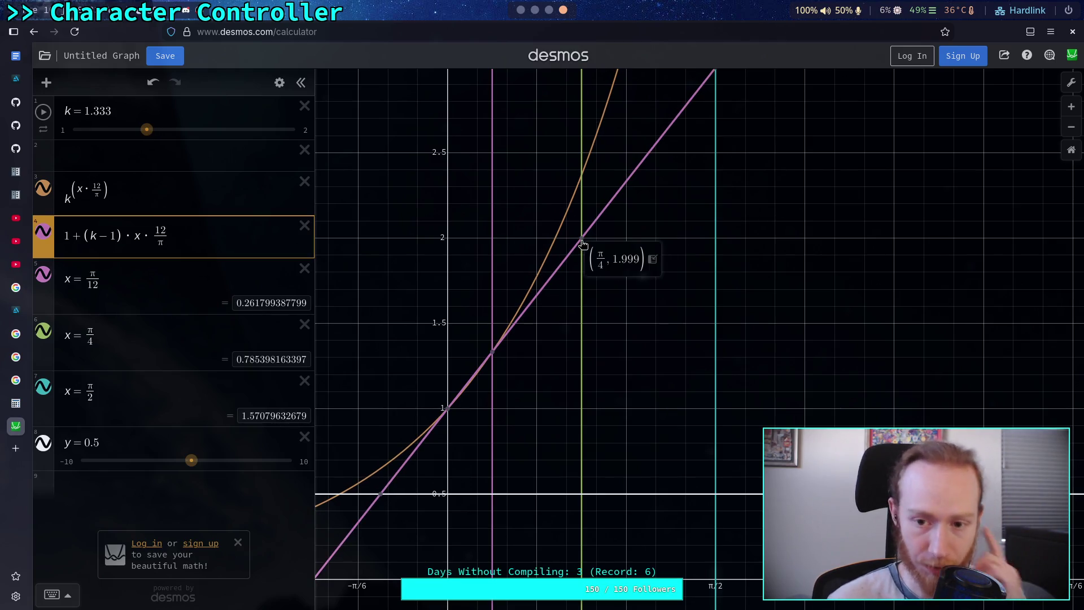
mouse_move(492, 356)
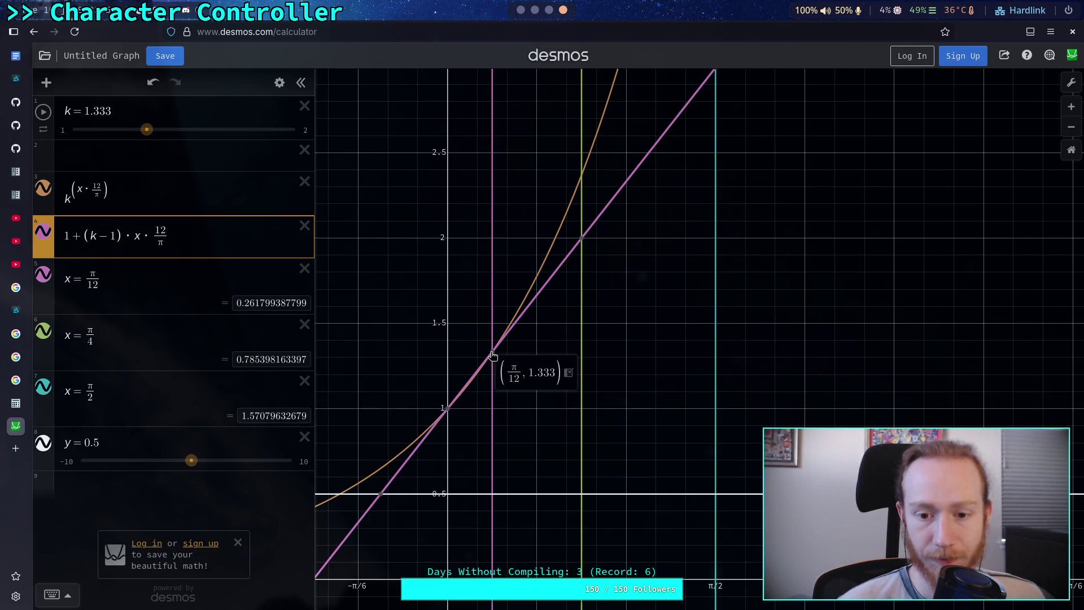
- Try 1 − and −1 offsets in the exponential's base and move k to see the curves reshape
left_click(65, 200)
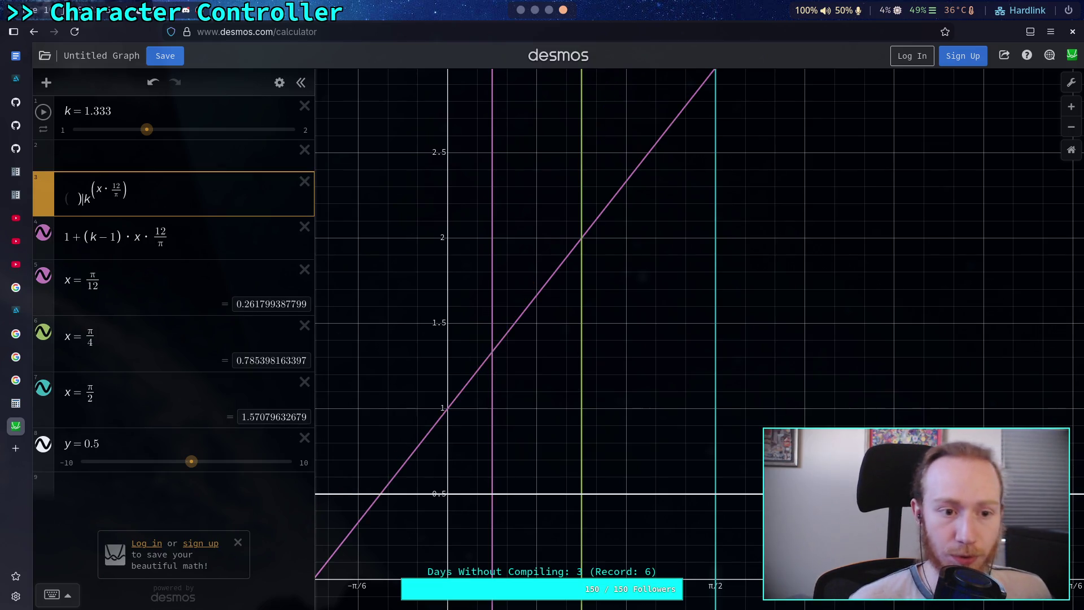
type("(")
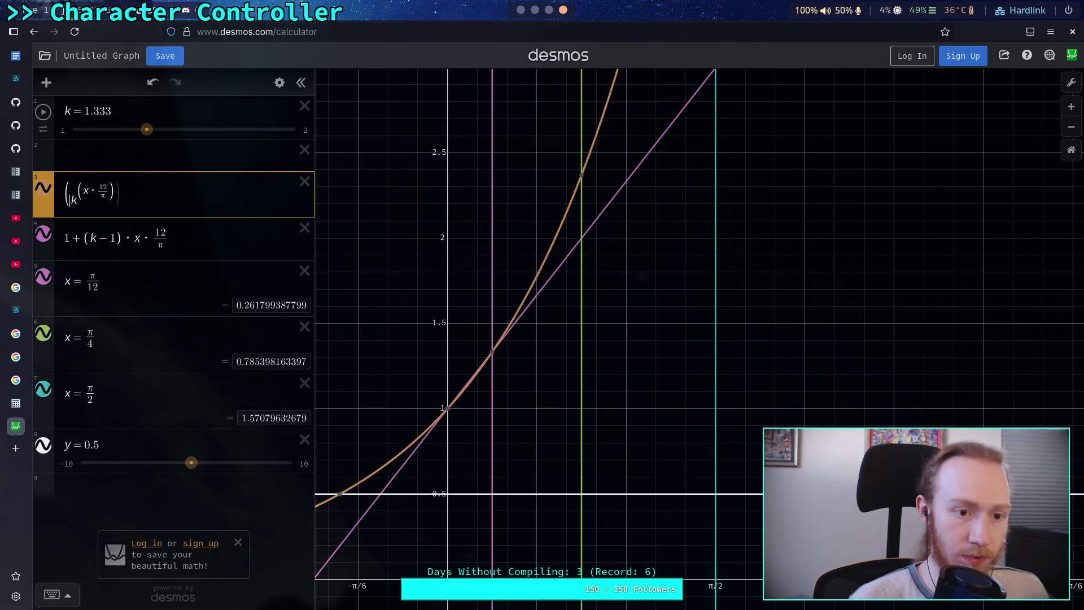
type("1-")
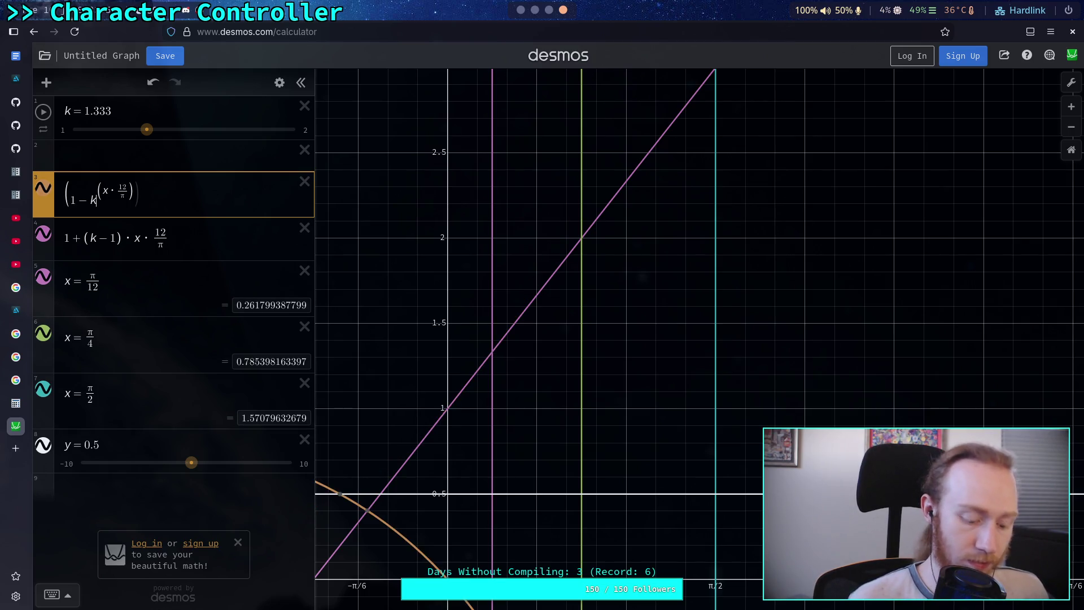
type(")")
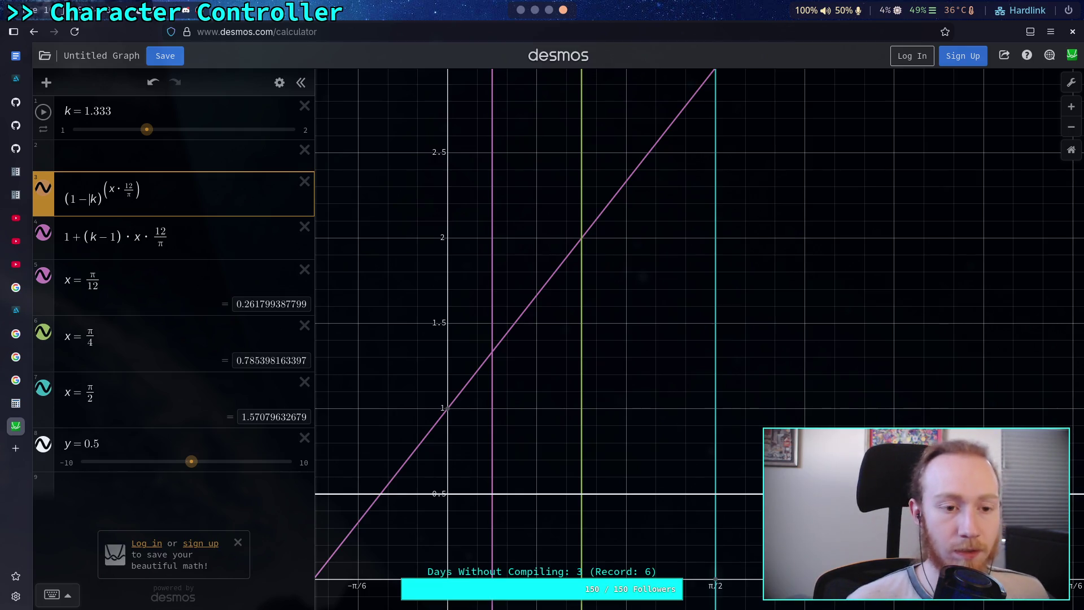
key("BackSpace")
key("BackSpace")
type("-1")
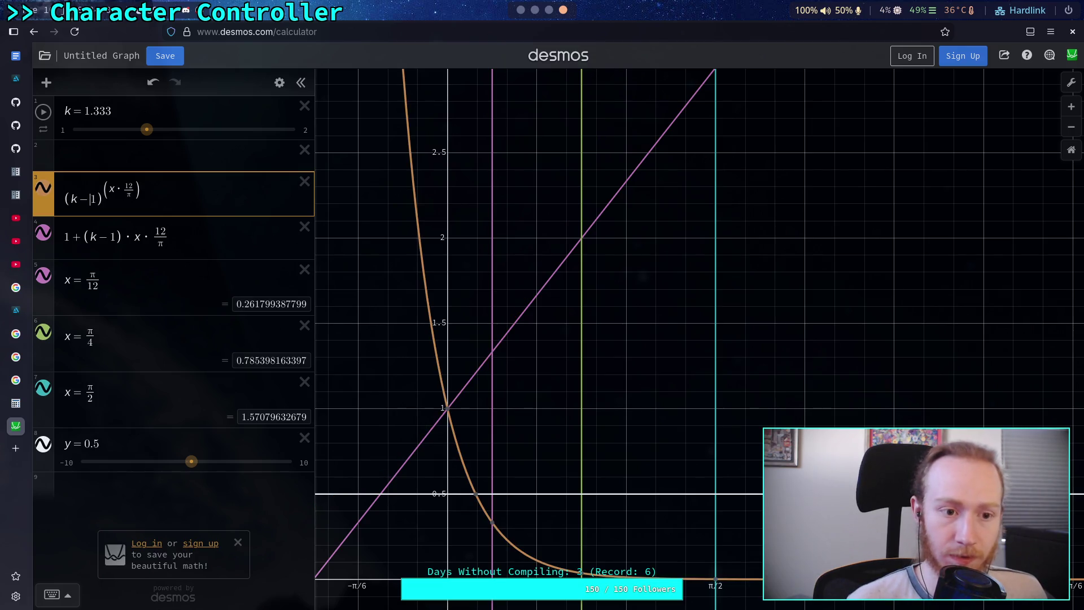
key("BackSpace")
key("BackSpace")
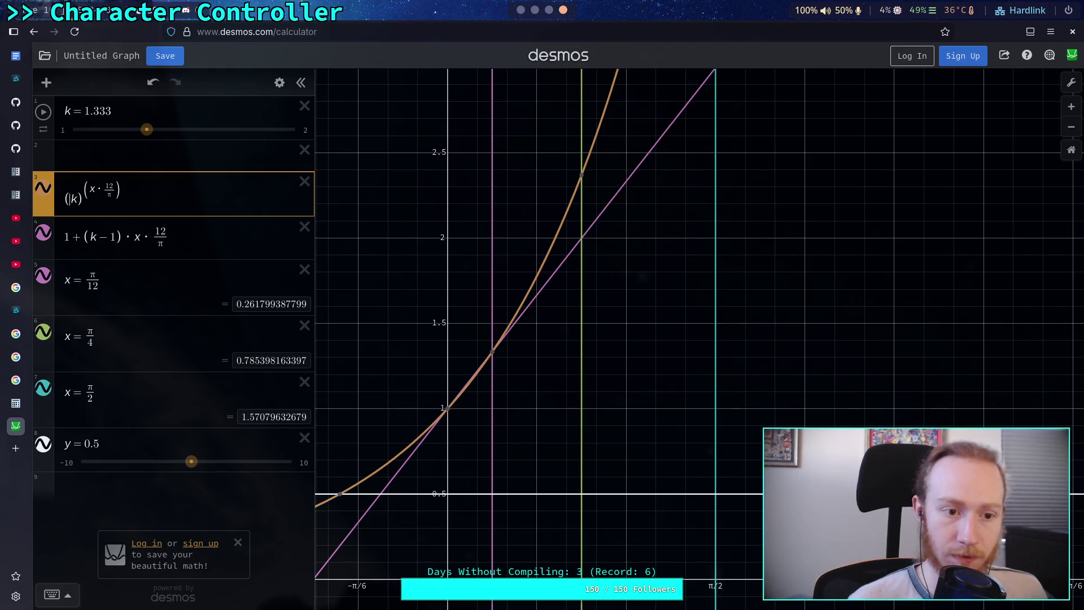
type("1-(")
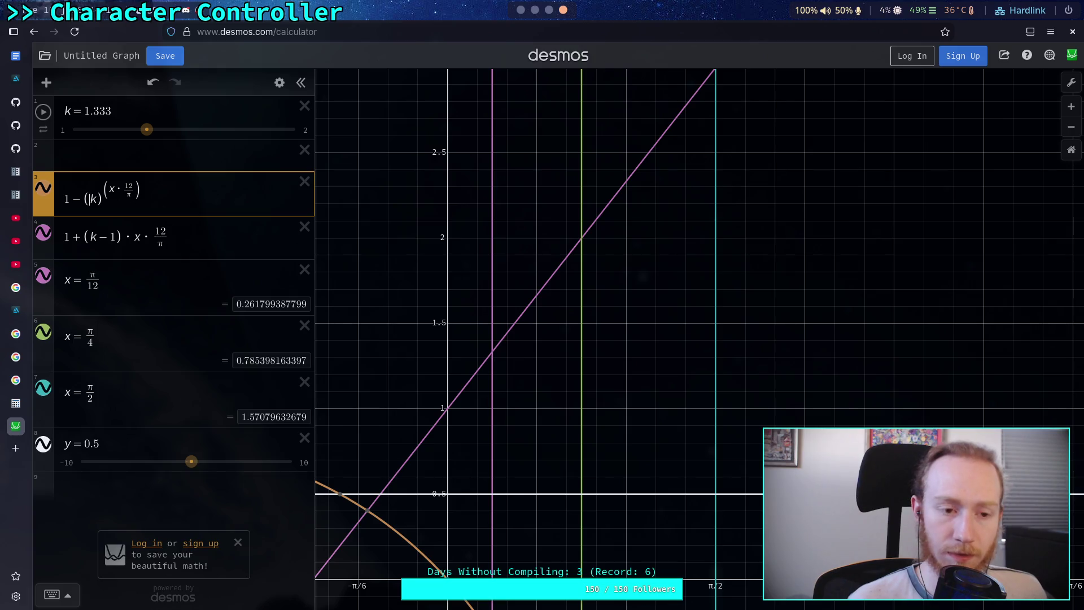
type("1-")
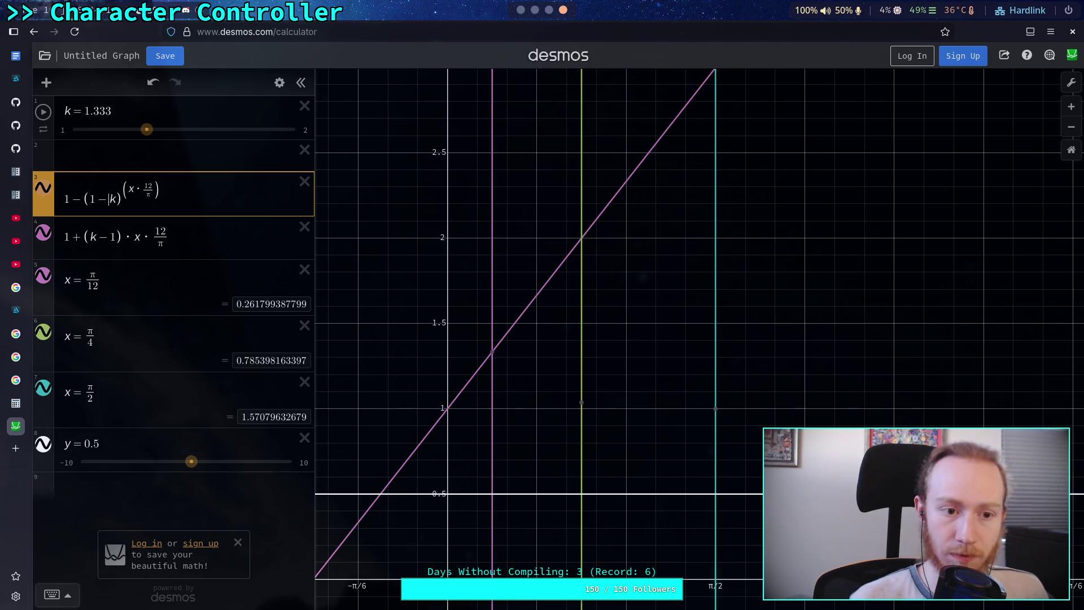
key("BackSpace")
key("BackSpace")
key("Right")
type("-1")
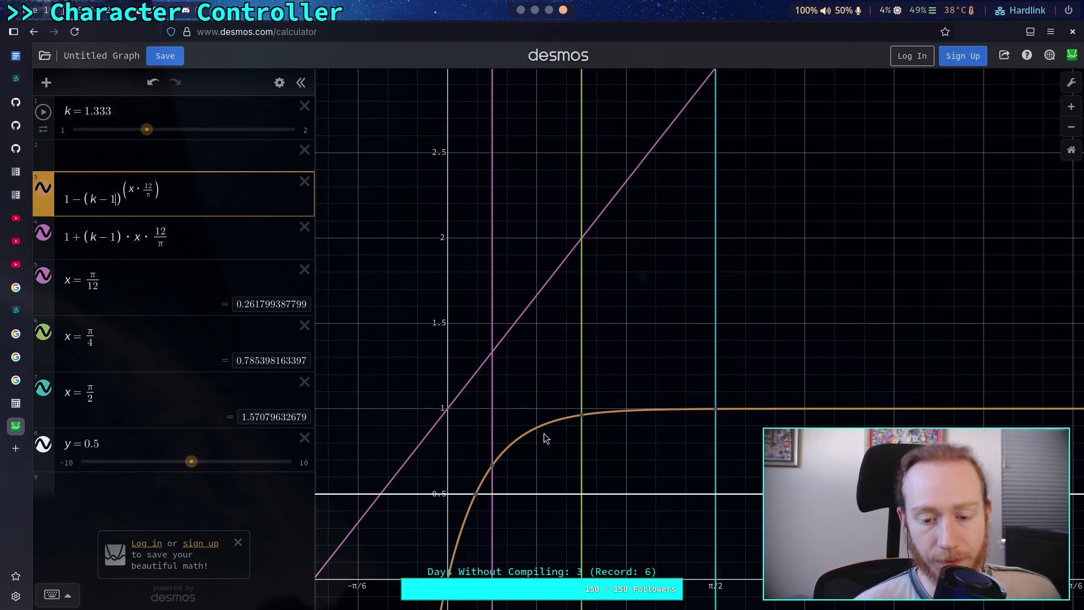
mouse_move(147, 130)
left_mouse_down()
mouse_move(133, 134)
mouse_move(214, 136)
left_mouse_up()
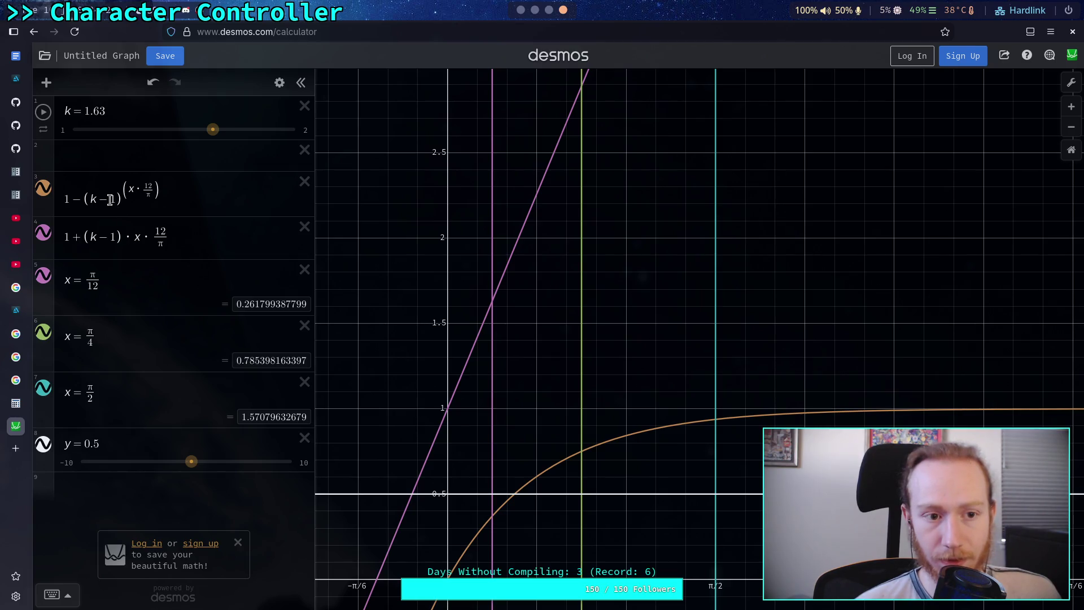
- Rework the third expression's base into a parenthesised form with a leading 1 +
left_click(110, 199)
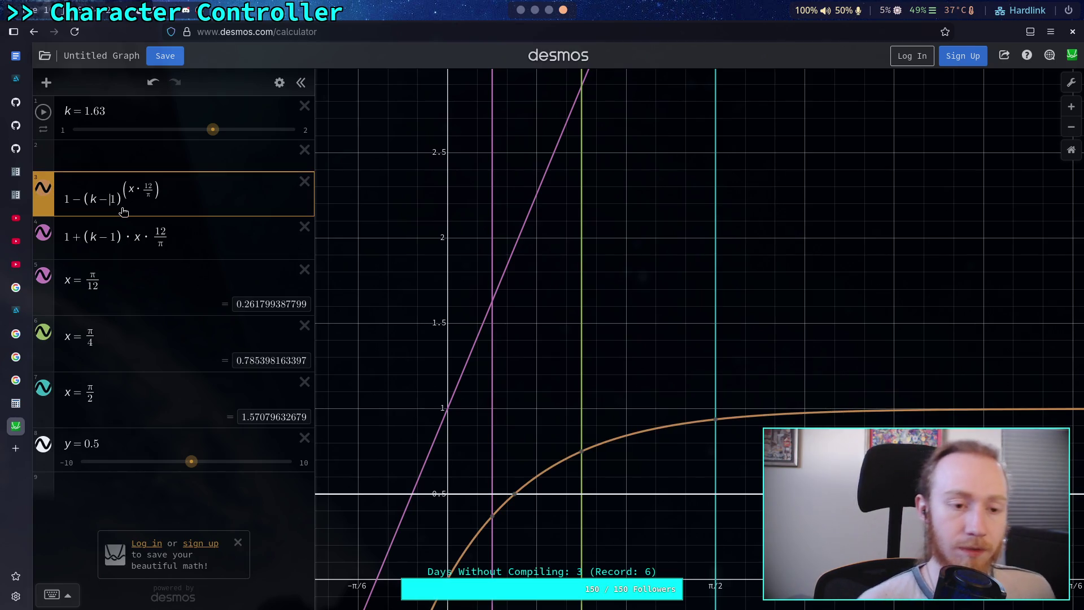
key("BackSpace")
key("BackSpace")
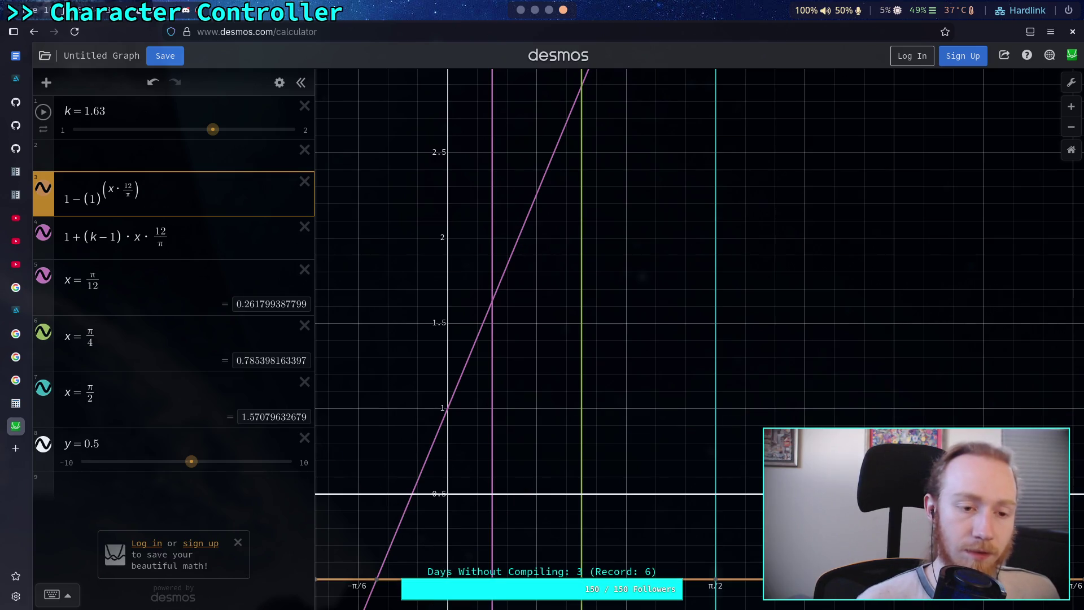
key("BackSpace")
type("1-k")
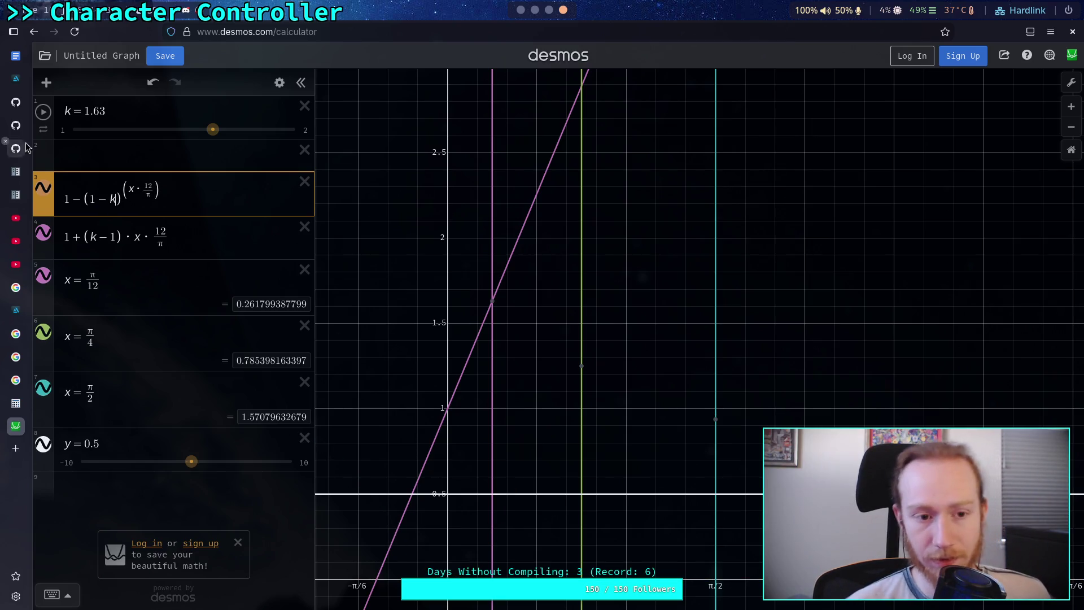
left_click_drag(84, 204, 128, 201)
type("(")
key("BackSpace")
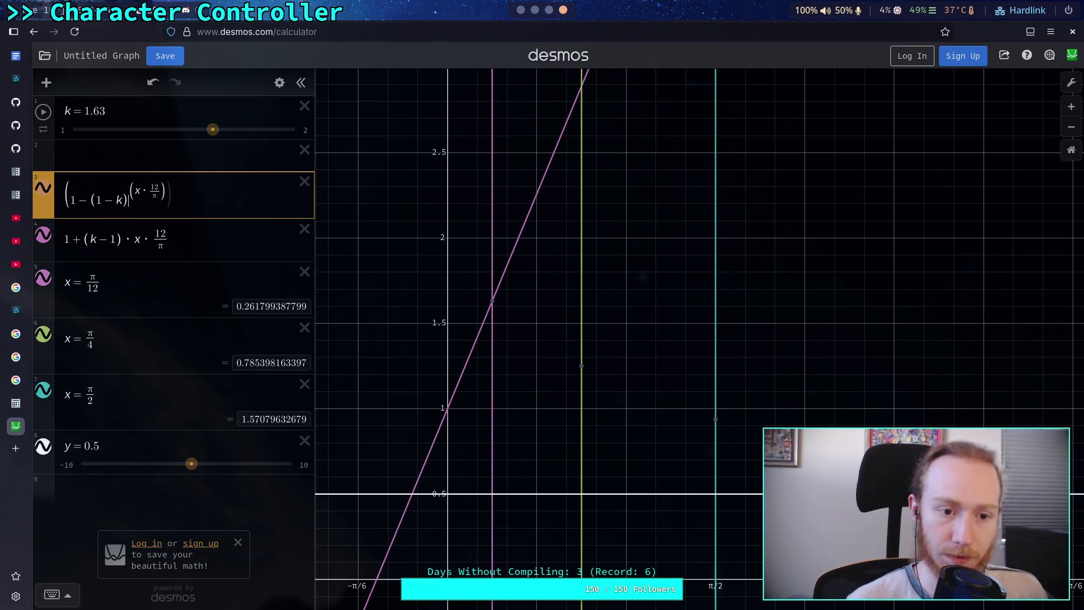
type(")")
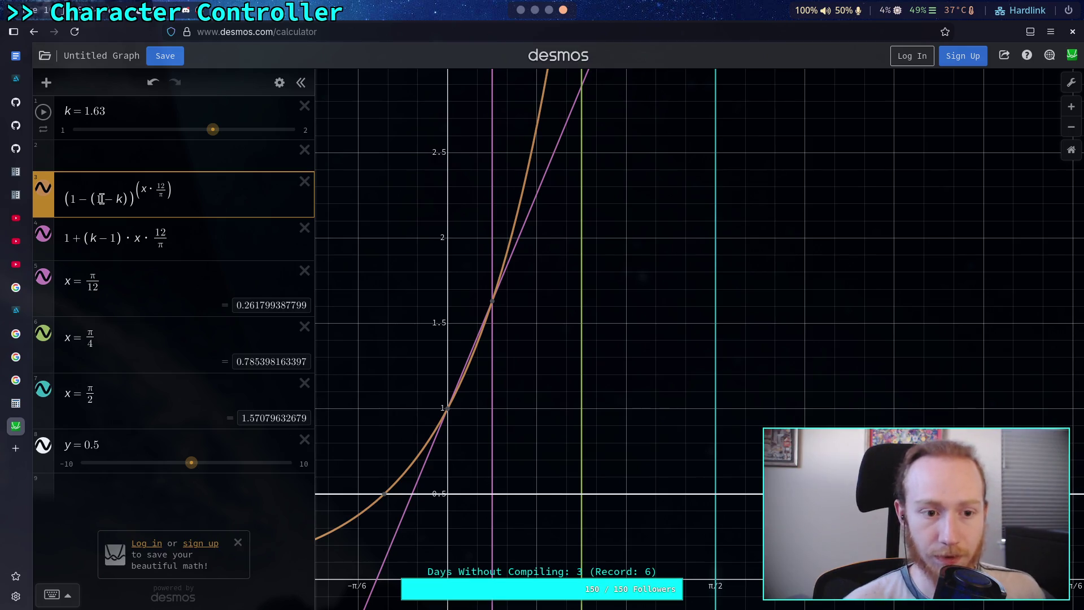
key("BackSpace")
key("BackSpace")
left_click(84, 201)
key("BackSpace")
type("+")
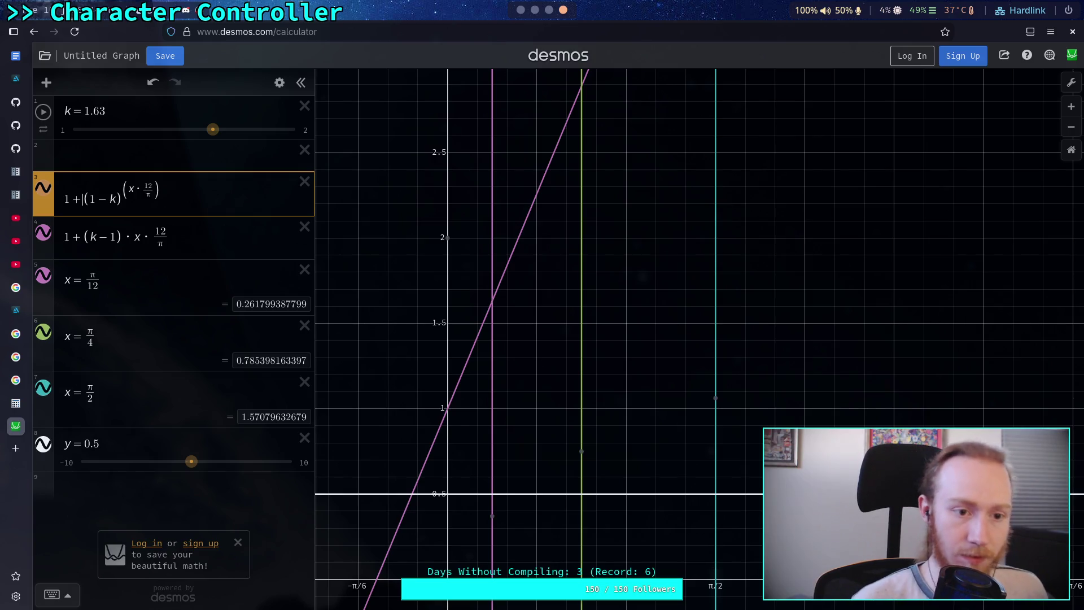
- Reduce the base to plain k so it reads k^(x·12/π), and lower k to about 1.16
left_click(111, 199)
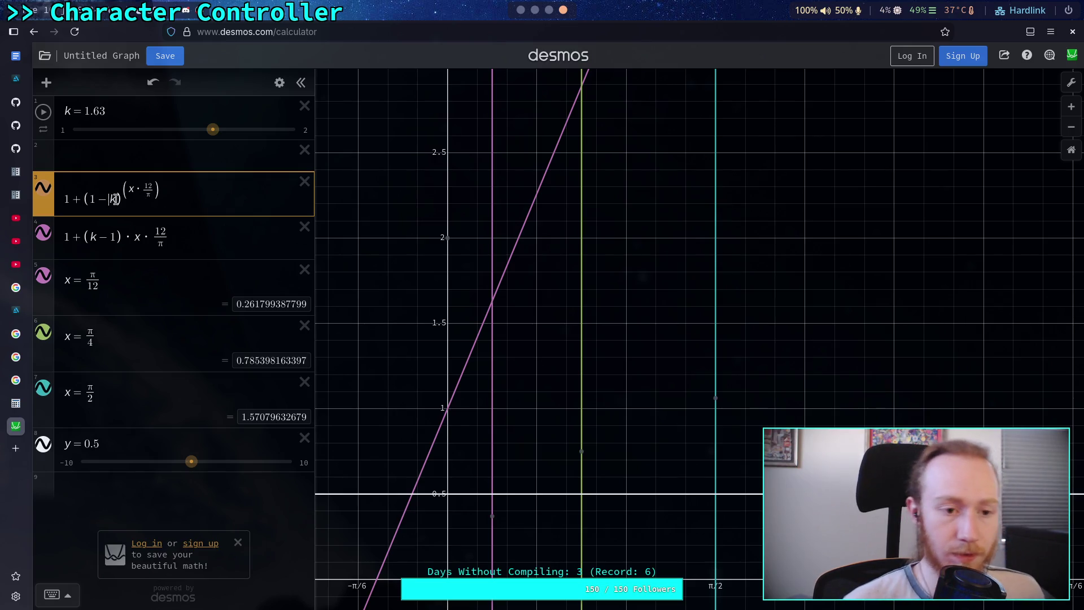
key("BackSpace")
key("BackSpace")
type("-1")
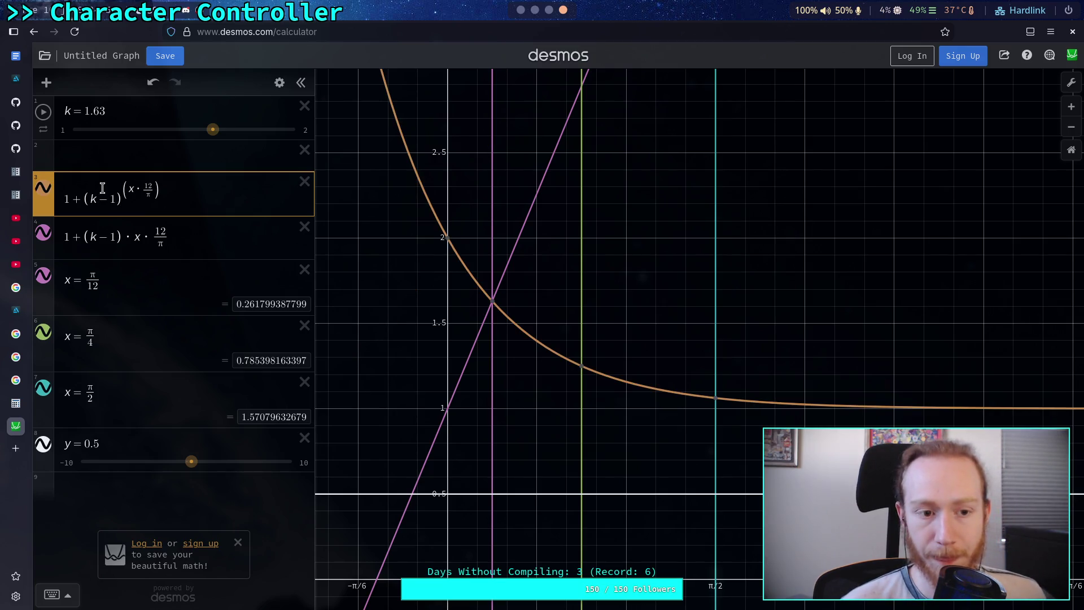
key("shift+Home")
left_click(84, 199)
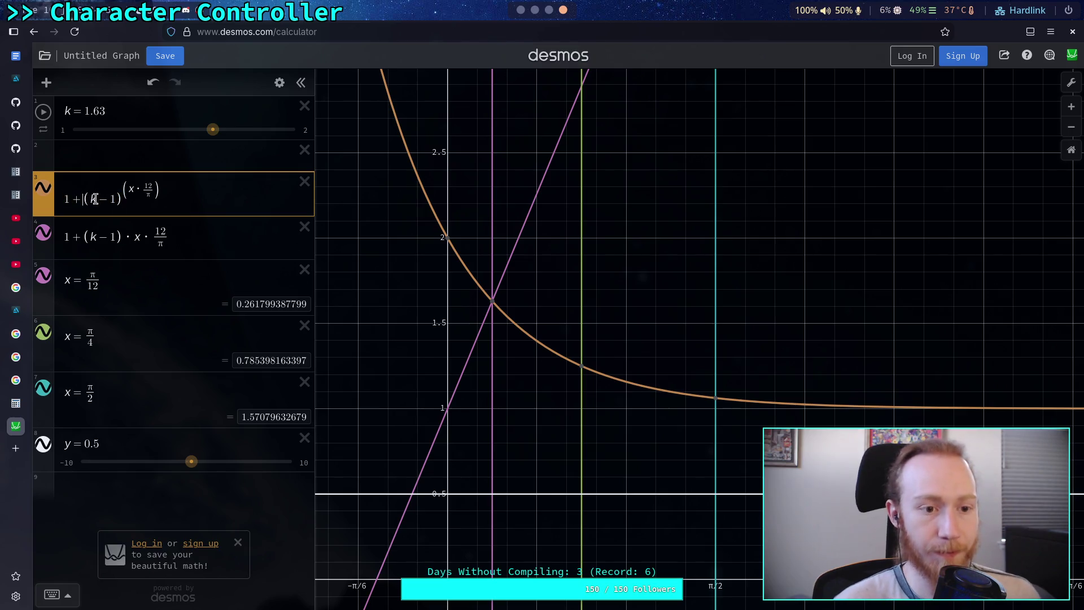
key("BackSpace")
key("BackSpace")
key("Right")
key("Right")
key("Right")
key("BackSpace")
key("BackSpace")
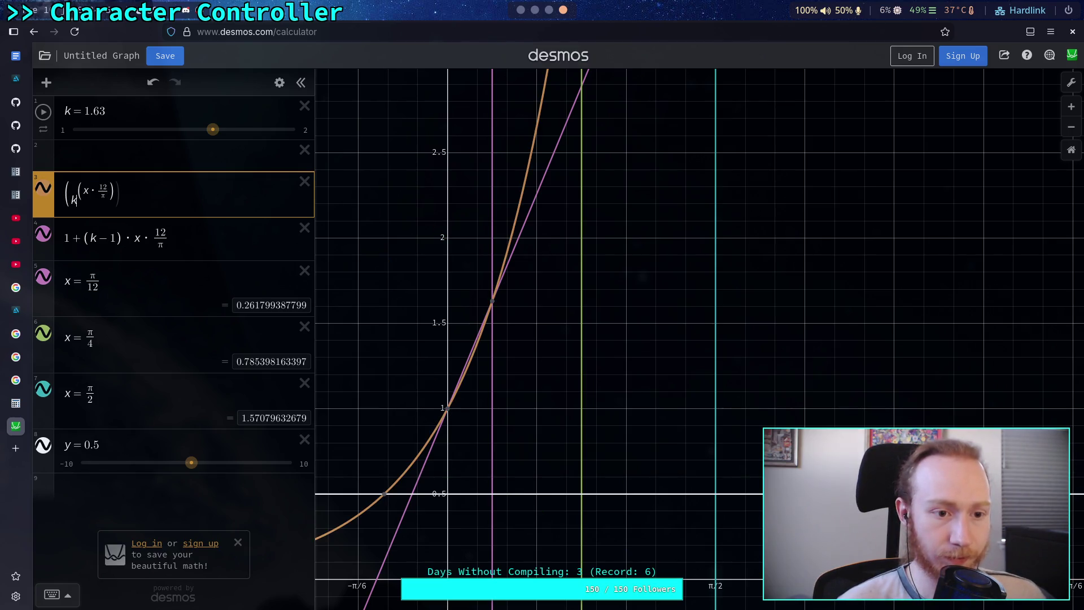
key("BackSpace")
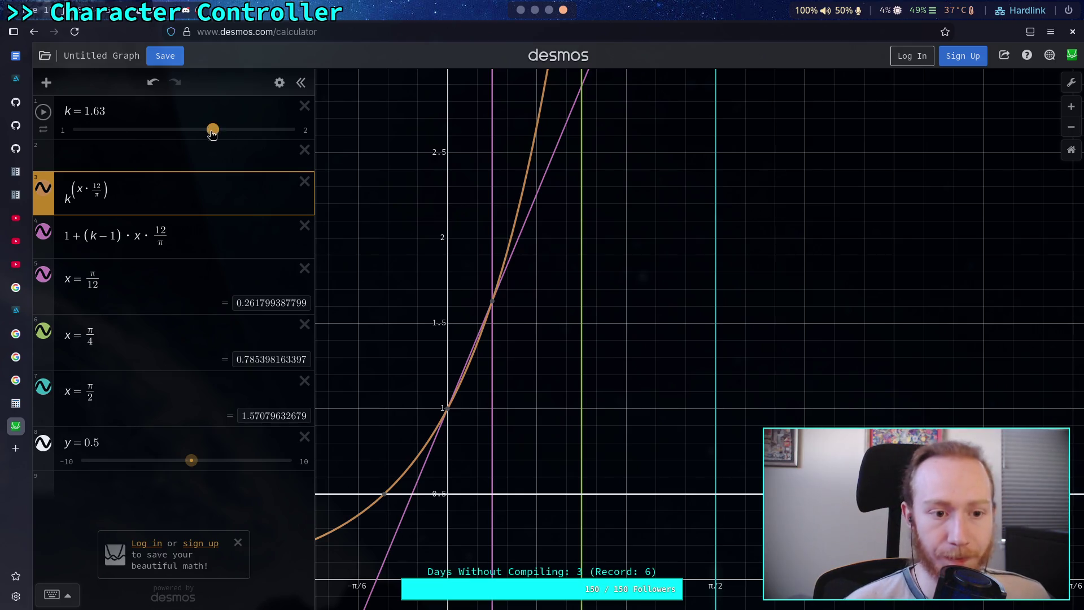
mouse_move(213, 133)
left_mouse_down()
mouse_move(103, 133)
mouse_move(102, 150)
left_mouse_up()
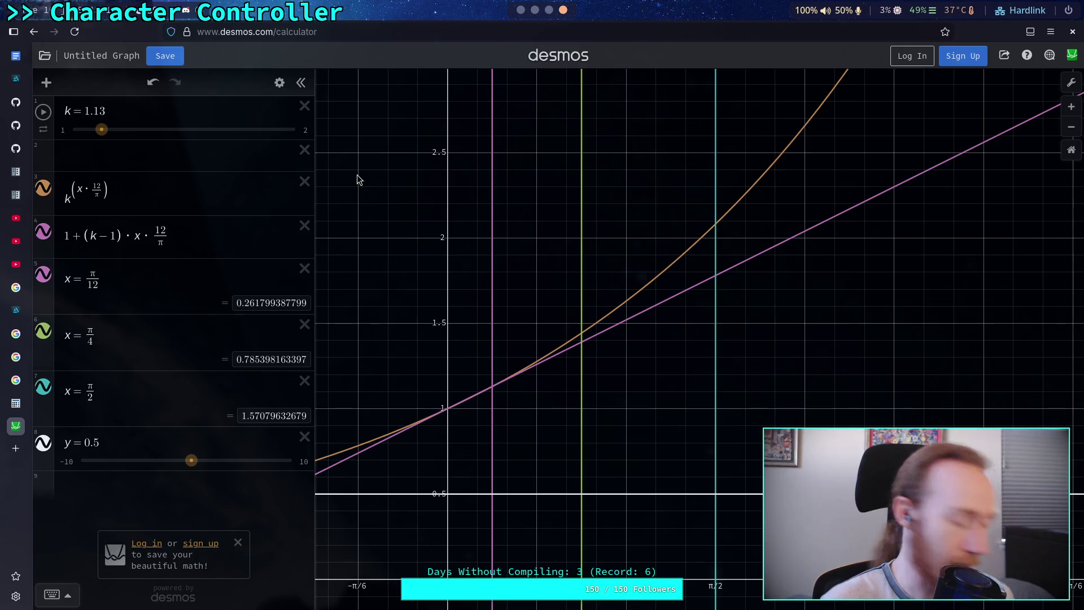
- Select the whole linear bonus expression 1 + (k − 1)·x·12/π
mouse_move(177, 247)
left_mouse_down()
mouse_move(62, 246)
mouse_move(215, 231)
left_mouse_up()
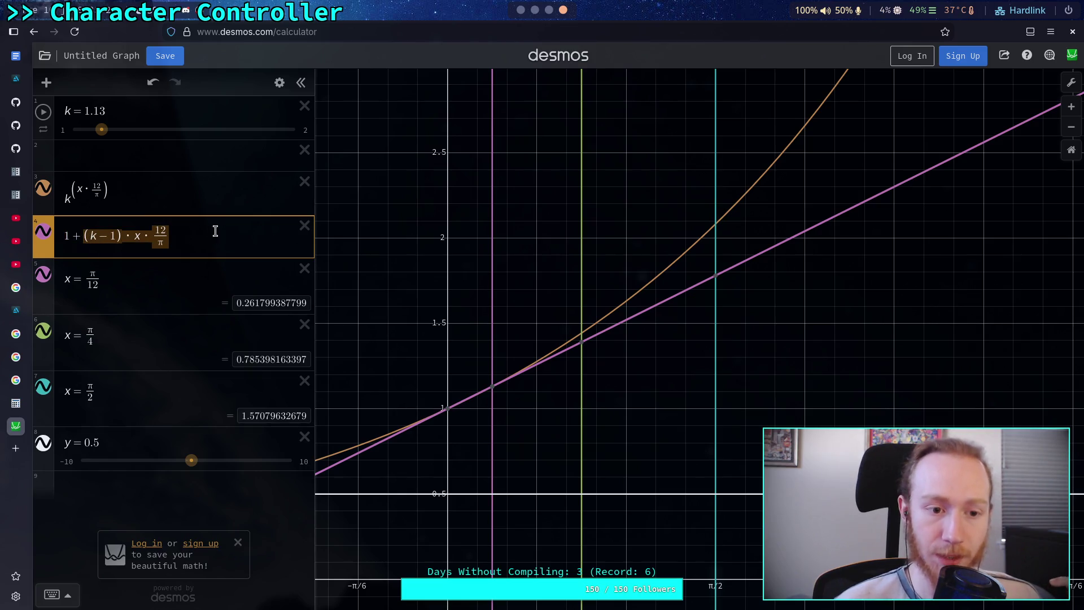
- Copy the incline loss lines 239–242 into the decline branch in place of the placeholder
key("alt+Tab")
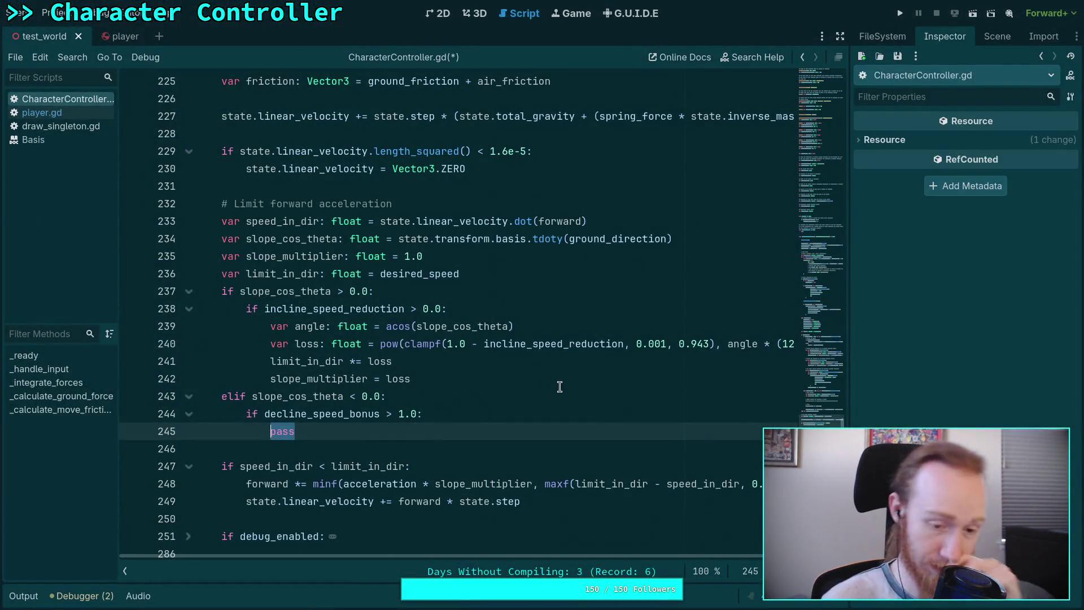
type("var")
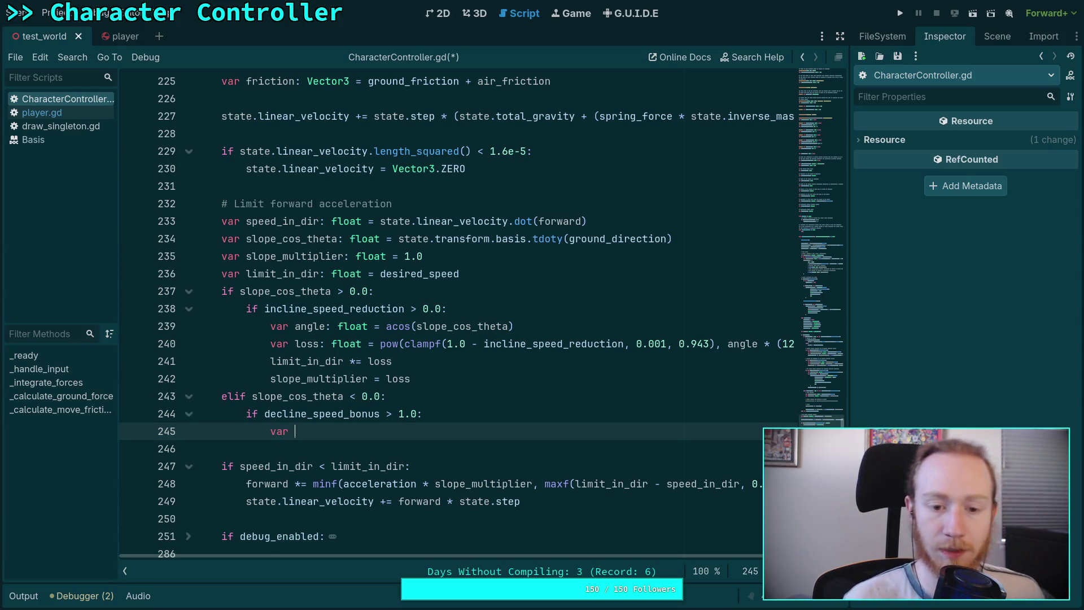
mouse_move(432, 378)
left_mouse_down()
mouse_move(272, 344)
mouse_move(271, 327)
left_mouse_up()
right_click(271, 327)
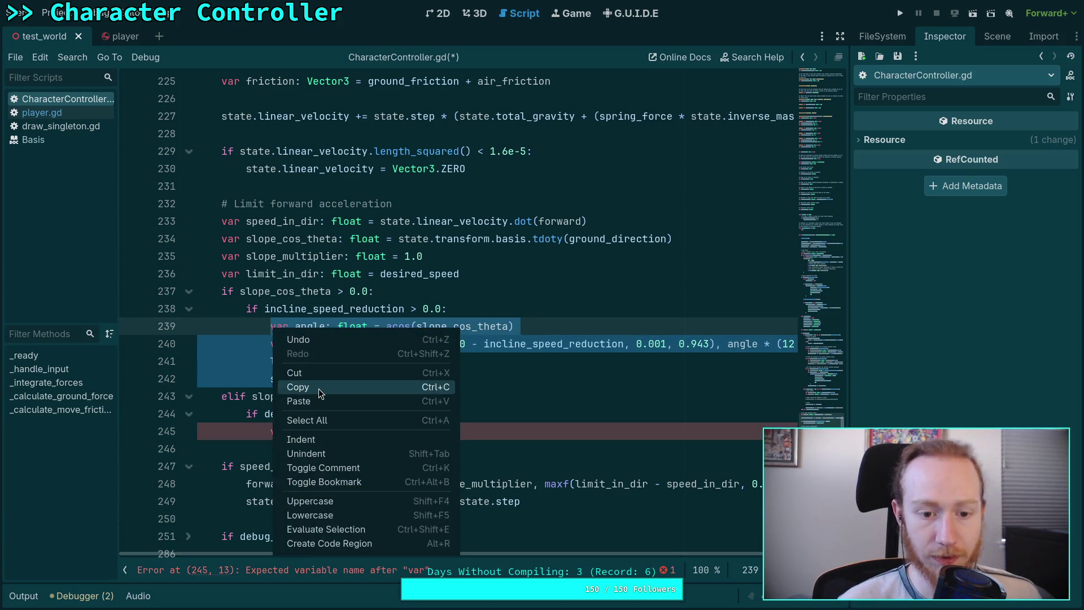
left_click(319, 389)
double_click(279, 431)
key("ctrl+v")
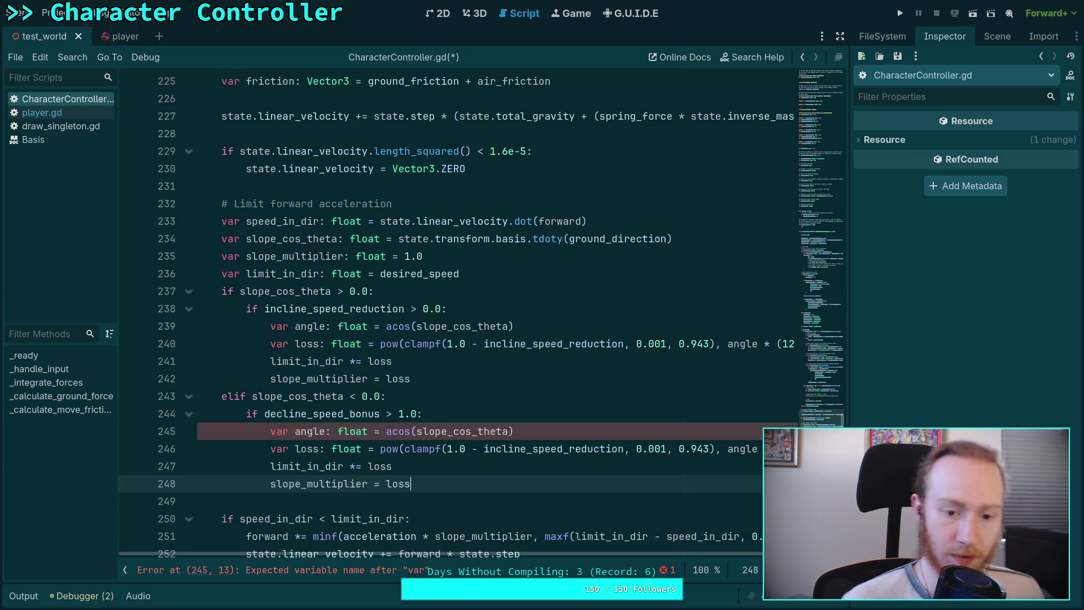
- Rename loss to bonus and use decline_speed_bonus in the pasted clampf
scroll(312, 392, "down", 1)
double_click(312, 394)
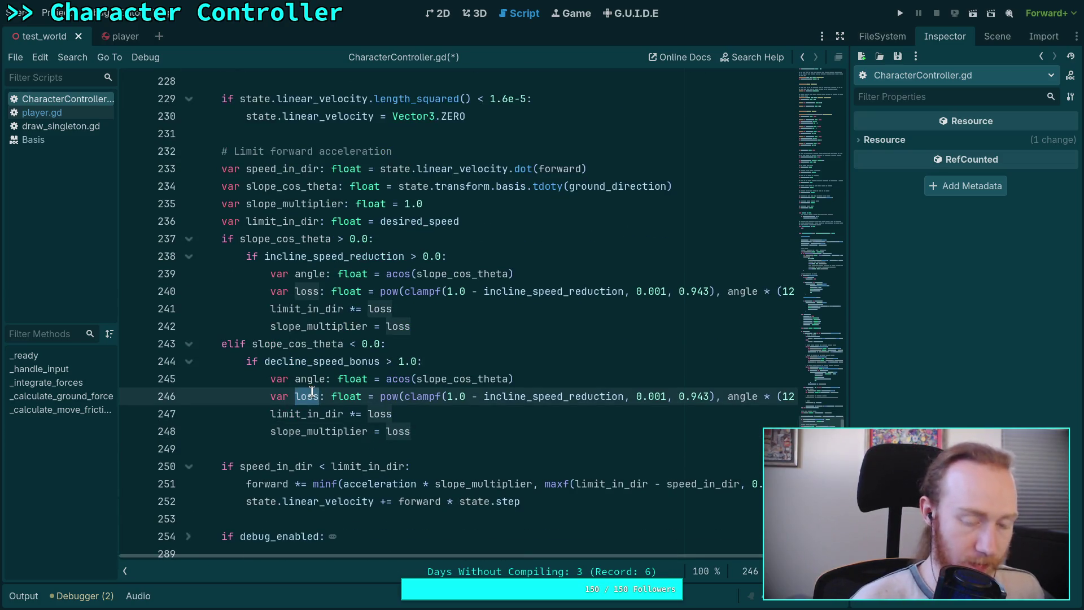
type("a")
key("BackSpace")
type("bonus")
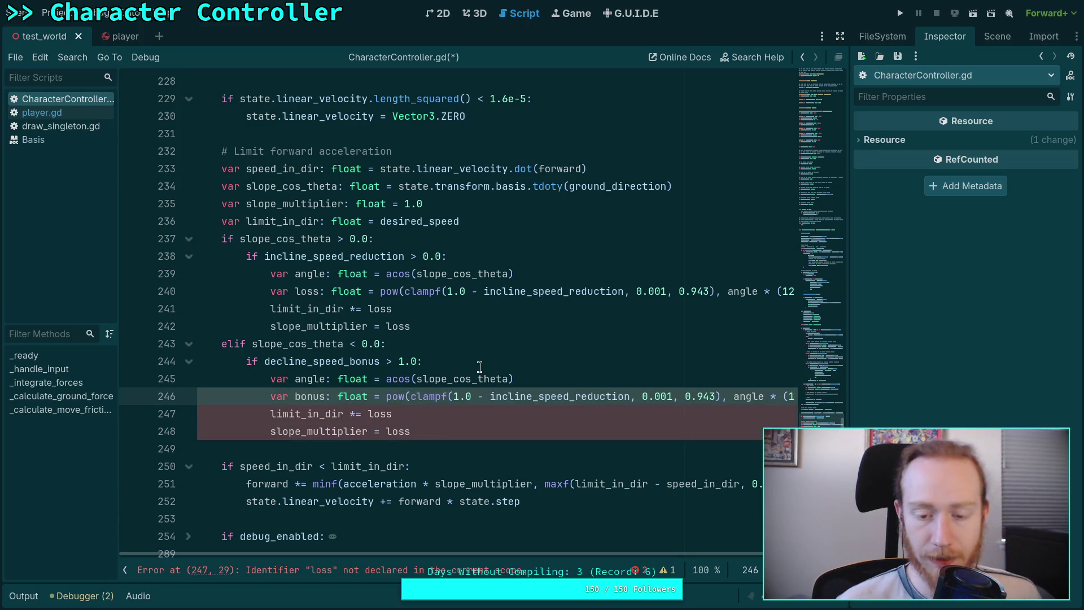
left_click_drag(490, 397, 500, 398)
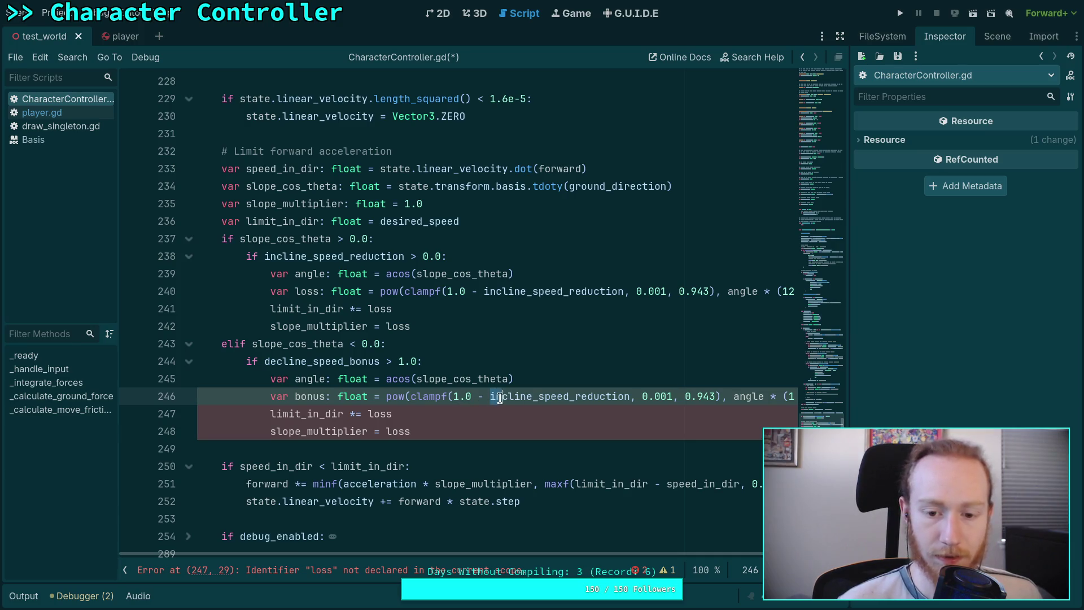
type("de")
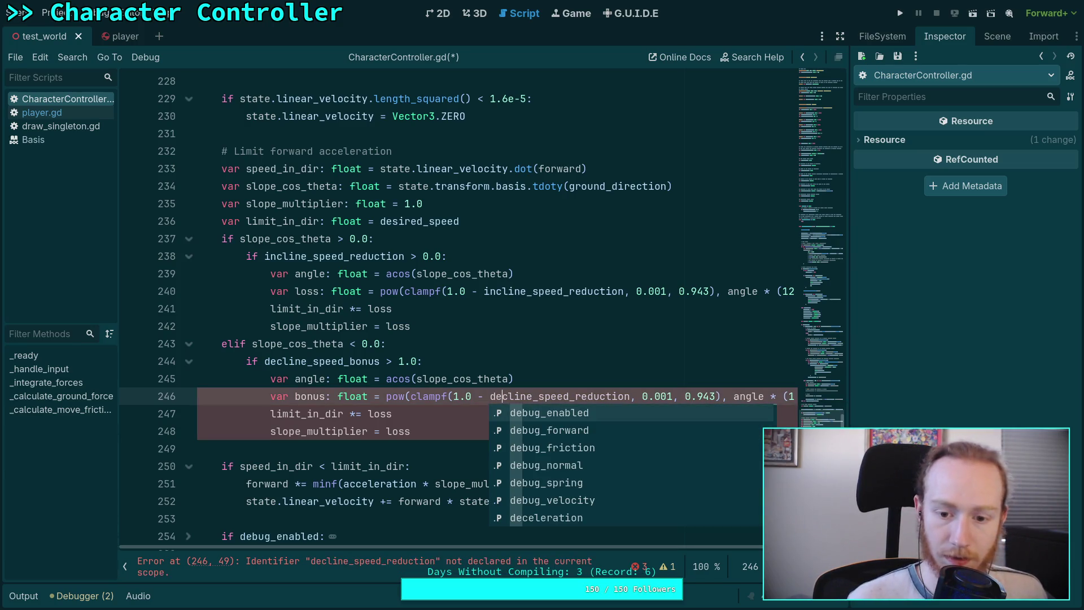
type("cl")
key("Tab")
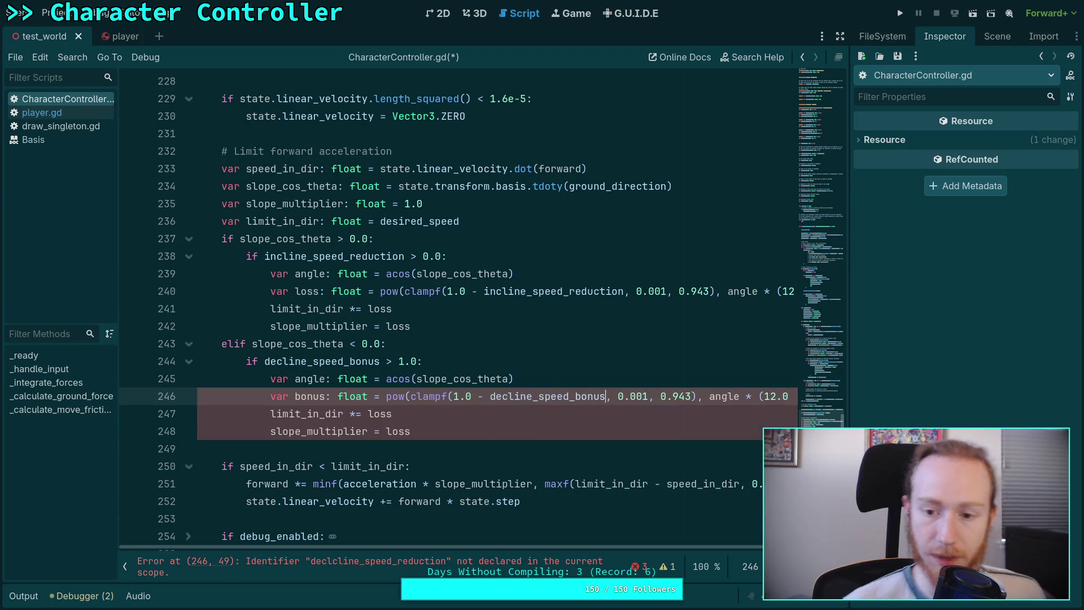
- Raise the clamp's upper bound from 0.943 to 2.0
scroll(648, 546, "right", 3)
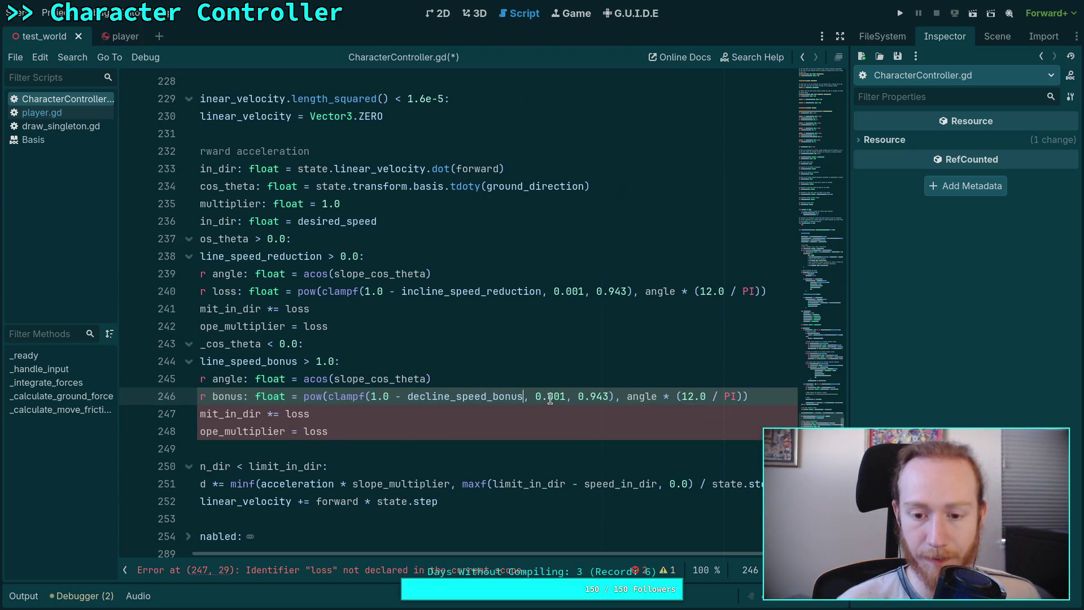
left_click_drag(578, 397, 609, 396)
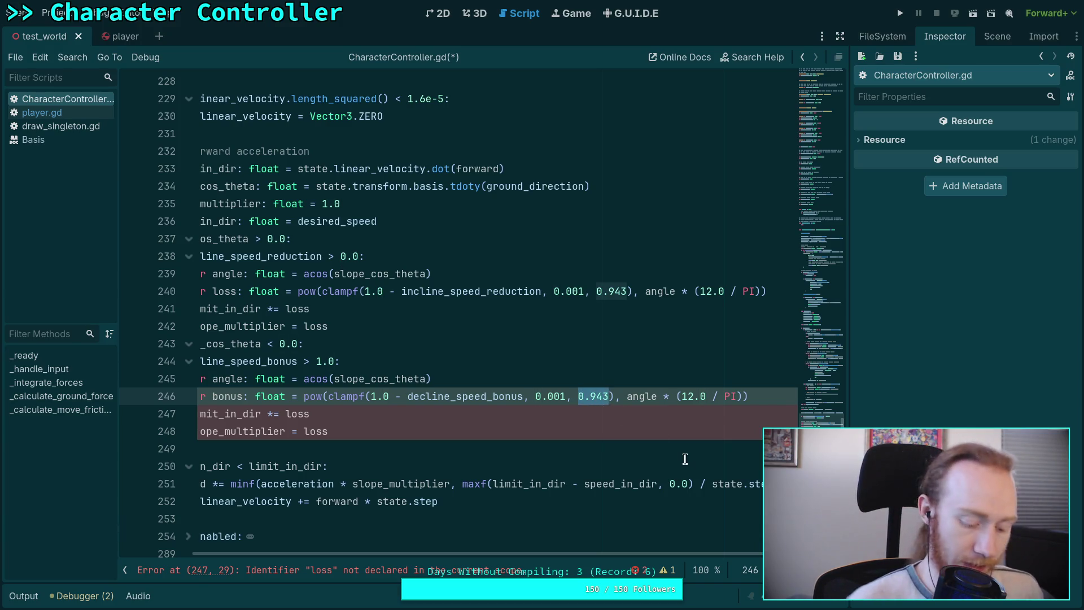
type("2.0")
key("Up")
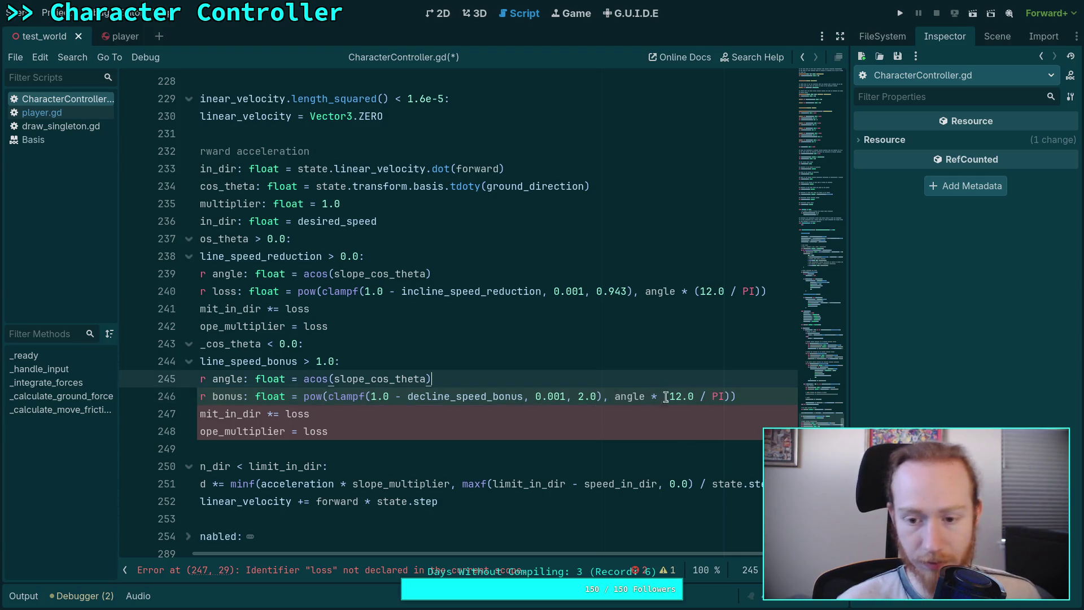
left_click(809, 173)
left_click_drag(809, 173, 818, 153)
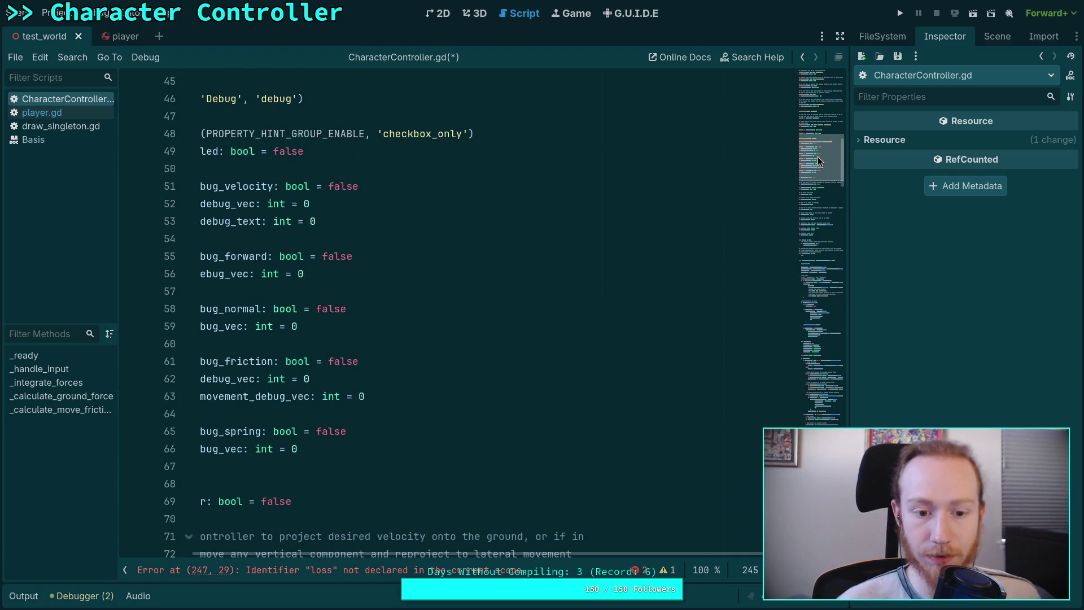
left_click_drag(591, 549, 450, 555)
scroll(483, 502, "down", 2)
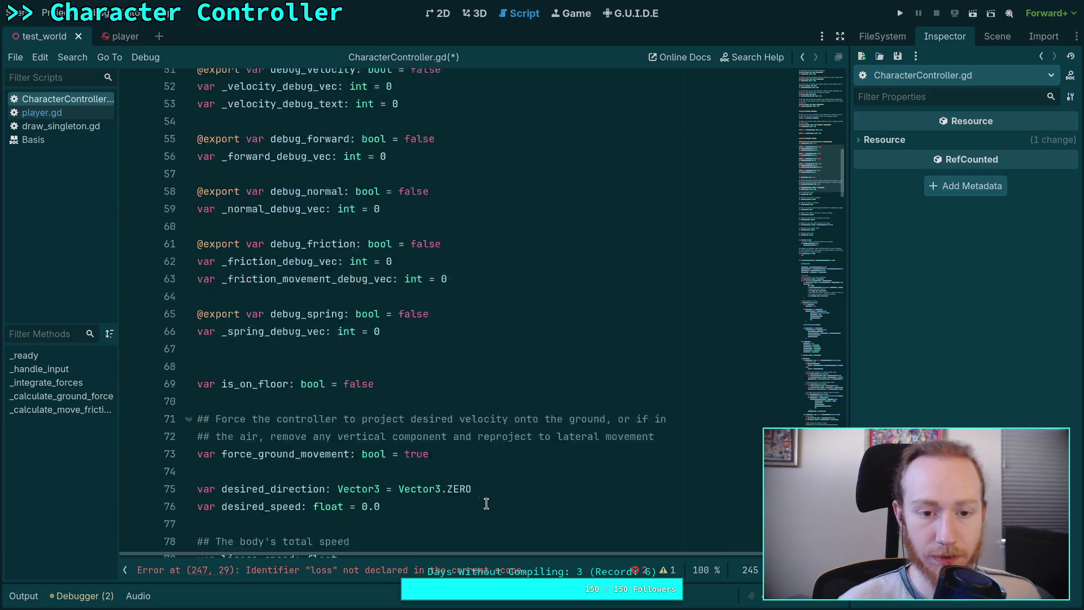
scroll(486, 500, "up", 6)
scroll(486, 500, "up", 3)
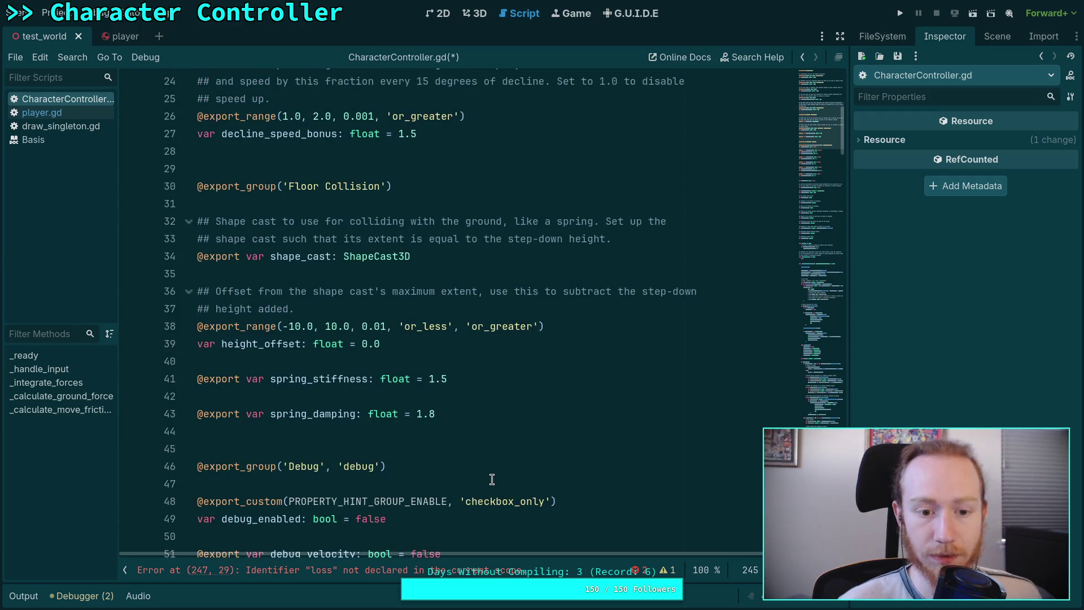
scroll(491, 479, "down", 2)
scroll(492, 479, "up", 5)
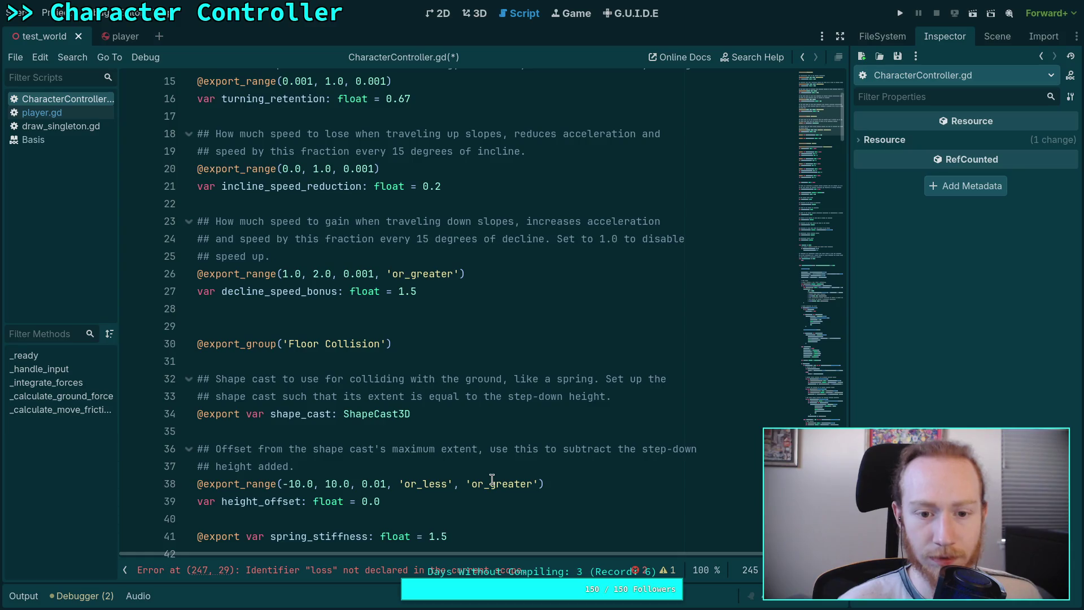
left_click_drag(828, 123, 847, 413)
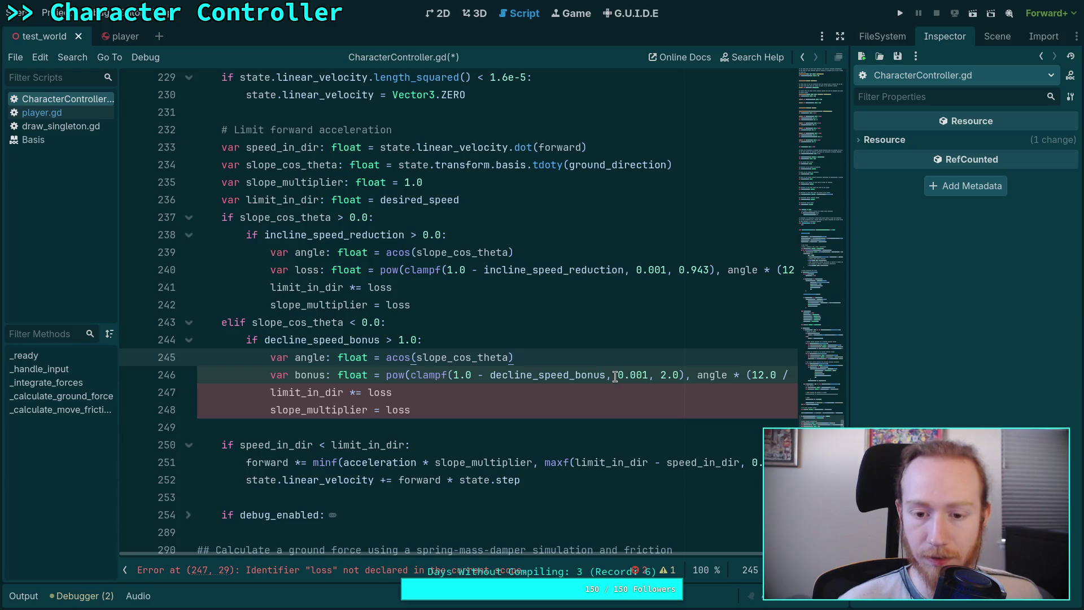
- Change the clamp to clampf(decline_speed_bonus, 1.0, 2.0), dropping the '1.0 −'
left_click_drag(486, 376, 453, 376)
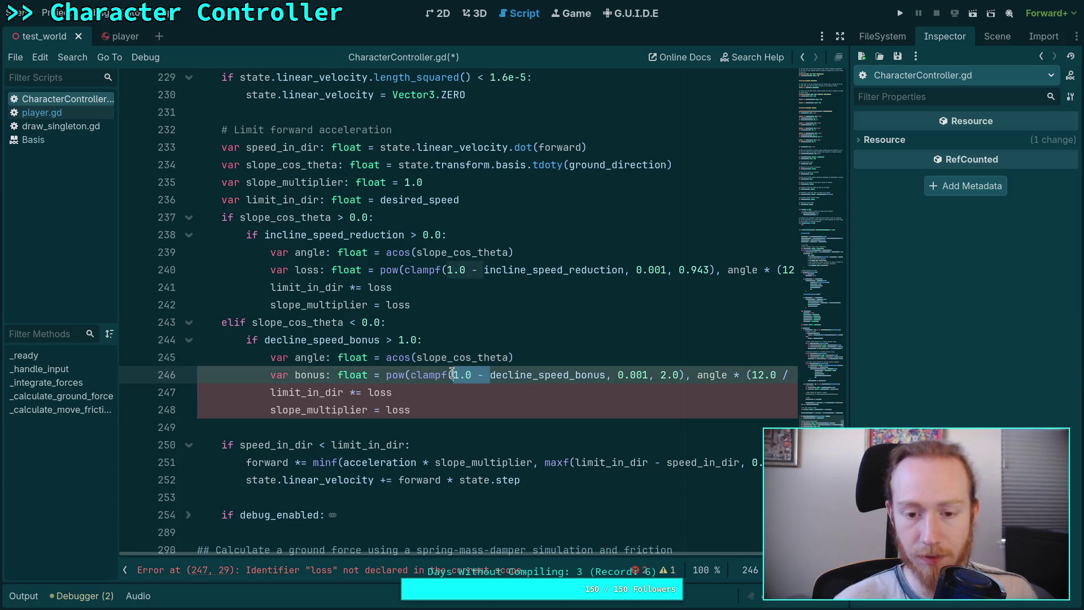
key("BackSpace")
left_click_drag(582, 377, 609, 377)
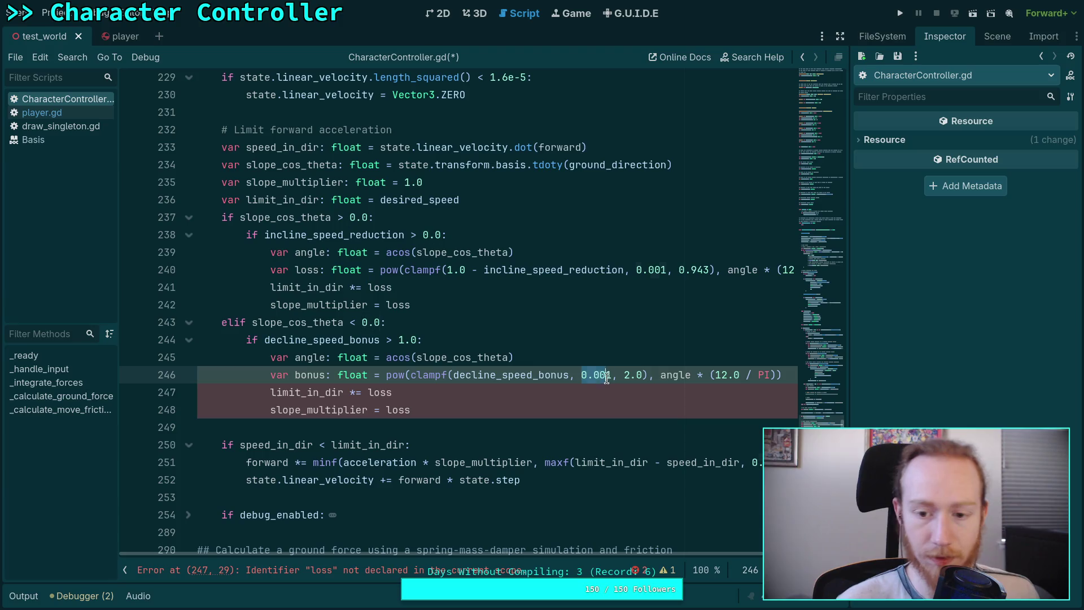
type("1.0")
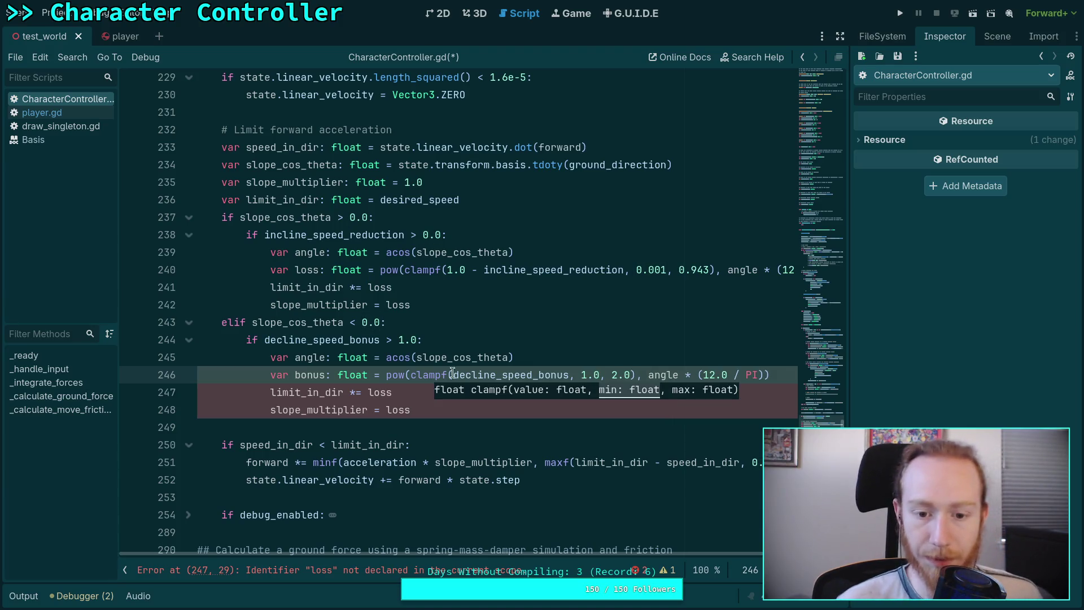
- Replace pow() so line 246 multiplies the clamp by angle * (12.0 / PI), then bring up Desmos
left_click(406, 376)
double_click(389, 377)
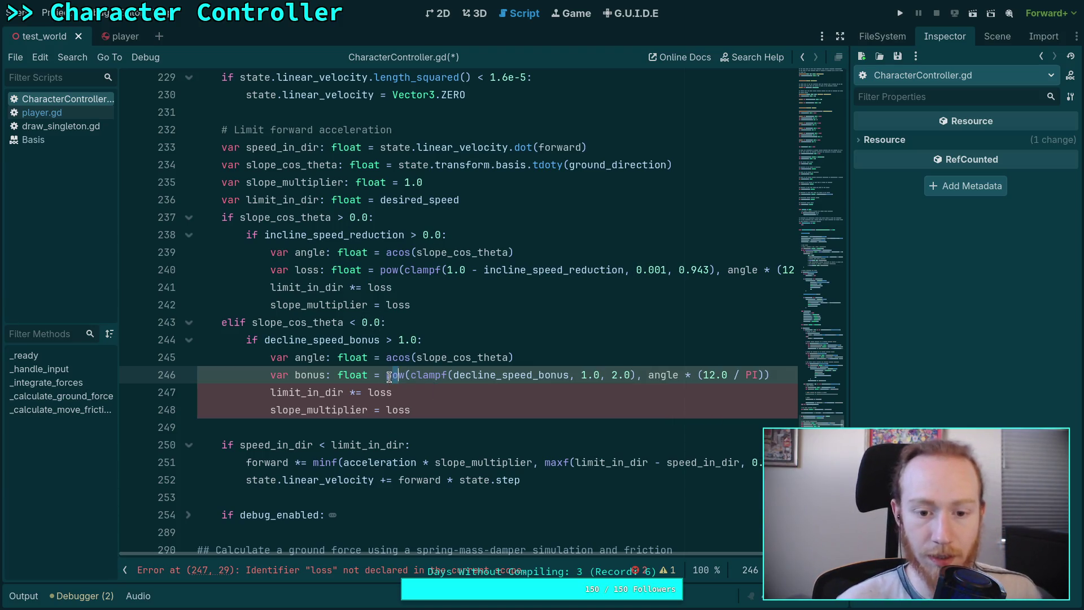
key("Delete")
key("Delete")
left_click(610, 374)
key("Delete")
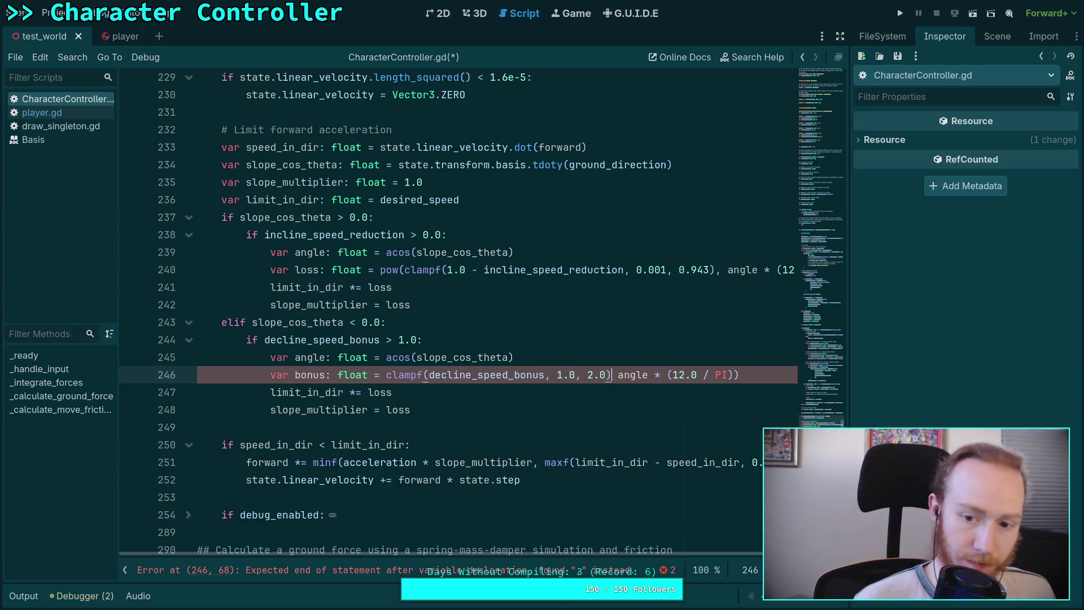
type("*")
key("End")
key("BackSpace")
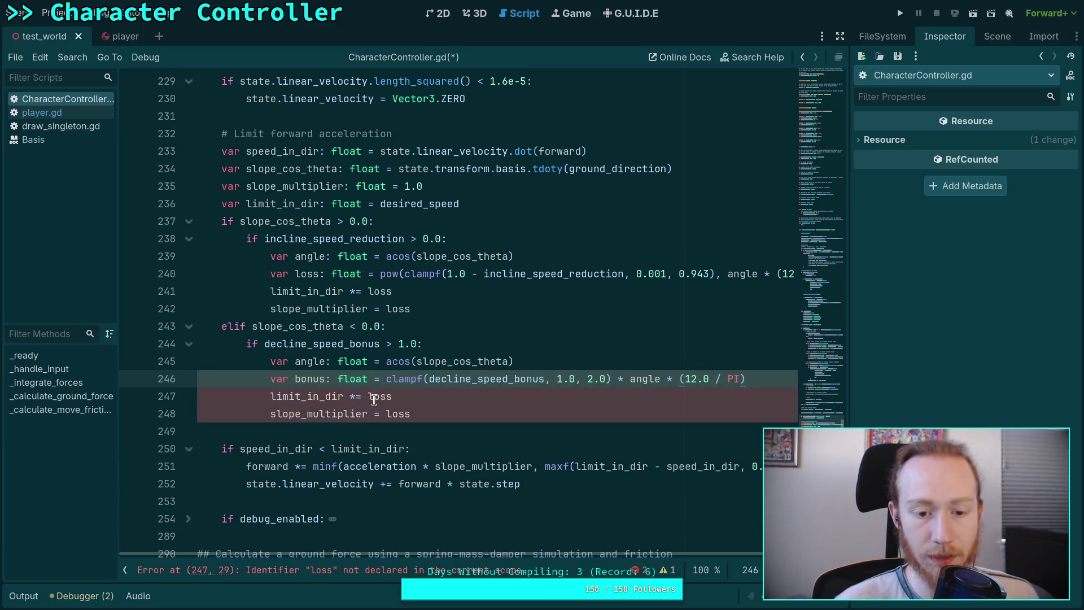
left_click_drag(399, 396, 349, 397)
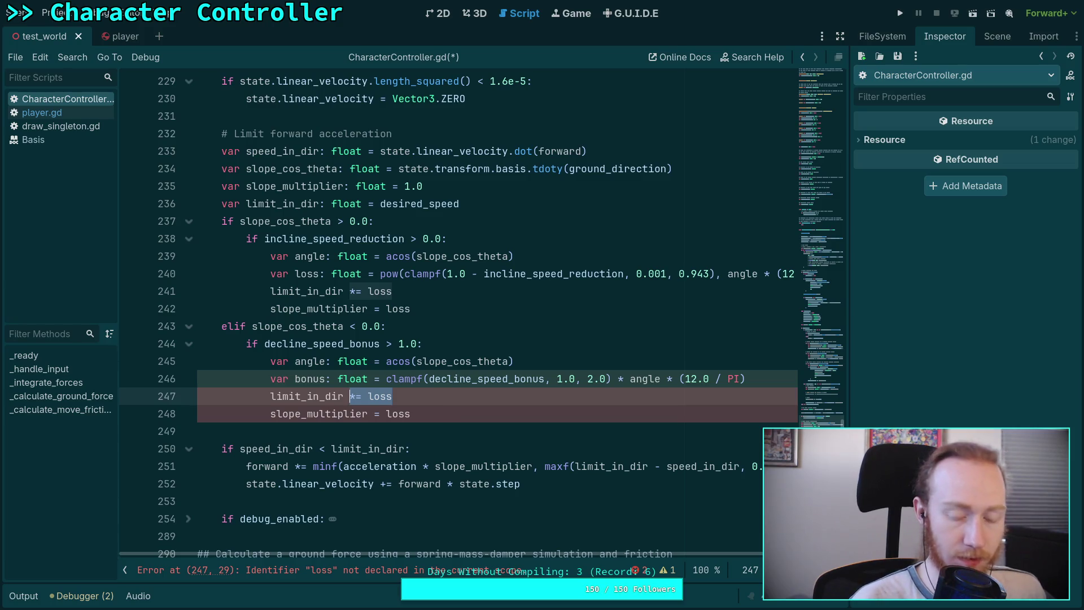
key("super+1")
key("super+4")
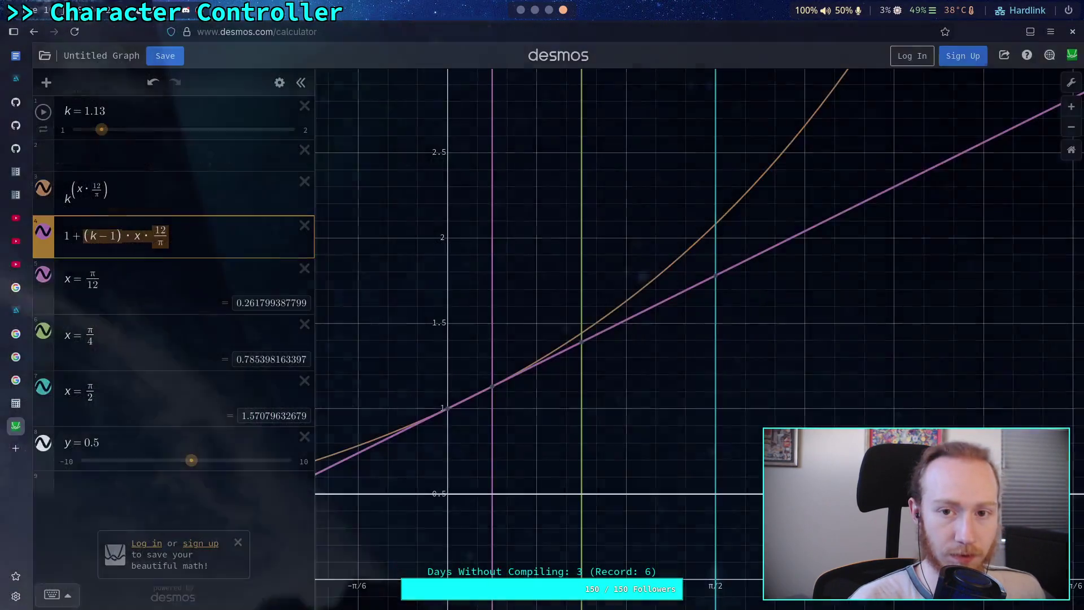
- Drop the leading 1 + so expression 4 reads (k − 1)·x·12/π, then return to Godot
left_click(73, 232)
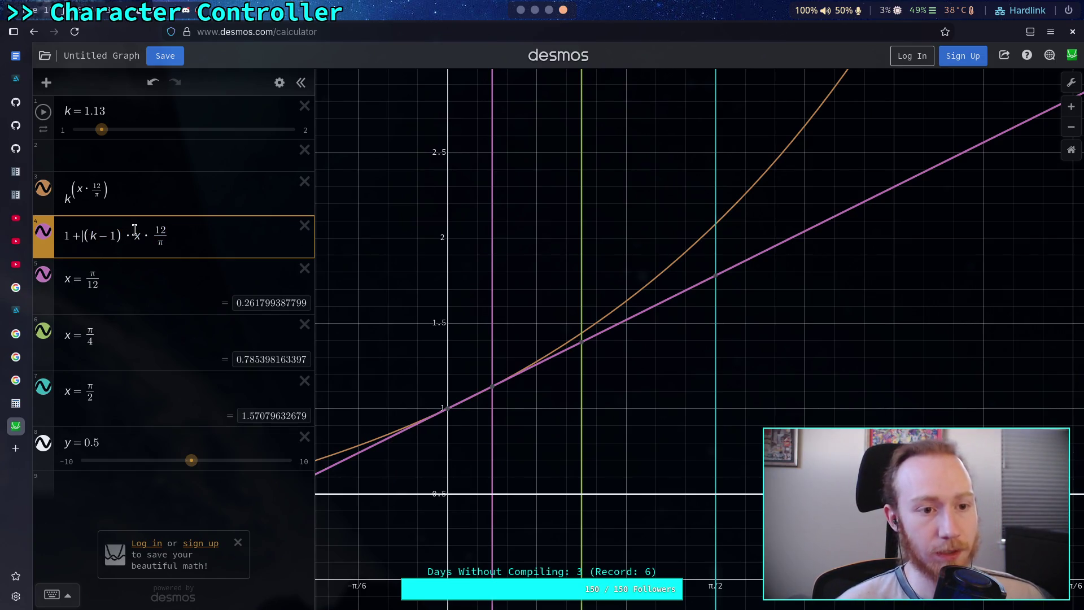
key("BackSpace")
key("BackSpace")
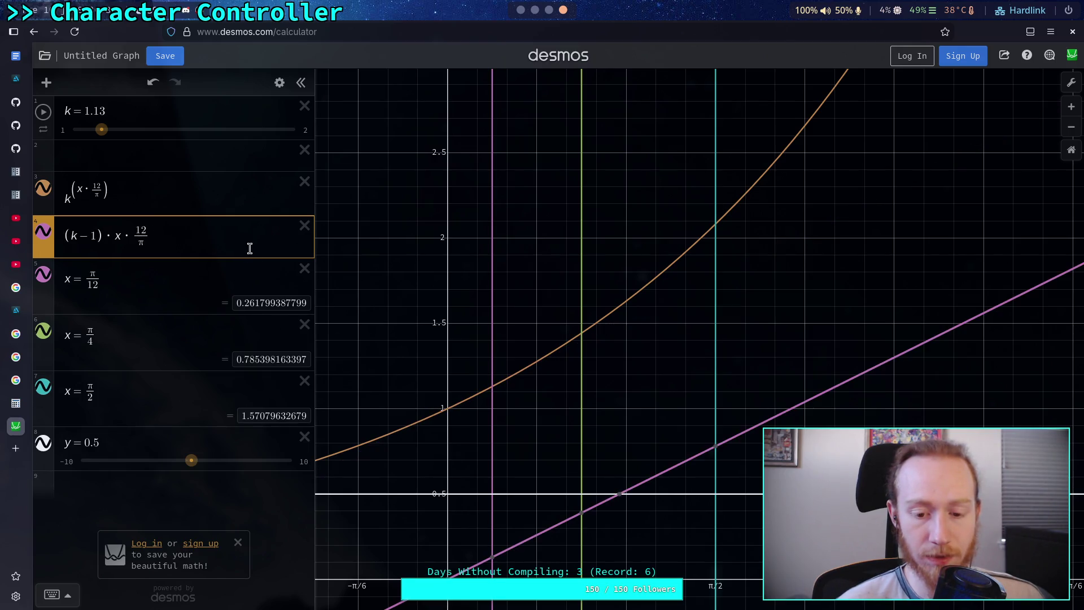
mouse_move(437, 566)
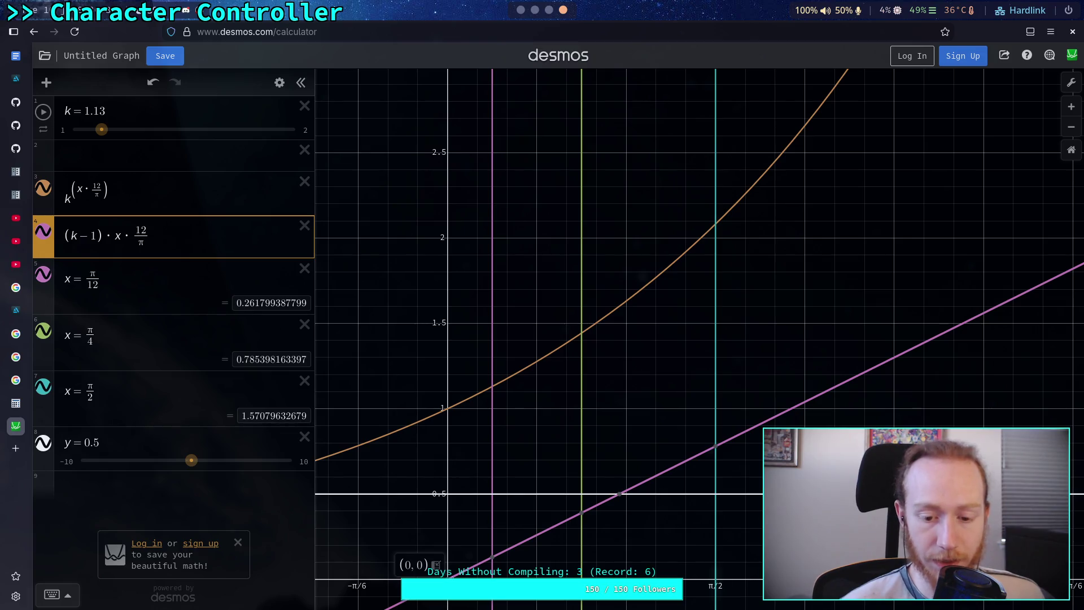
mouse_move(496, 561)
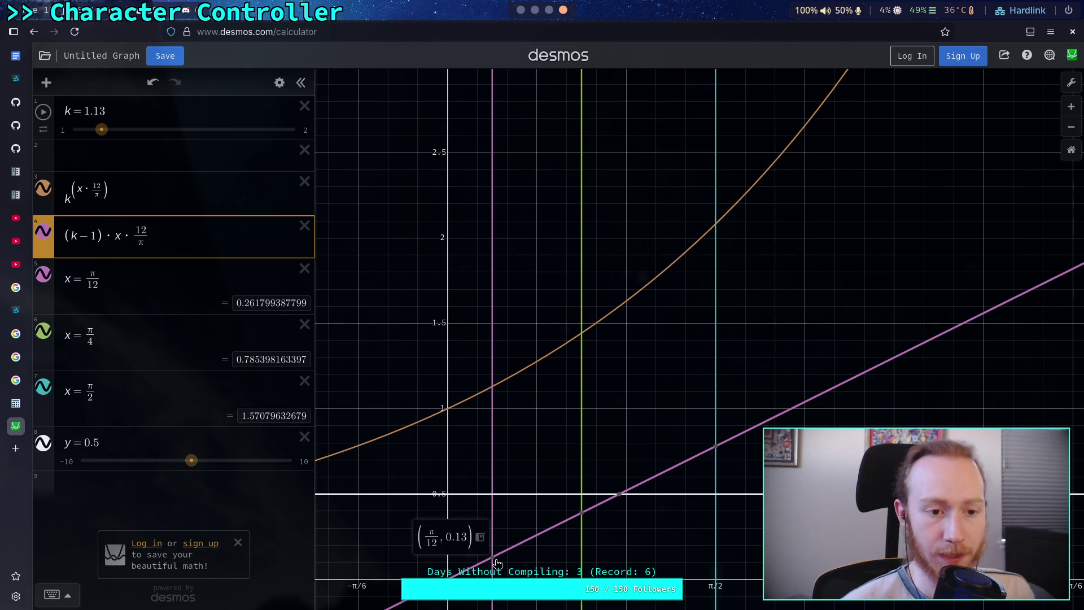
left_click(534, 10)
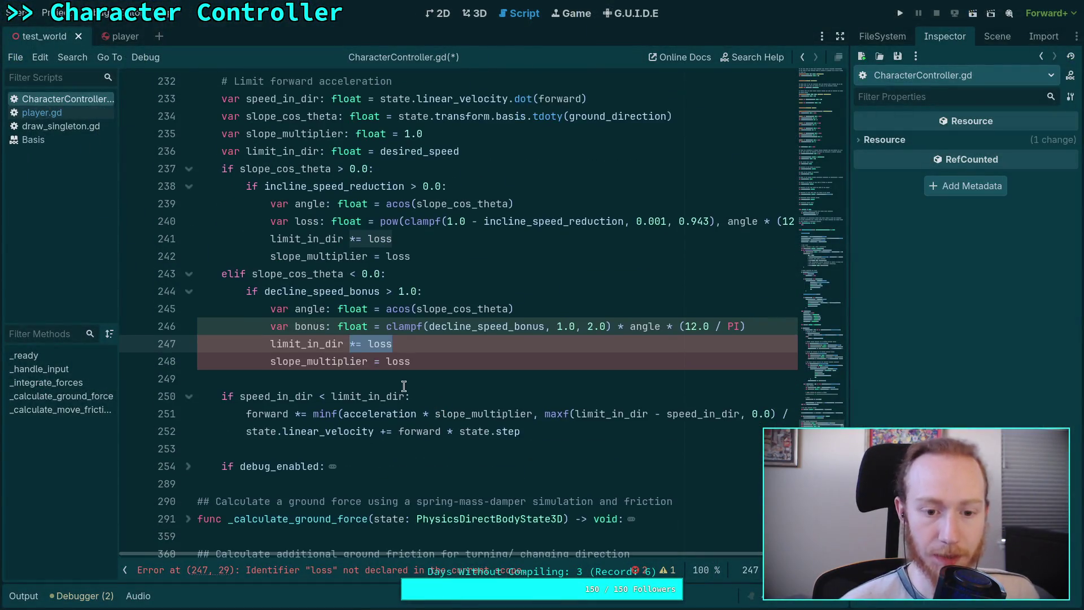
- Prefix the bonus expression on line 246 with 1.0 +
double_click(405, 361)
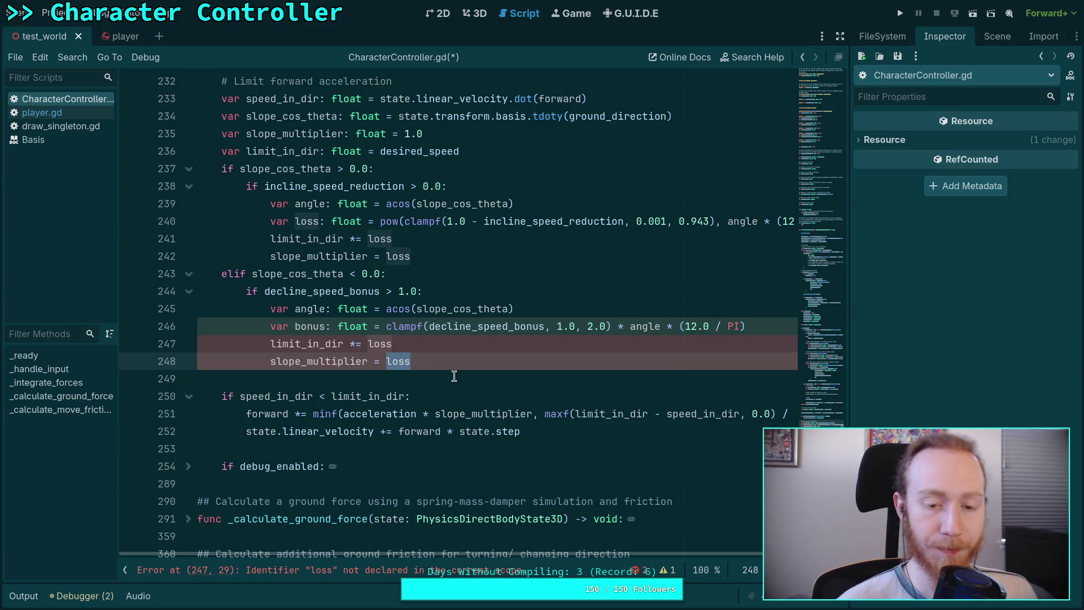
key("Left")
key("Left")
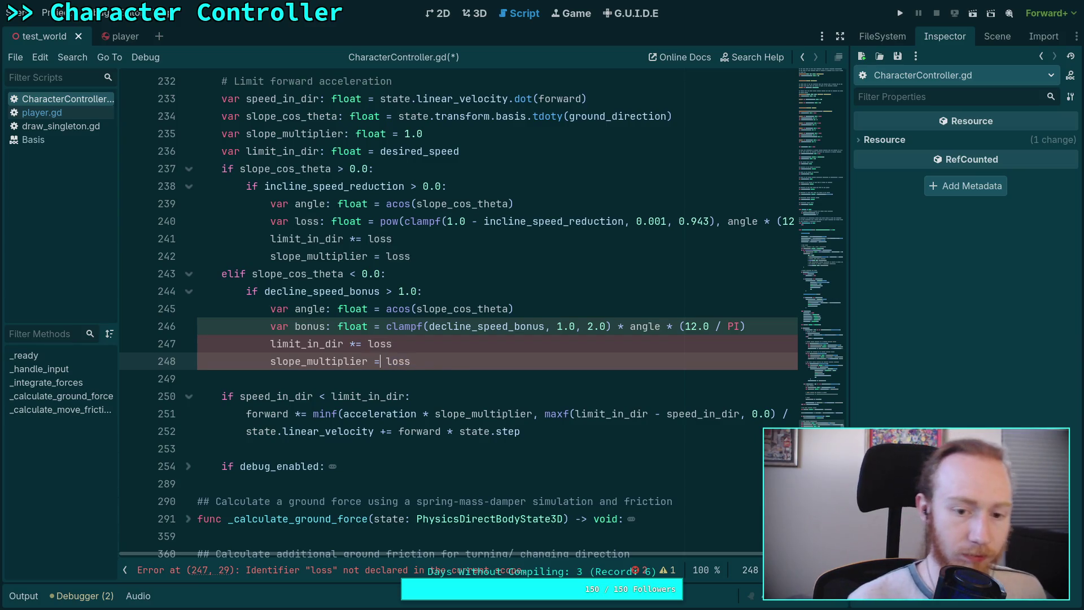
type("1.0 + ")
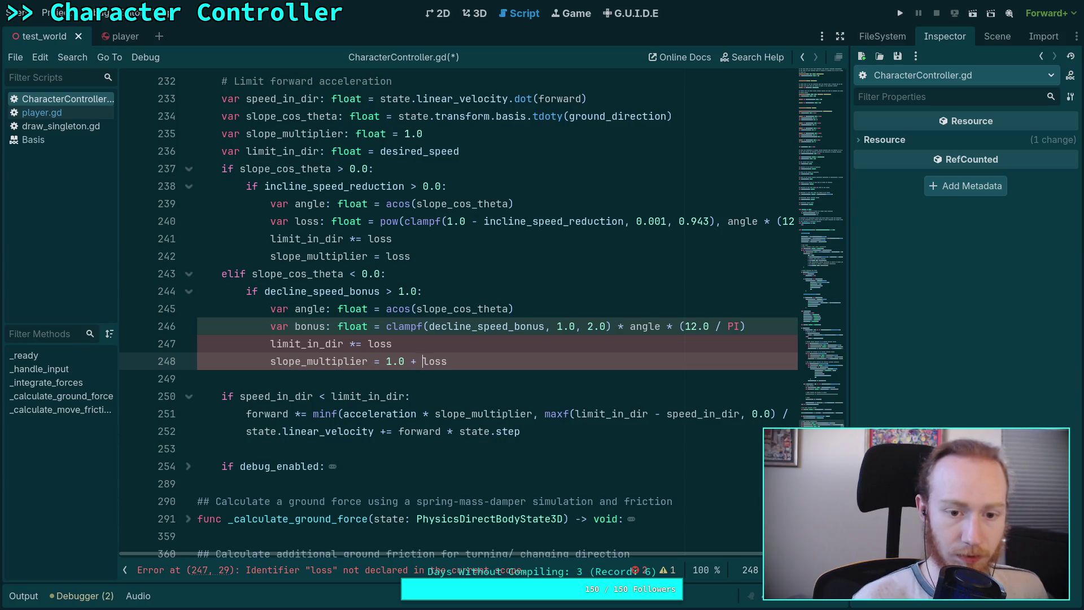
type("bosu")
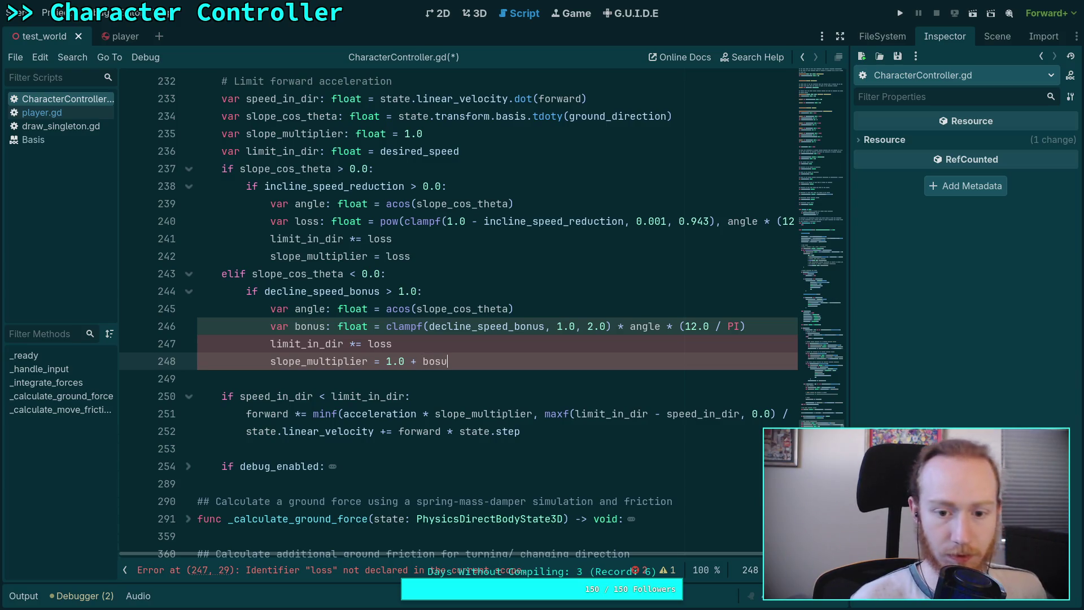
key("BackSpace")
key("BackSpace")
type("nus")
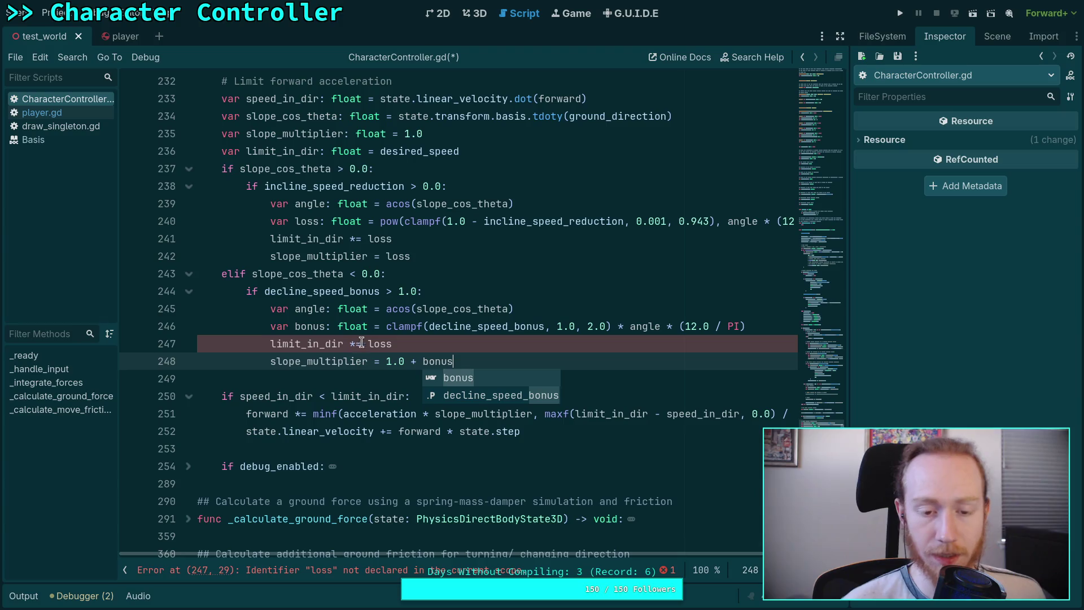
left_click_drag(368, 343, 410, 346)
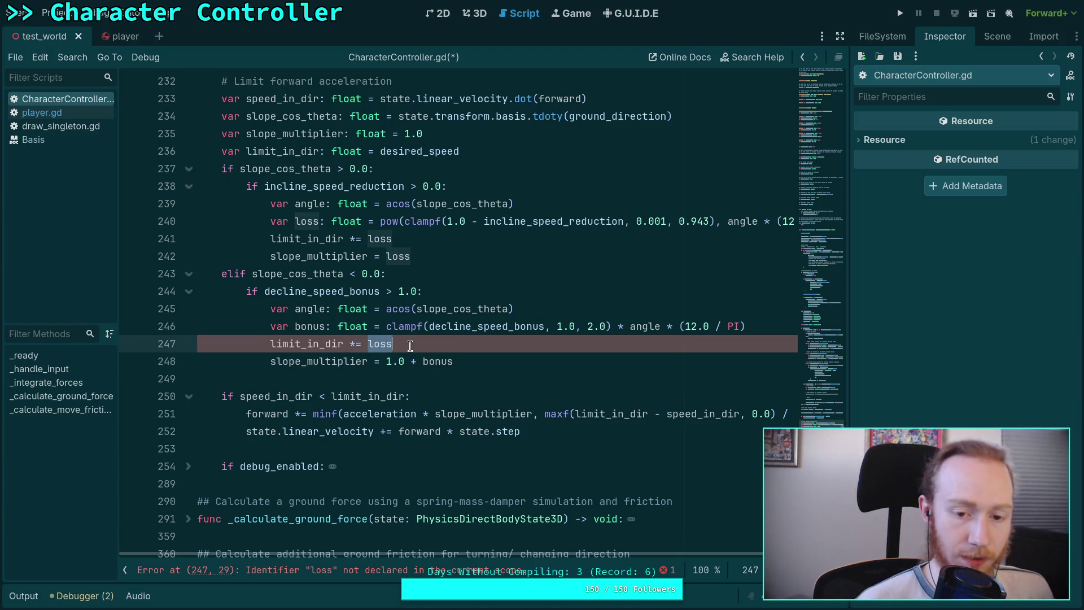
type("1.0 +")
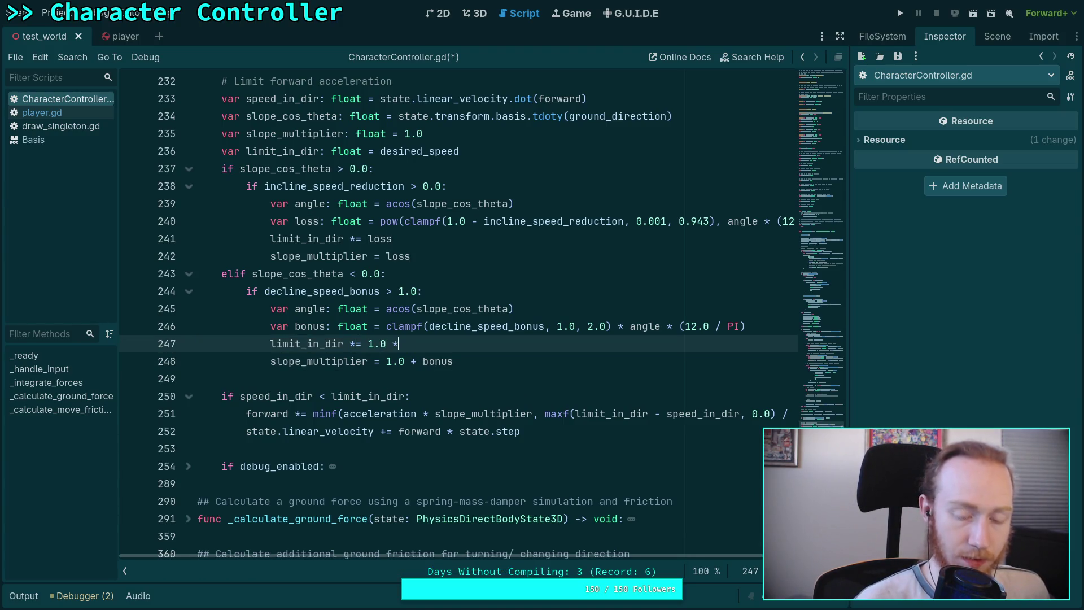
left_click(380, 326)
type("1.0 +")
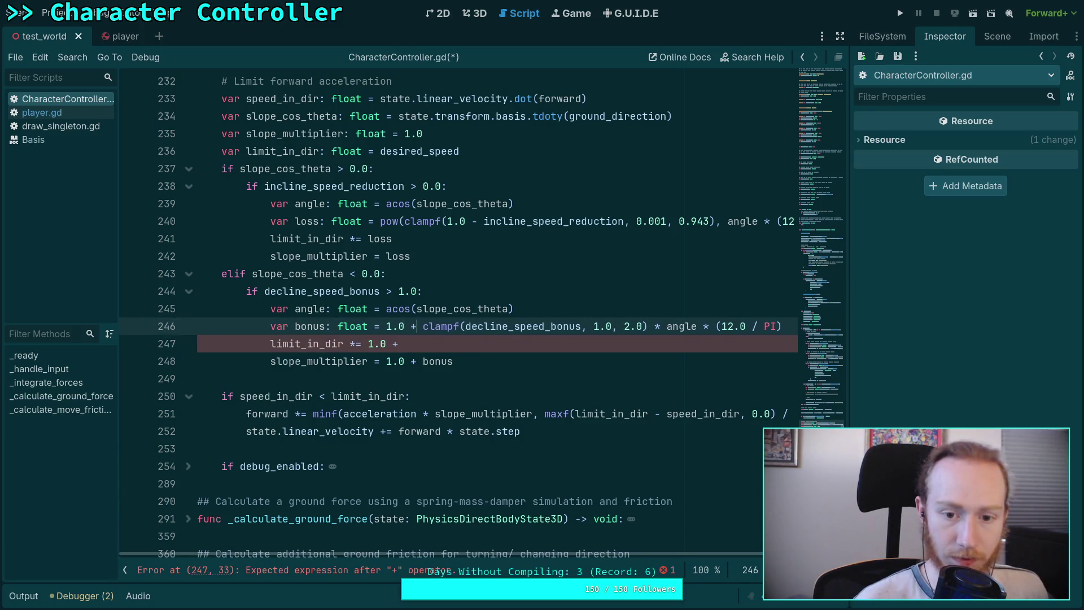
- Make lines 247 and 248 use bonus instead of loss, scaling limit_in_dir and slope_multiplier
left_click_drag(404, 344, 371, 344)
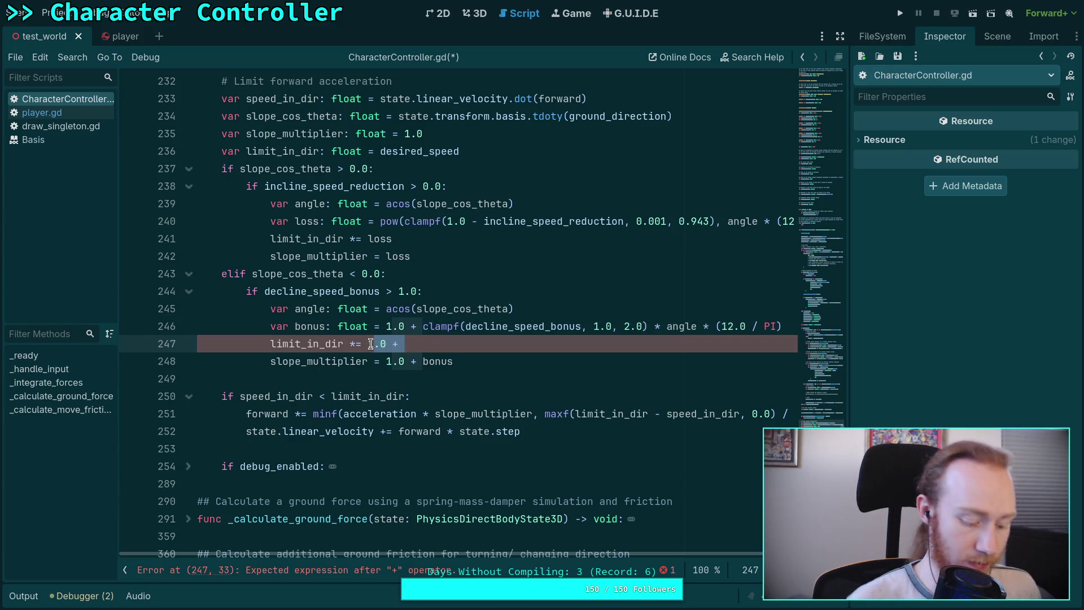
type("bonus")
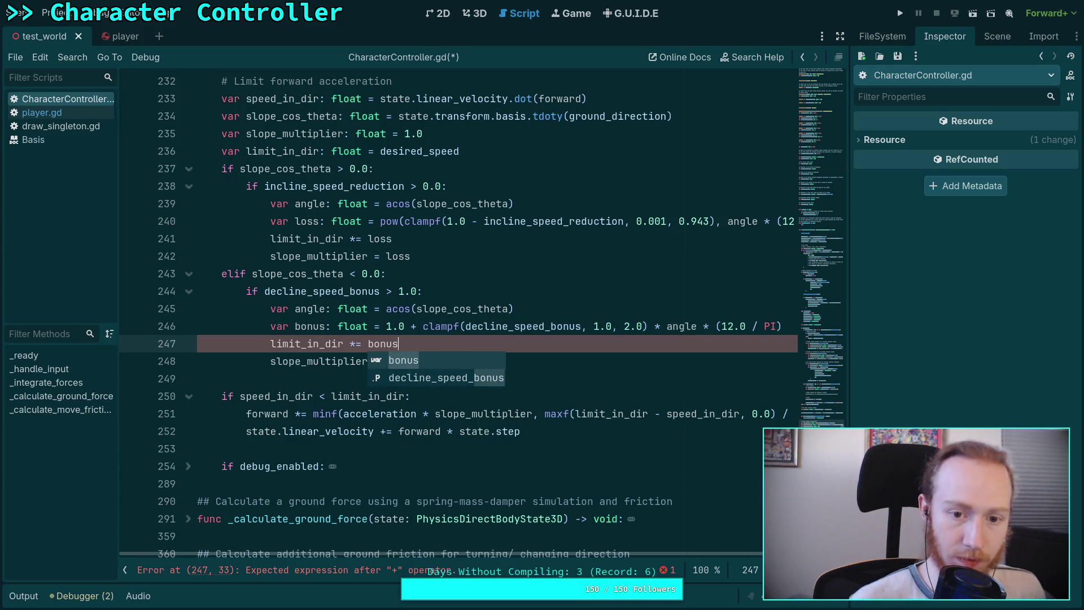
left_click(411, 310)
left_click_drag(387, 362, 422, 361)
key("BackSpace")
left_click(520, 343)
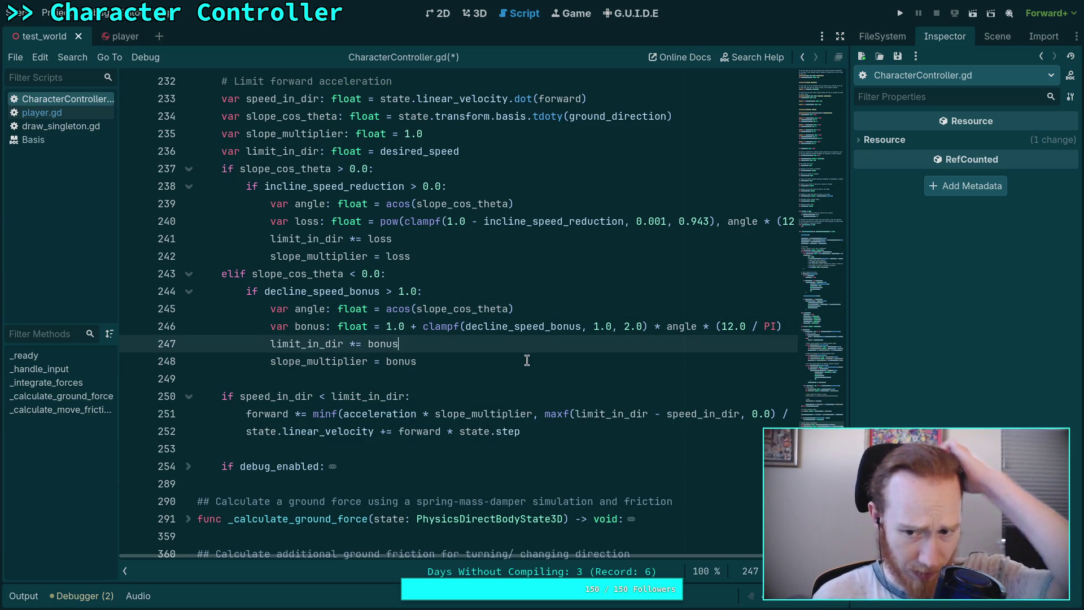
key("alt+Tab")
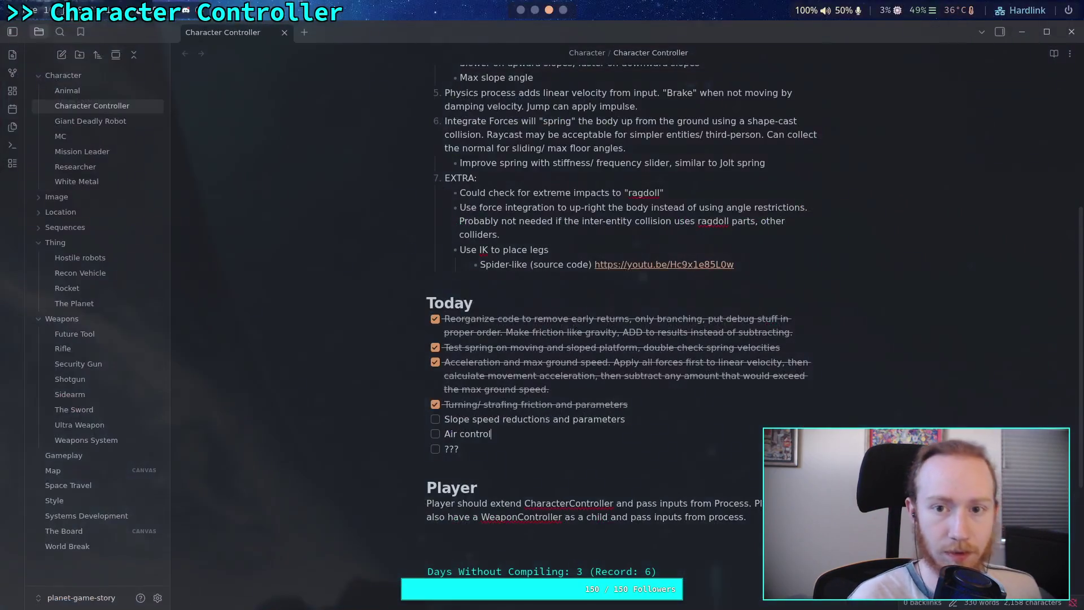
key("super+4")
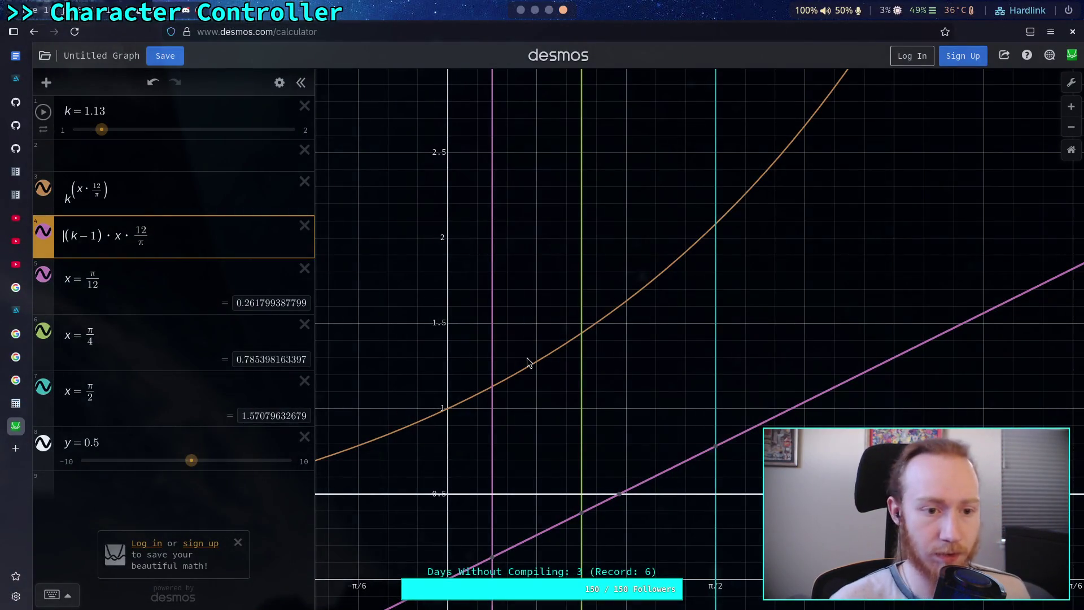
- Rewrite Desmos expression 4 with a 1+ prefix and a (k-1) factor, briefly checking the Godot script
type("1+")
key("Delete")
key("Delete")
key("BackSpace")
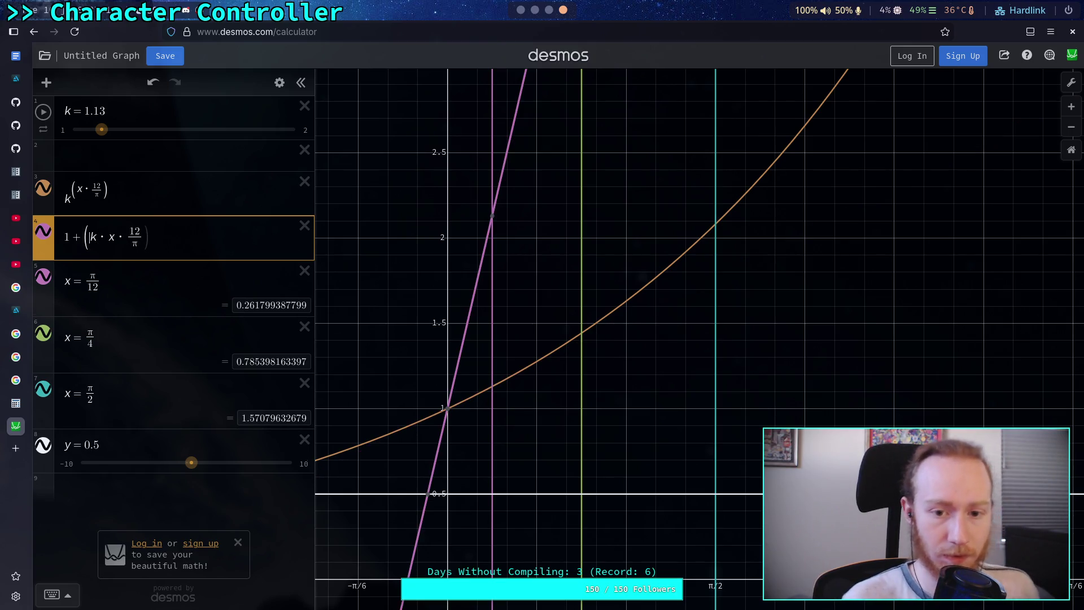
key("BackSpace")
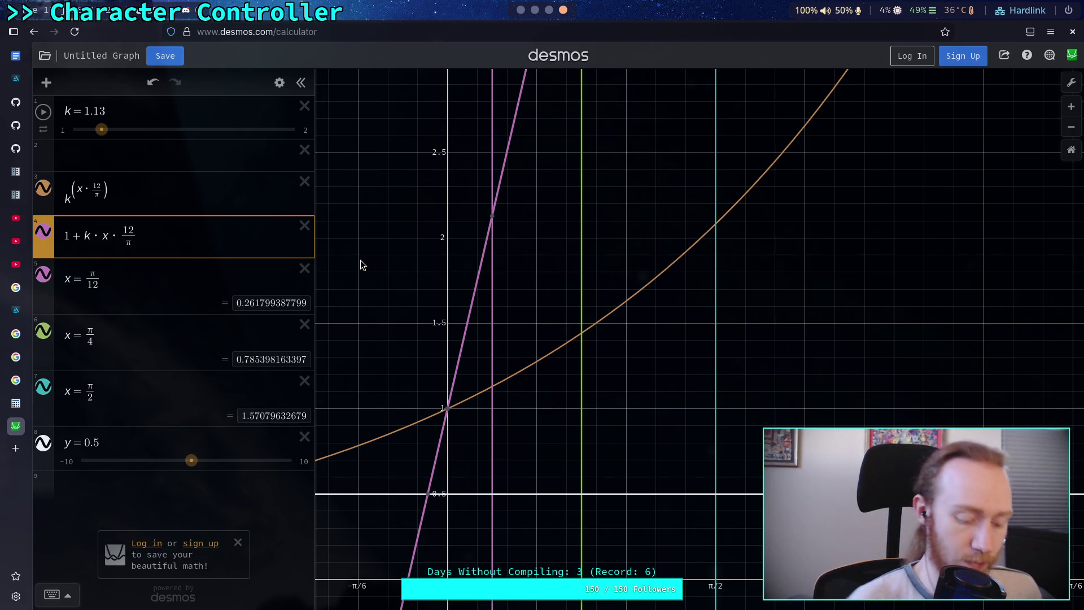
type("(k")
type("-")
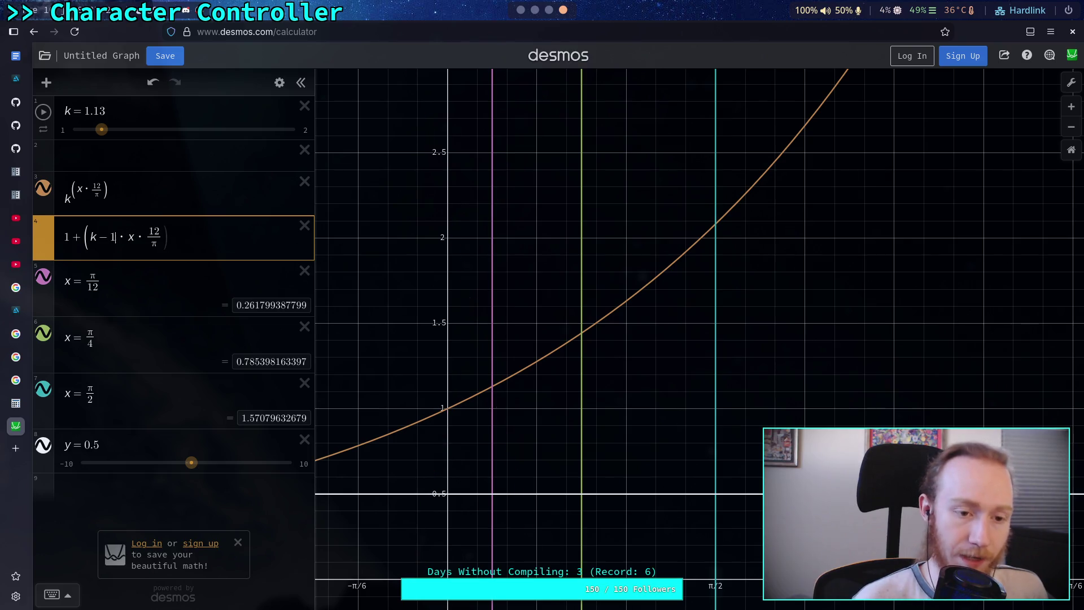
type("1)")
key("super+2")
key("super+3")
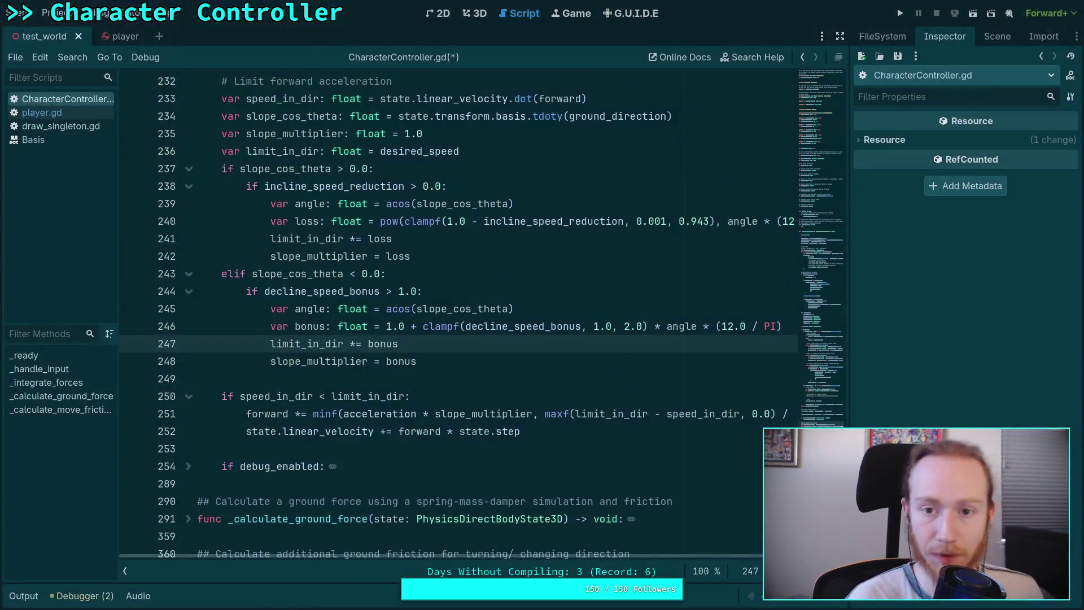
left_click(576, 321)
key("super+4")
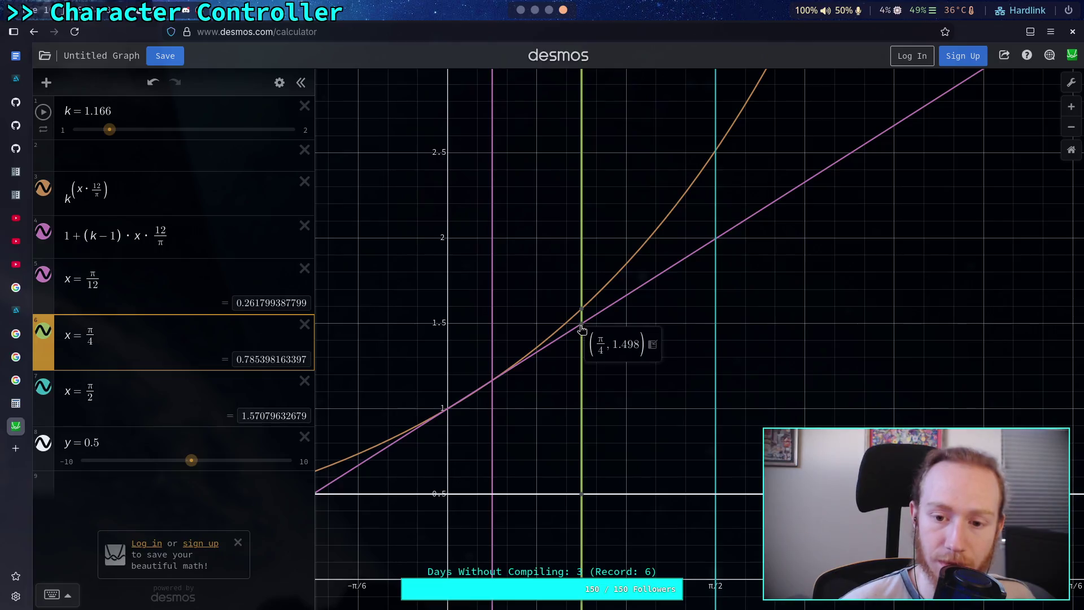
- Set k to 1.167, read the pink line at π/4 and π/12, then settle k at 1.1
left_click(146, 113)
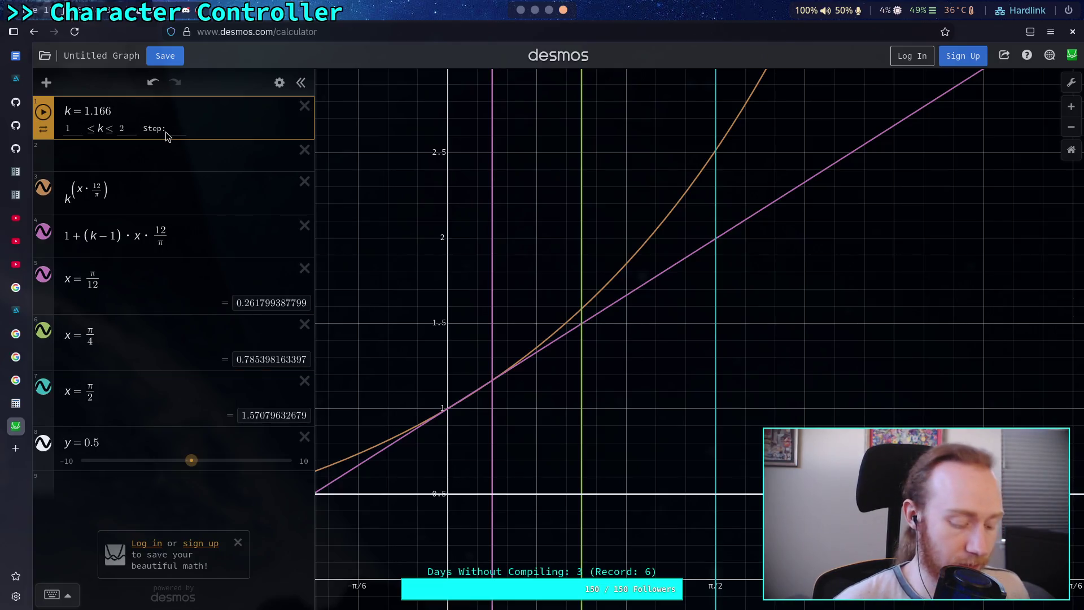
key("BackSpace")
type("7")
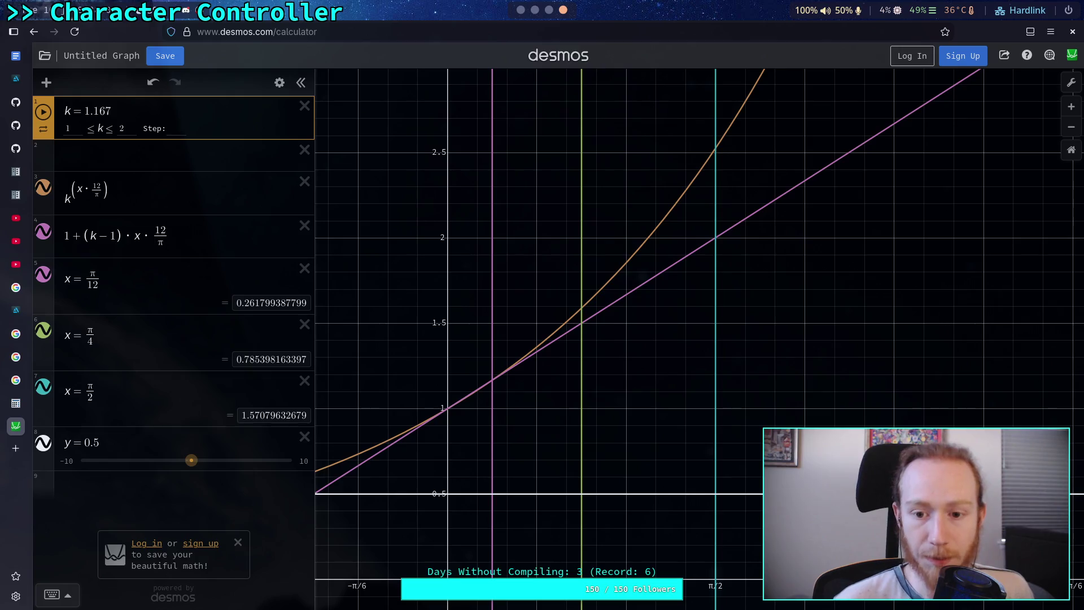
left_click(591, 323)
left_click(581, 326)
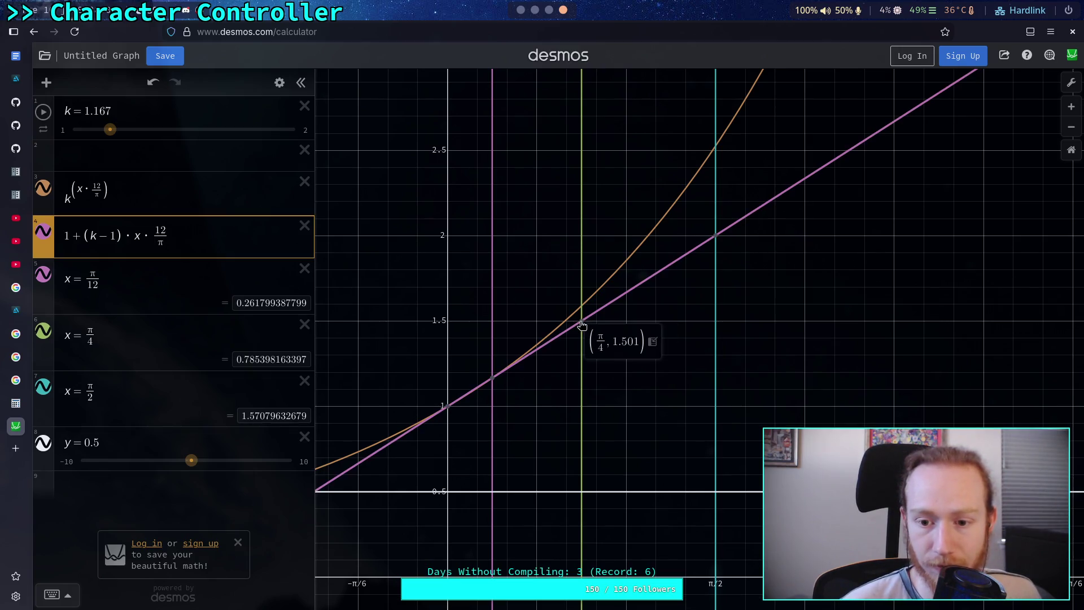
mouse_move(492, 382)
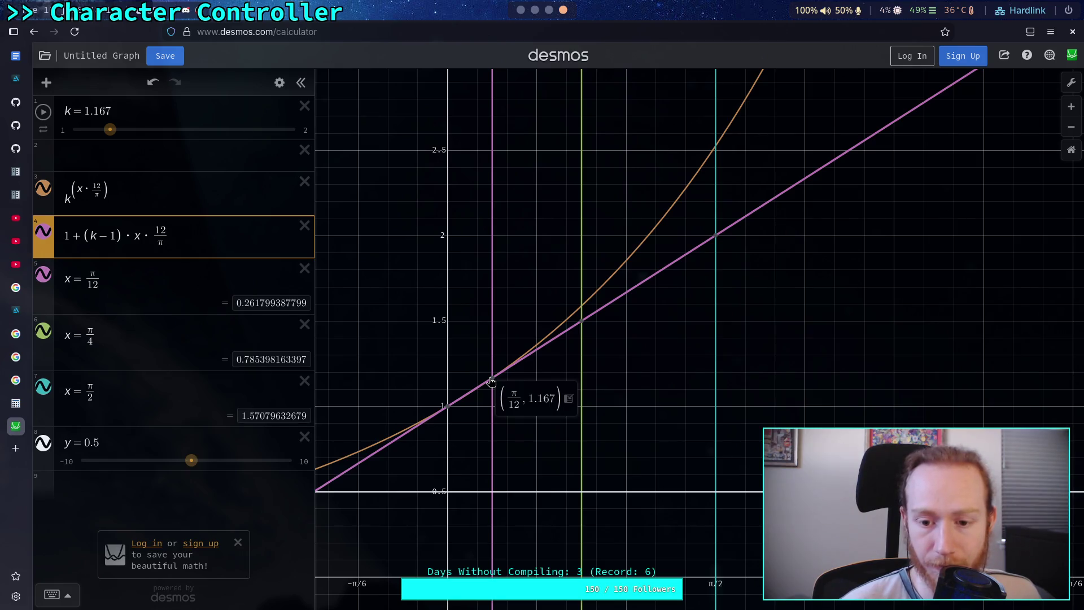
left_click_drag(111, 133, 96, 139)
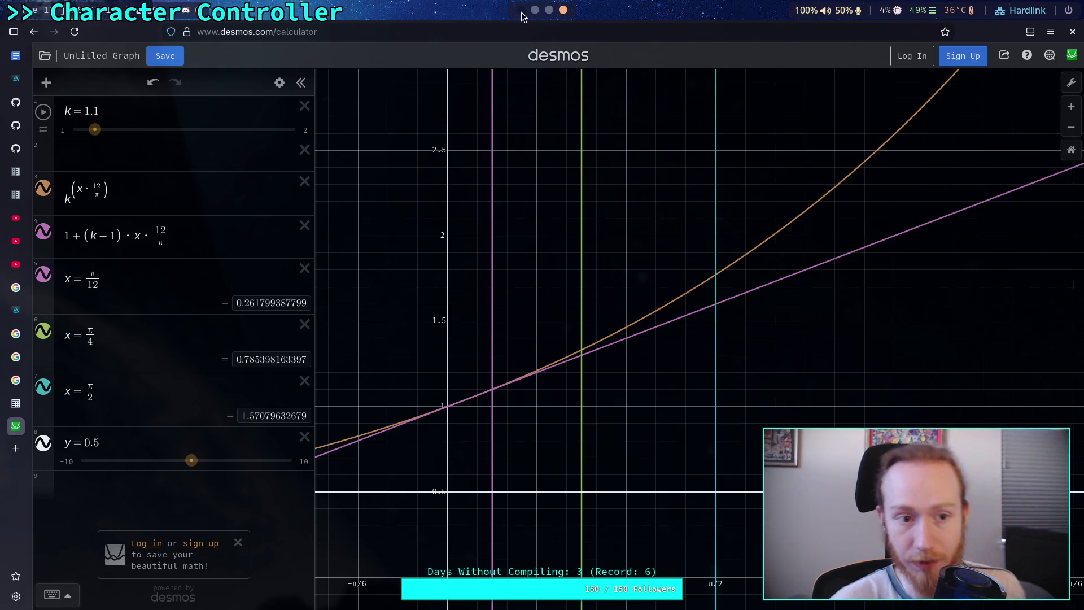
key("alt+Tab")
- Change the decline_speed_bonus default on line 27 from 1.5 to 1.1
scroll(485, 319, "up", 15)
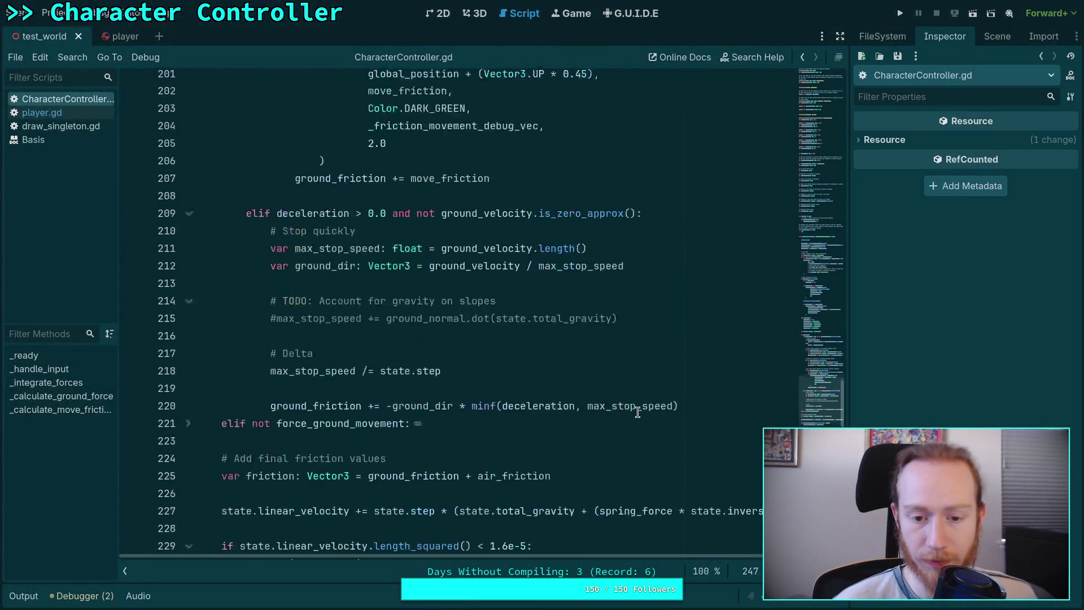
scroll(636, 417, "up", 14)
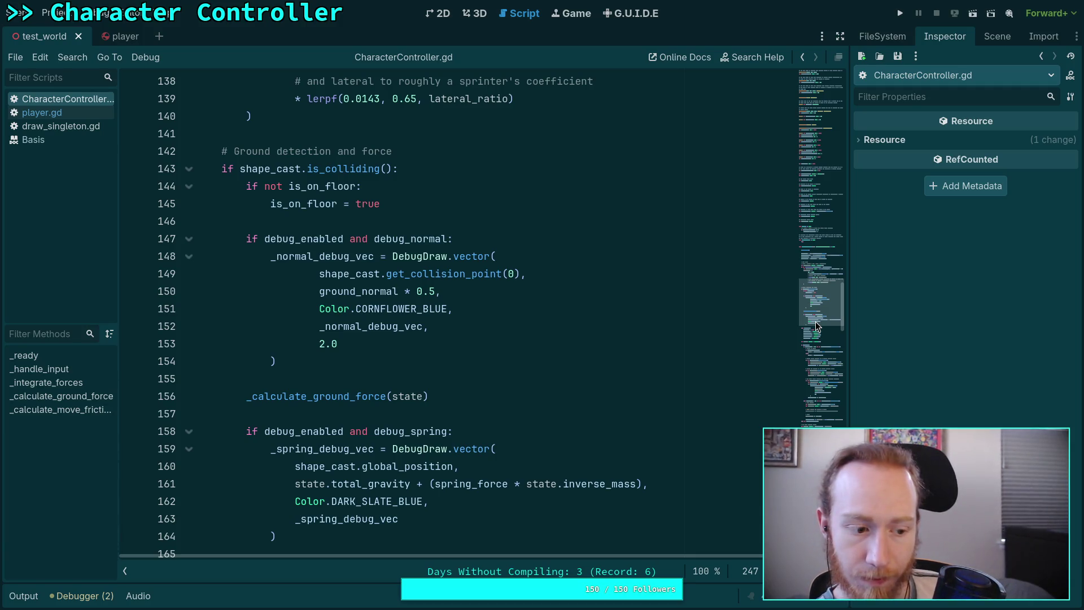
left_click_drag(817, 326, 825, 145)
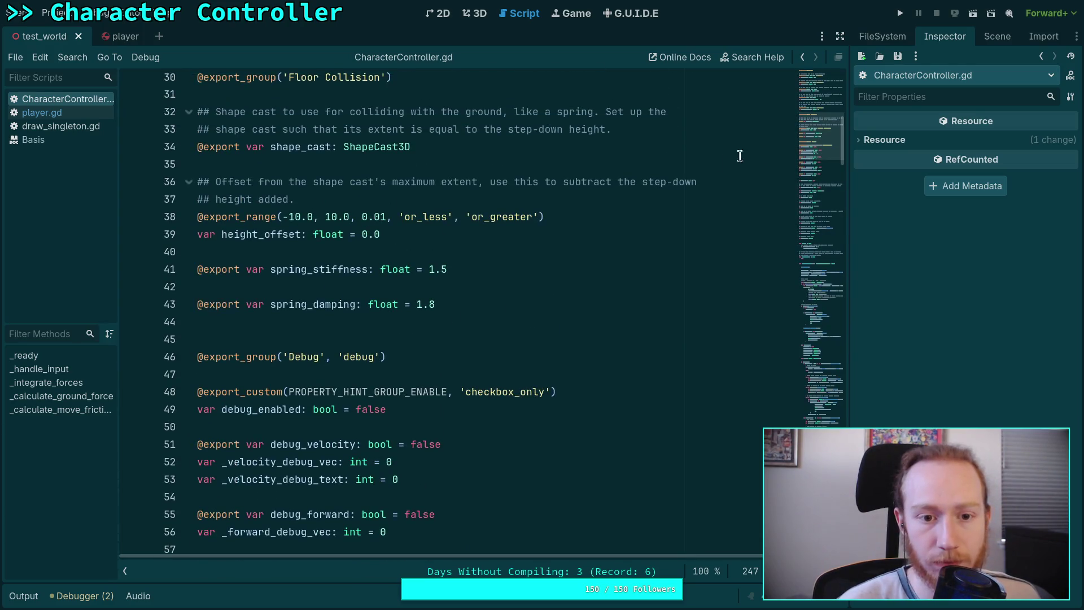
scroll(659, 179, "up", 5)
scroll(438, 291, "up", 1)
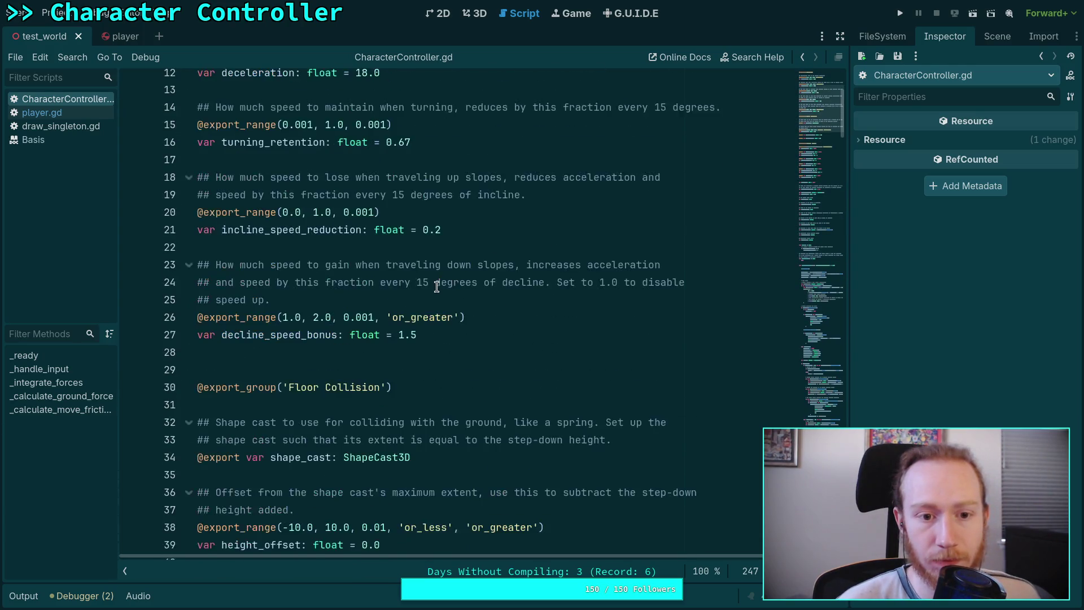
left_click(436, 342)
type("1")
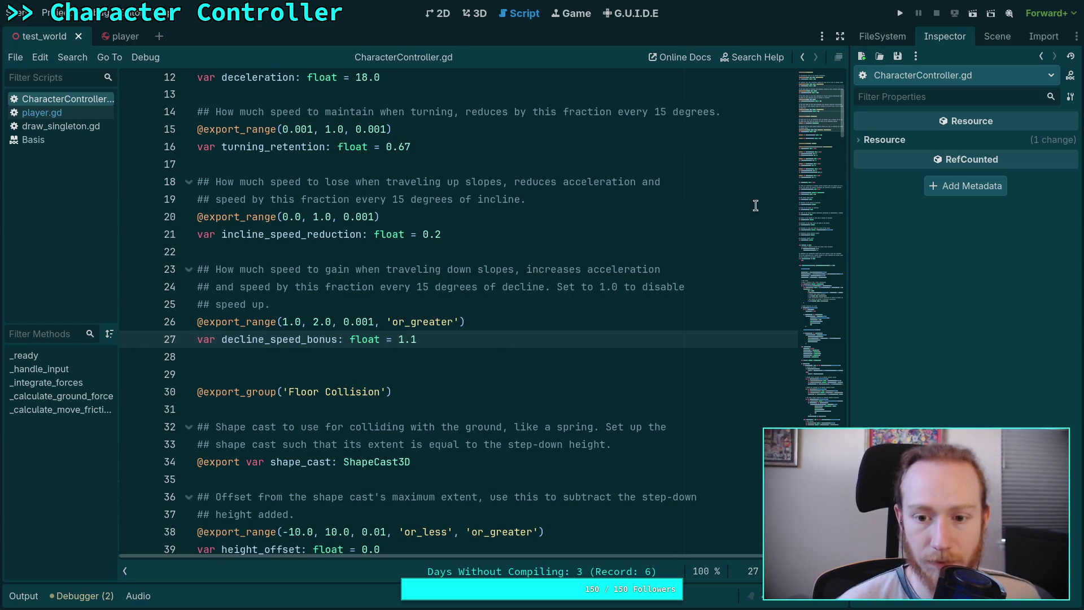
mouse_move(815, 119)
left_mouse_down()
mouse_move(816, 395)
mouse_move(816, 327)
left_mouse_up()
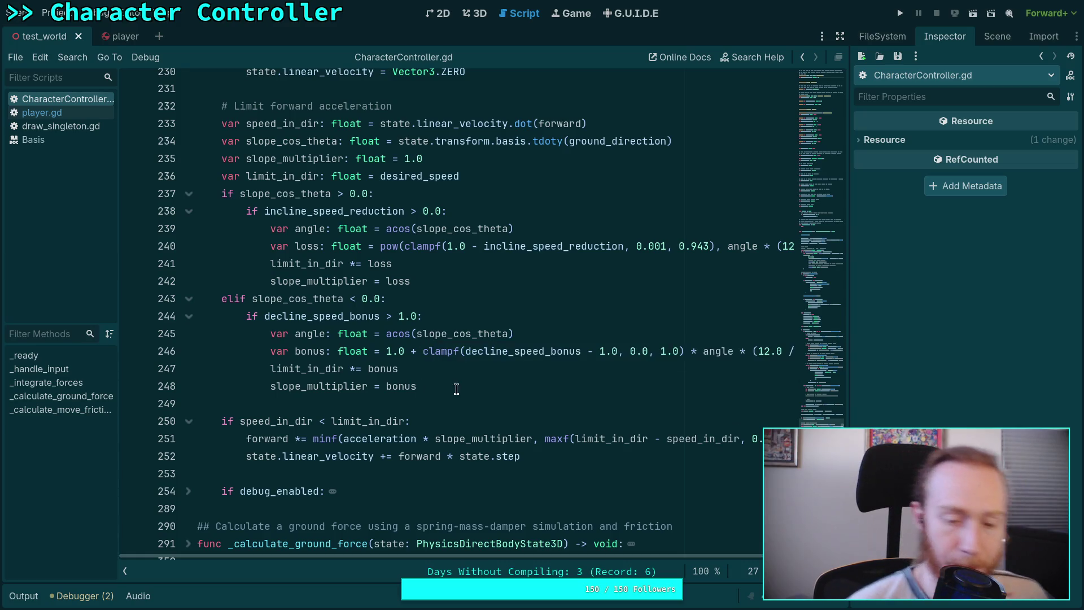
left_click_drag(600, 557, 633, 551)
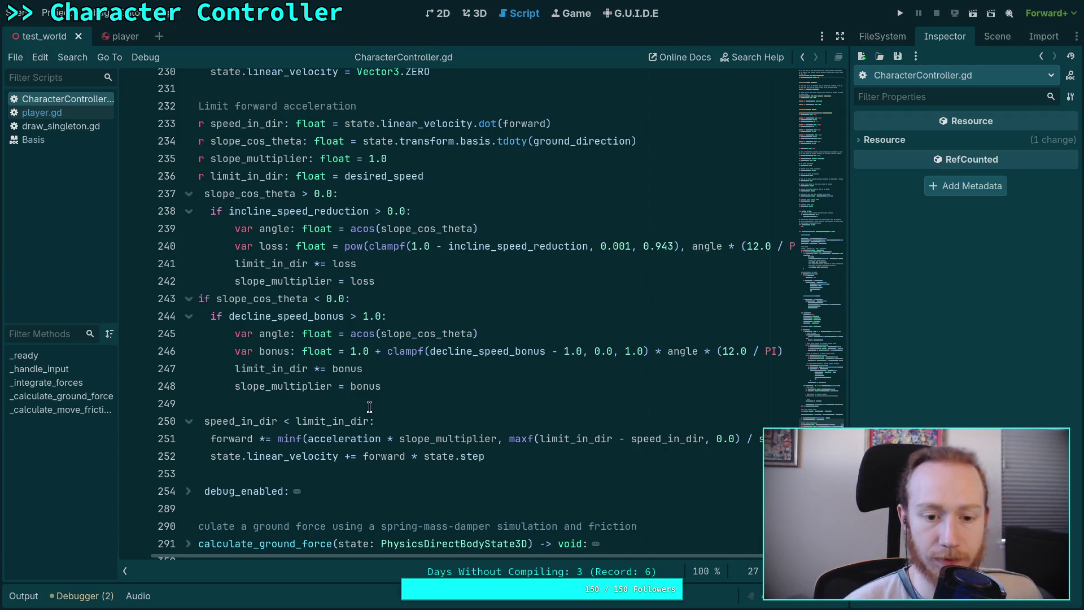
mouse_move(463, 556)
left_mouse_down()
mouse_move(444, 557)
mouse_move(480, 544)
mouse_move(428, 555)
left_mouse_up()
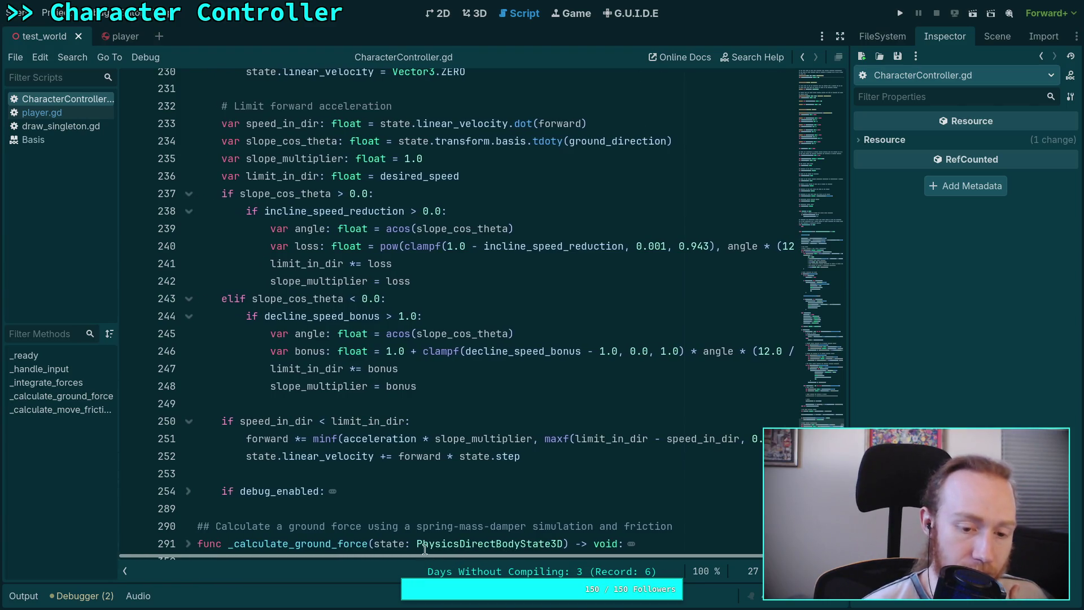
scroll(385, 472, "down", 1)
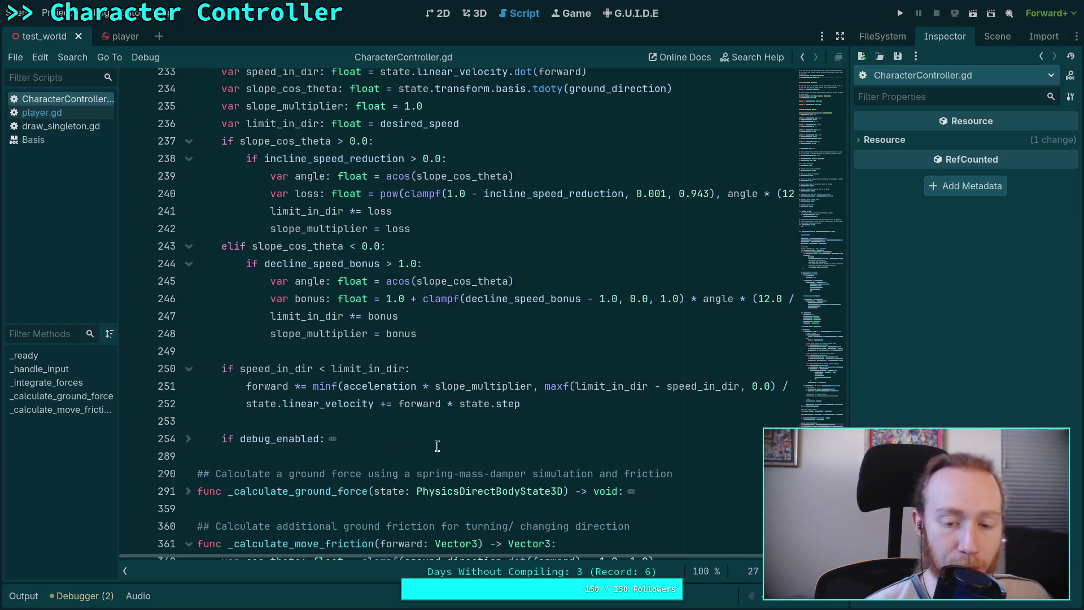
left_click_drag(435, 386, 539, 389)
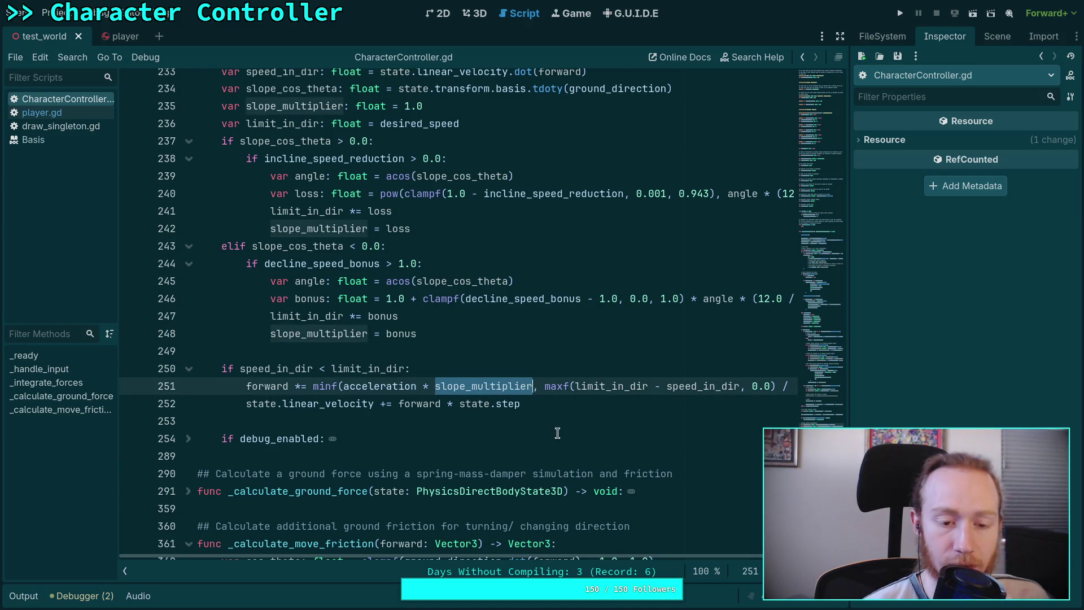
scroll(556, 432, "up", 1)
left_click(584, 459)
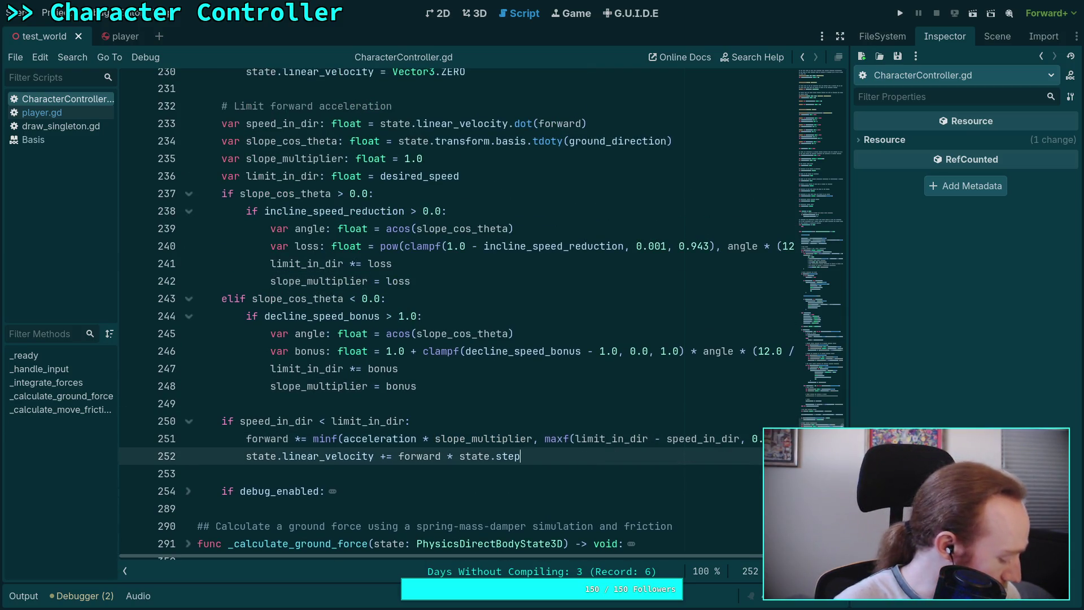
left_click(469, 403)
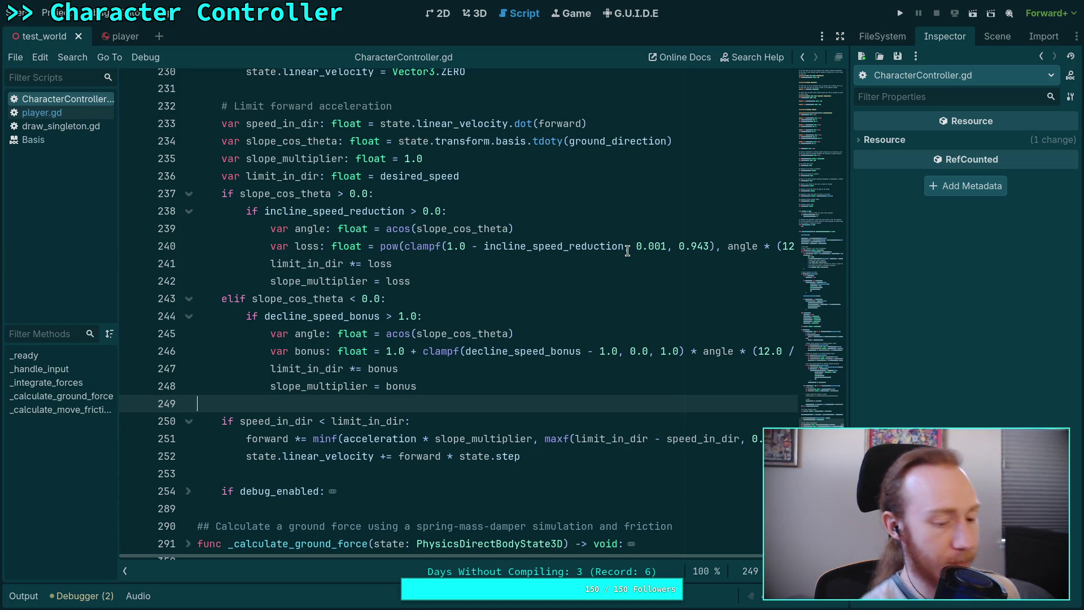
- Run the game, walk up the blue ramp watching the m/s label, then stop the run
left_click(899, 17)
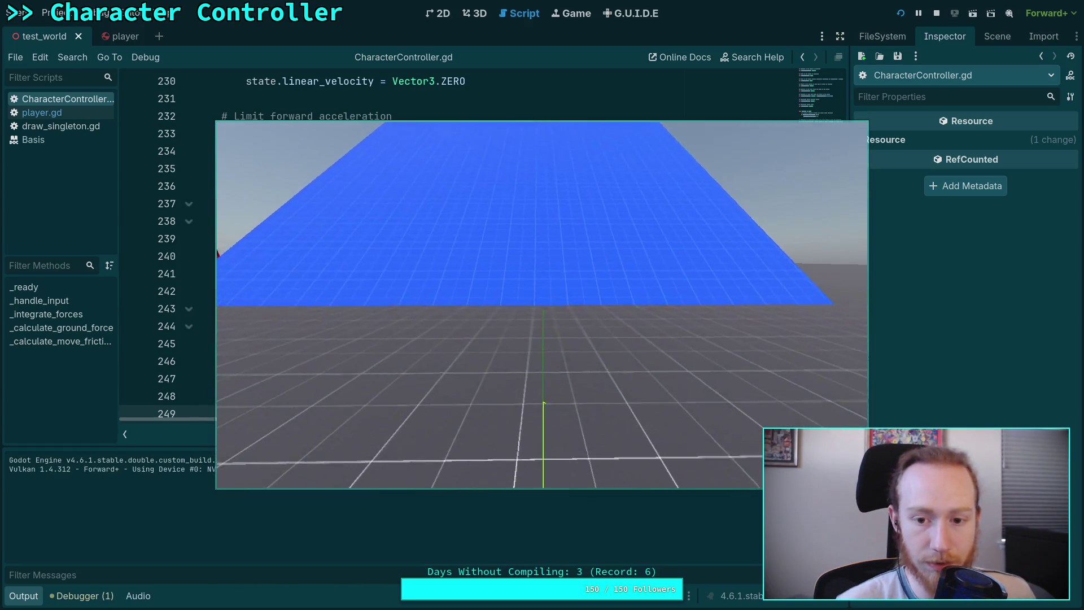
key("w")
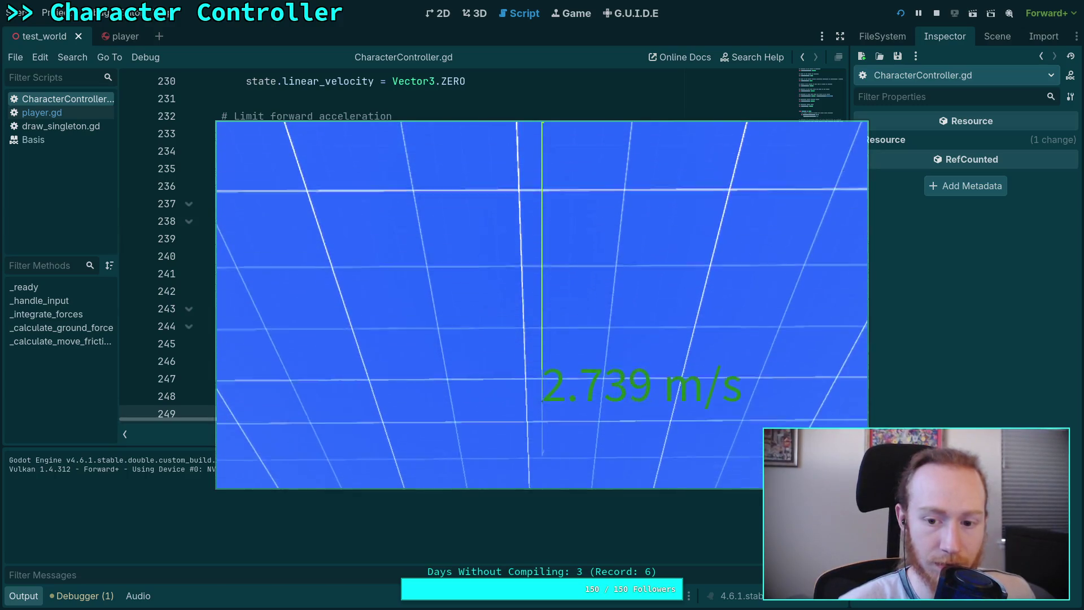
key("Escape")
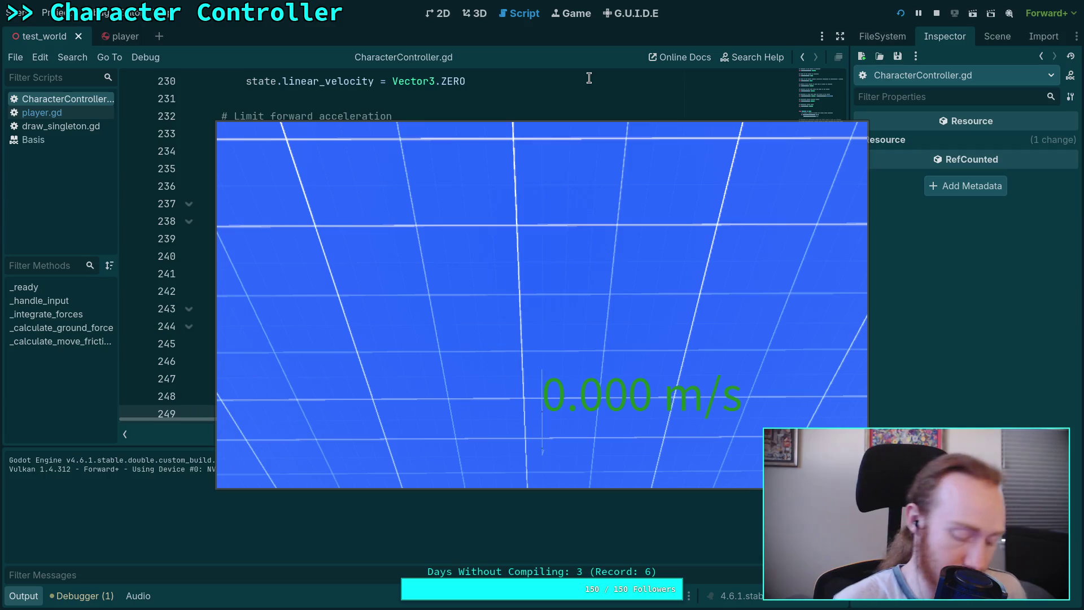
key("alt+Tab")
key("alt+Tab")
key("alt+Tab")
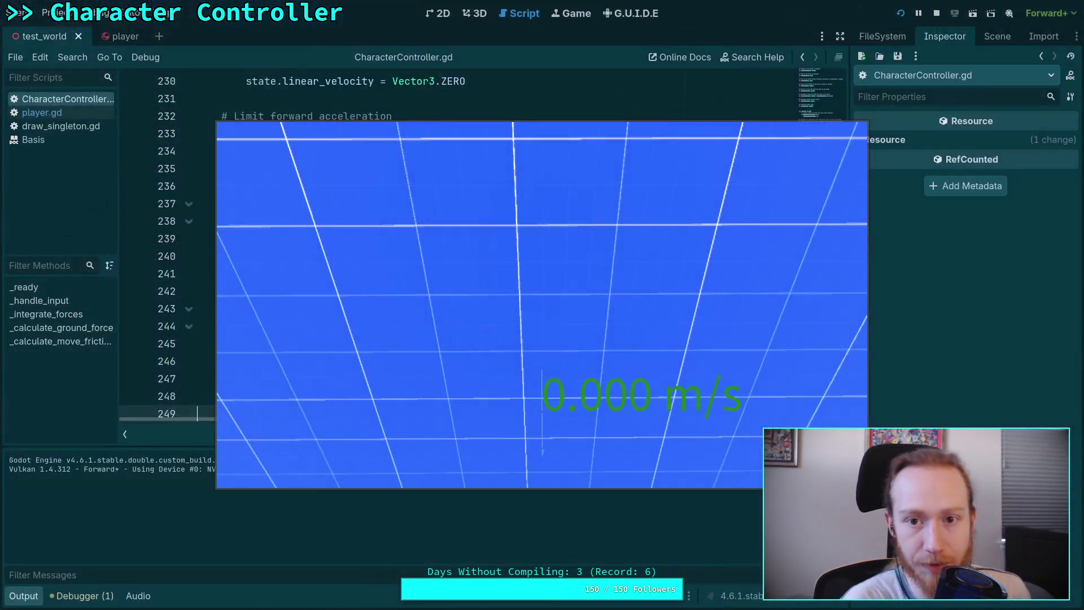
left_click(937, 13)
left_click(831, 70)
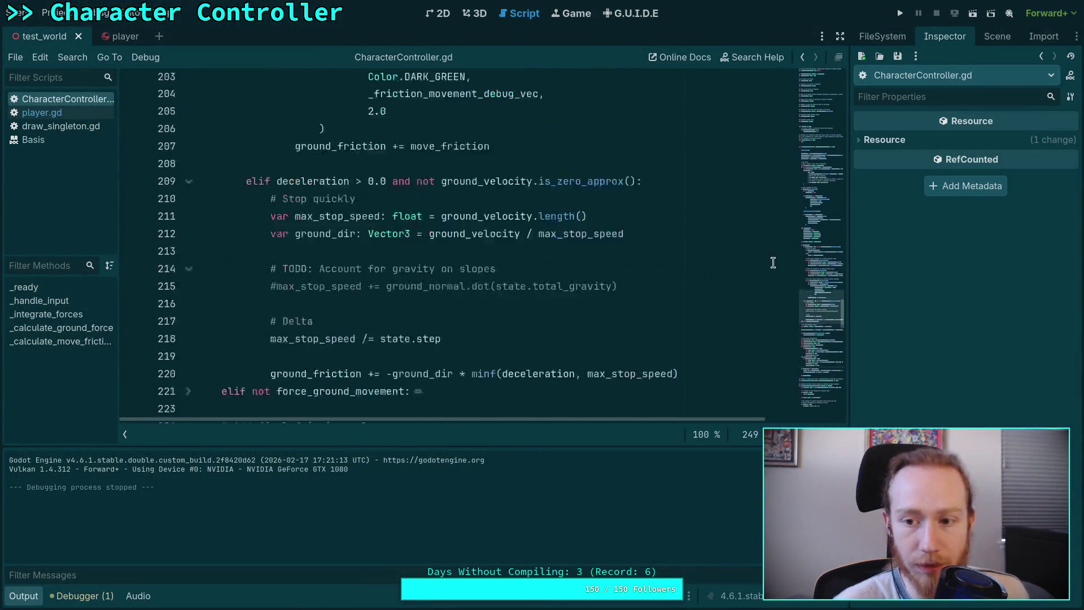
scroll(591, 249, "down", 5)
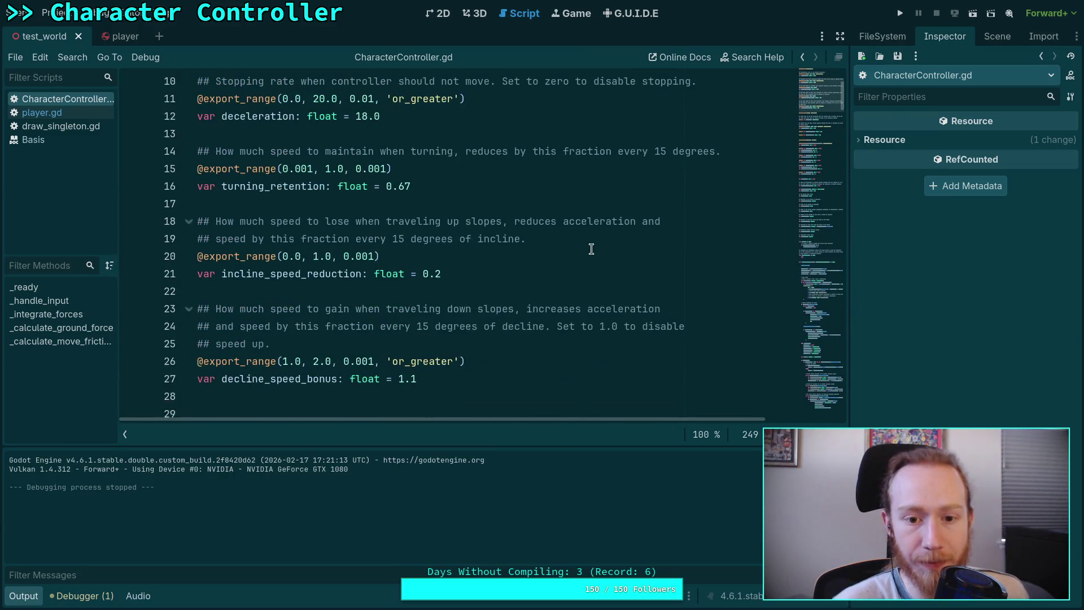
scroll(592, 249, "up", 1)
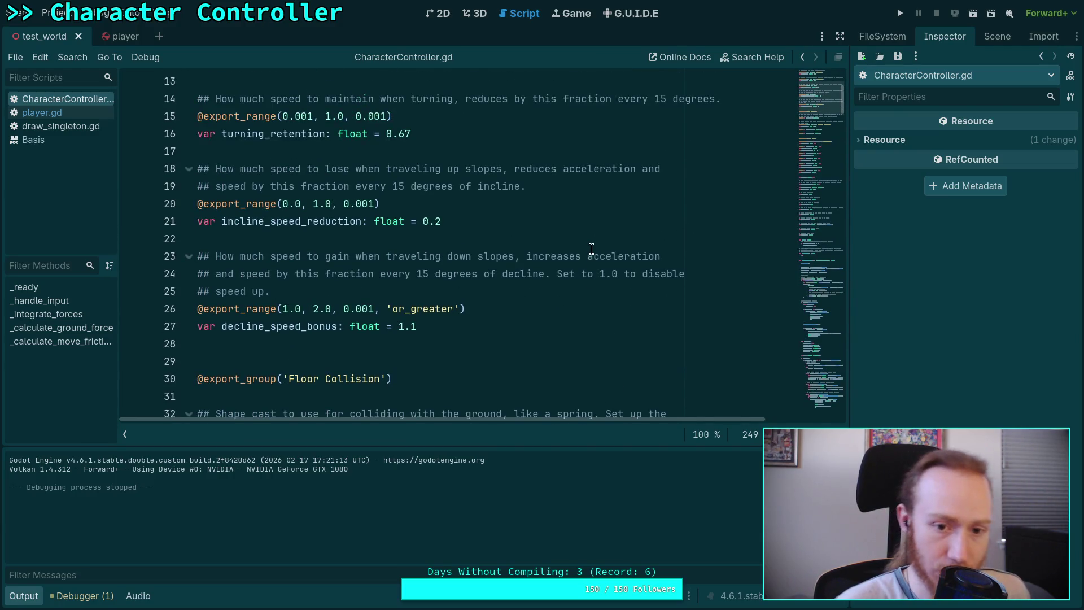
key("super+3")
- Lower the k slider's minimum to 0 and set k to 0.2
key("super+4")
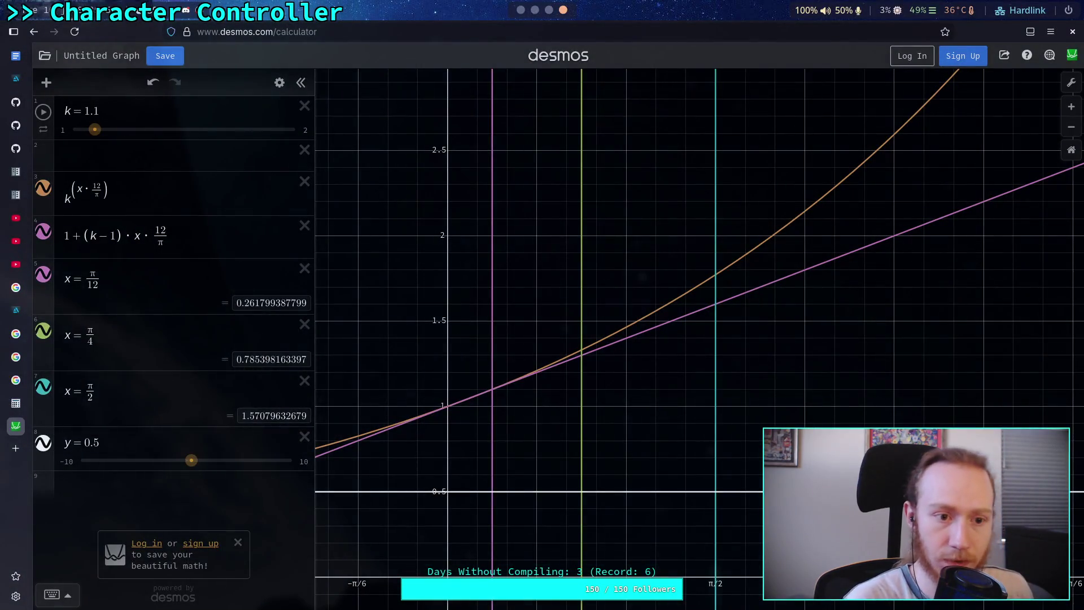
left_click(65, 129)
key("BackSpace")
type("0")
left_click(109, 116)
key("BackSpace")
key("BackSpace")
key("BackSpace")
type("0.2")
key("Return")
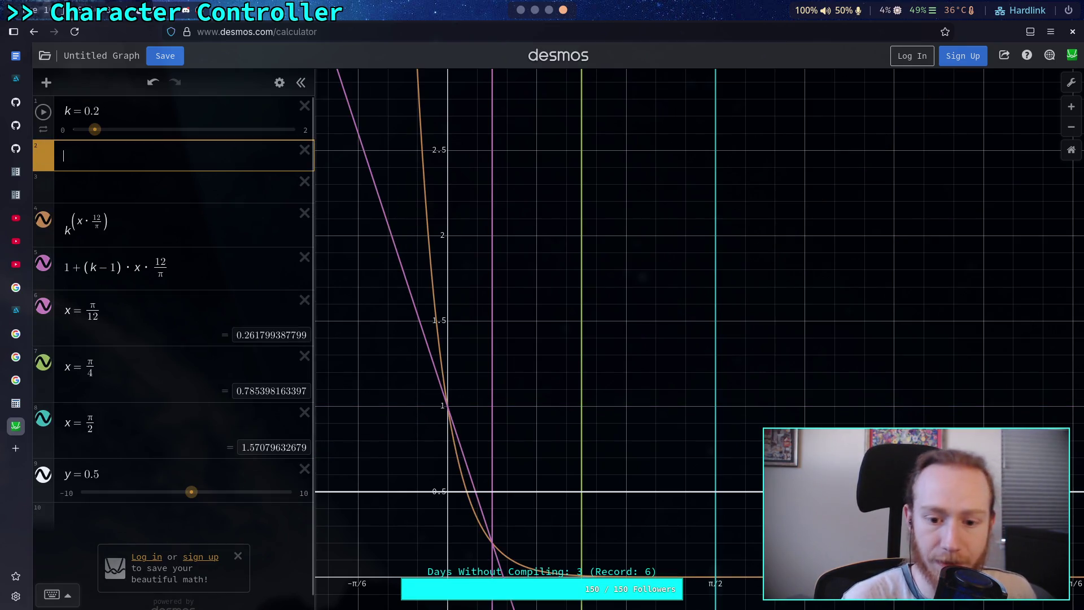
- Highlight the power curve and its intersections at k = 0.2
scroll(495, 483, "up", 1)
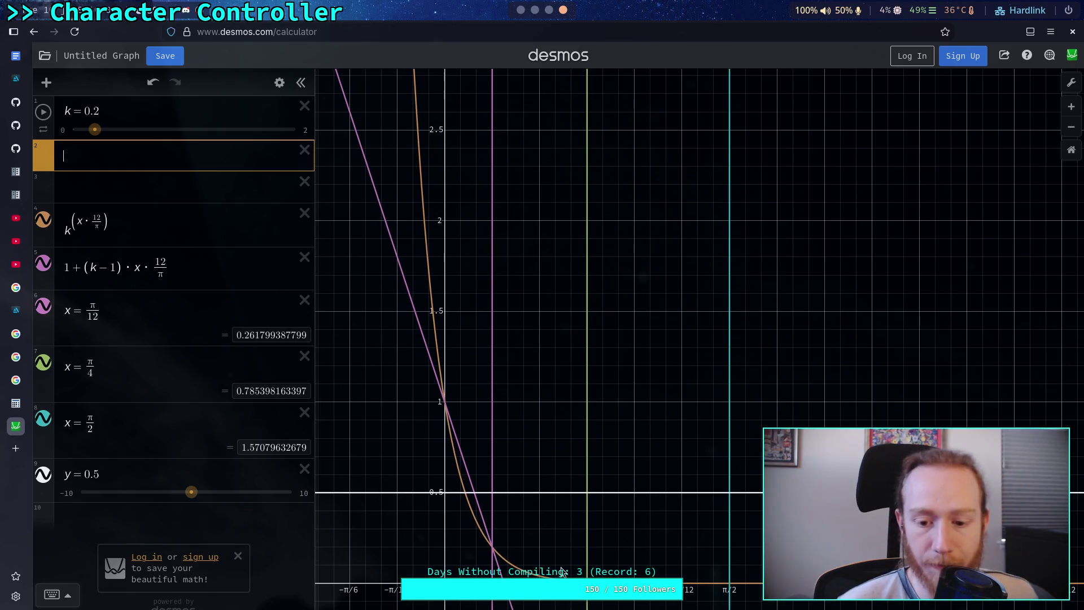
left_click(546, 524)
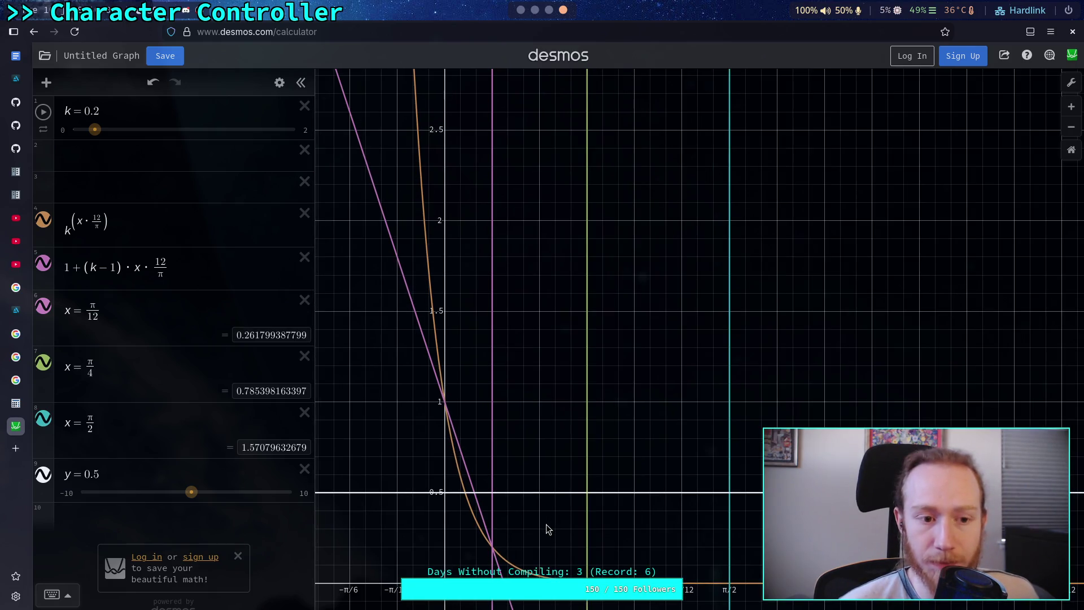
scroll(544, 508, "up", 4)
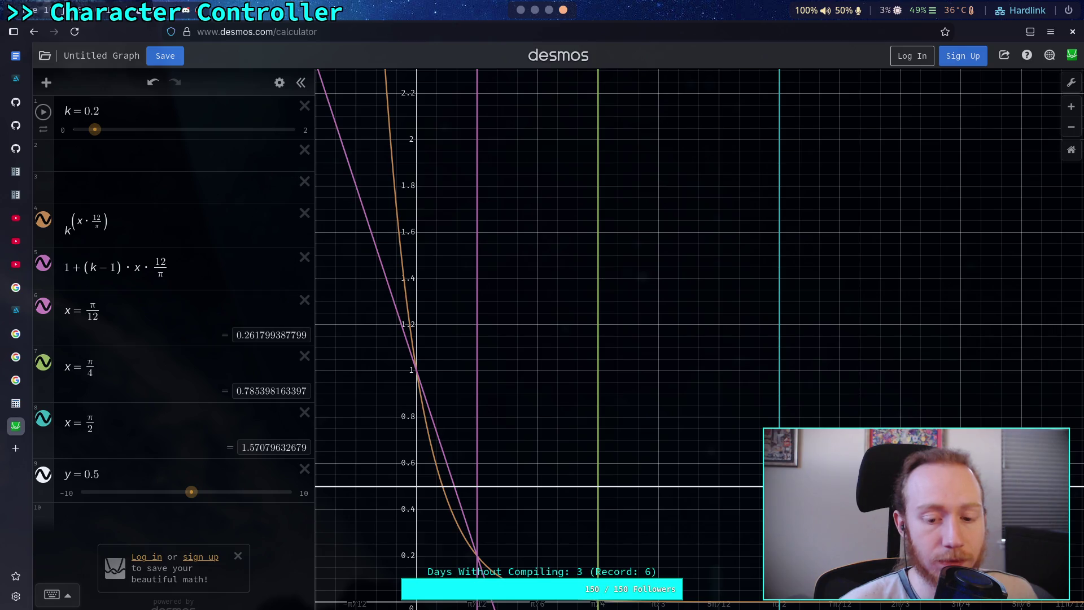
left_click(402, 254)
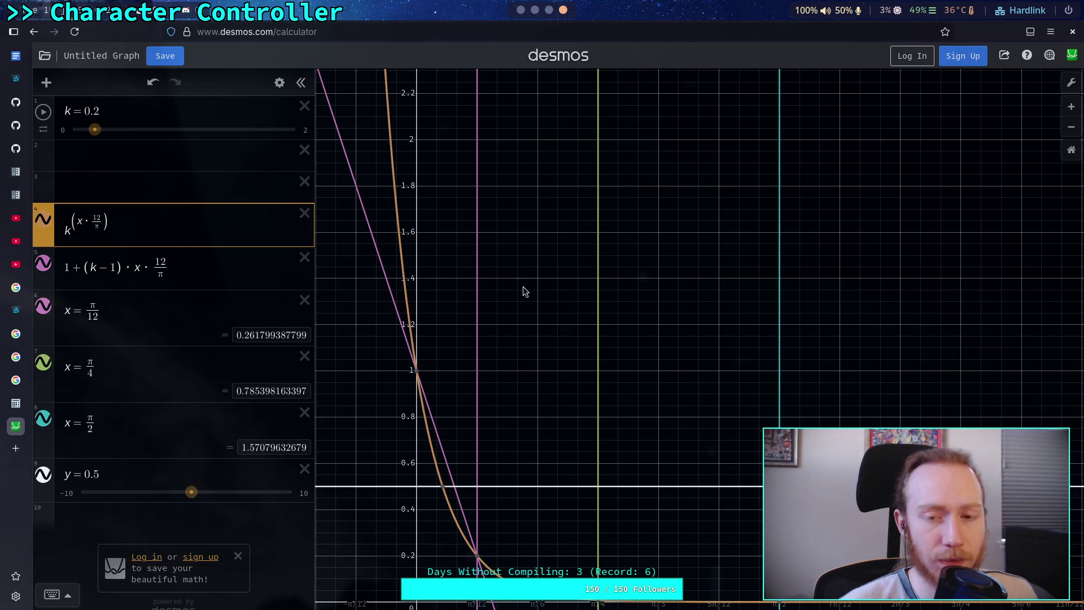
- Scroll the Godot script to the slope incline and decline code near line 231
left_click(519, 7)
scroll(566, 346, "down", 3)
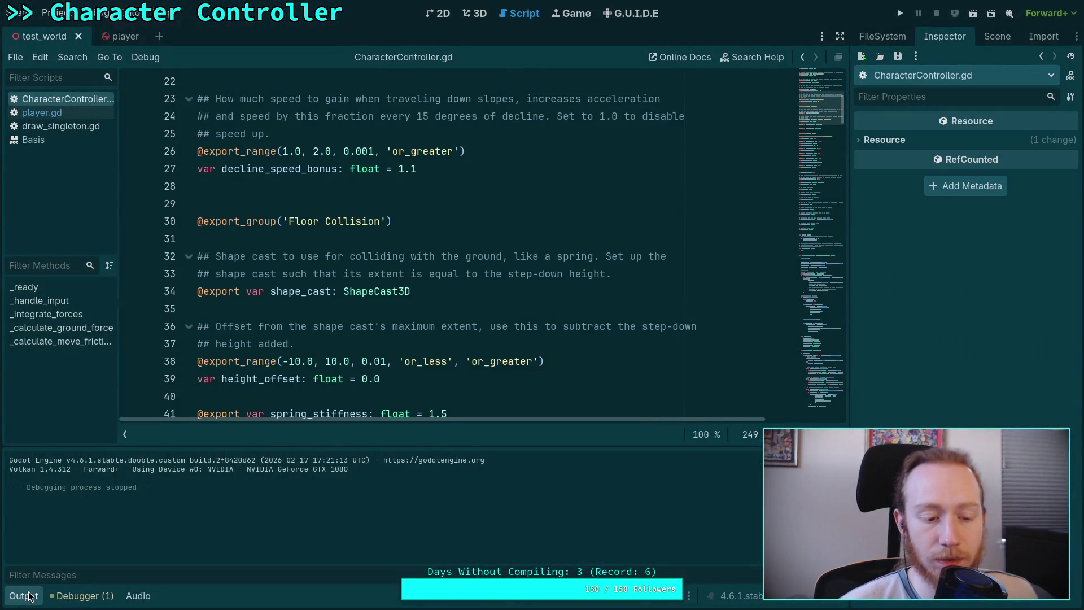
left_click_drag(810, 159, 810, 440)
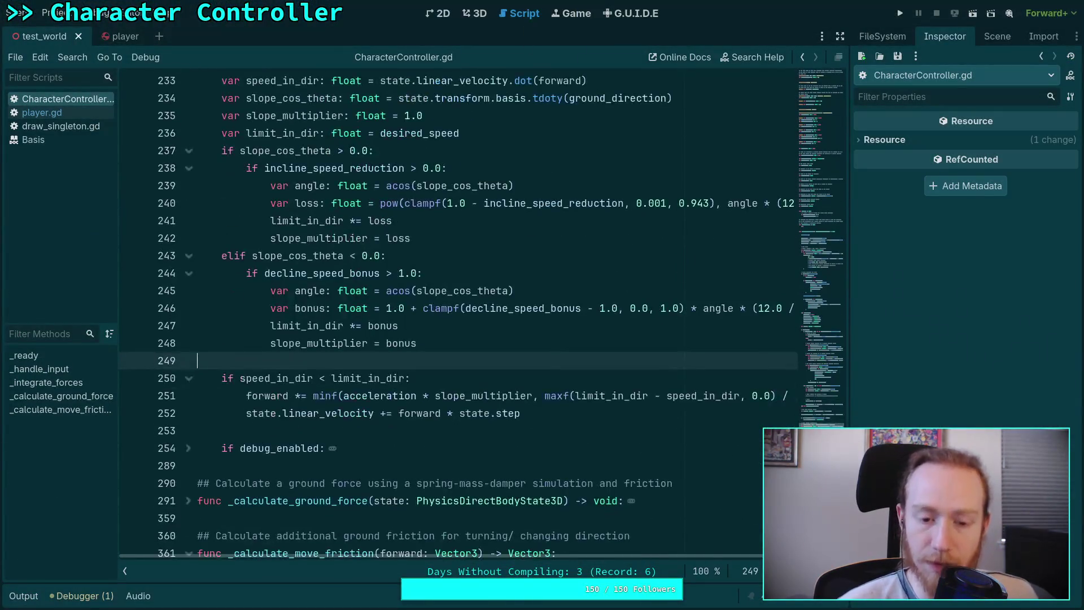
scroll(482, 316, "up", 1)
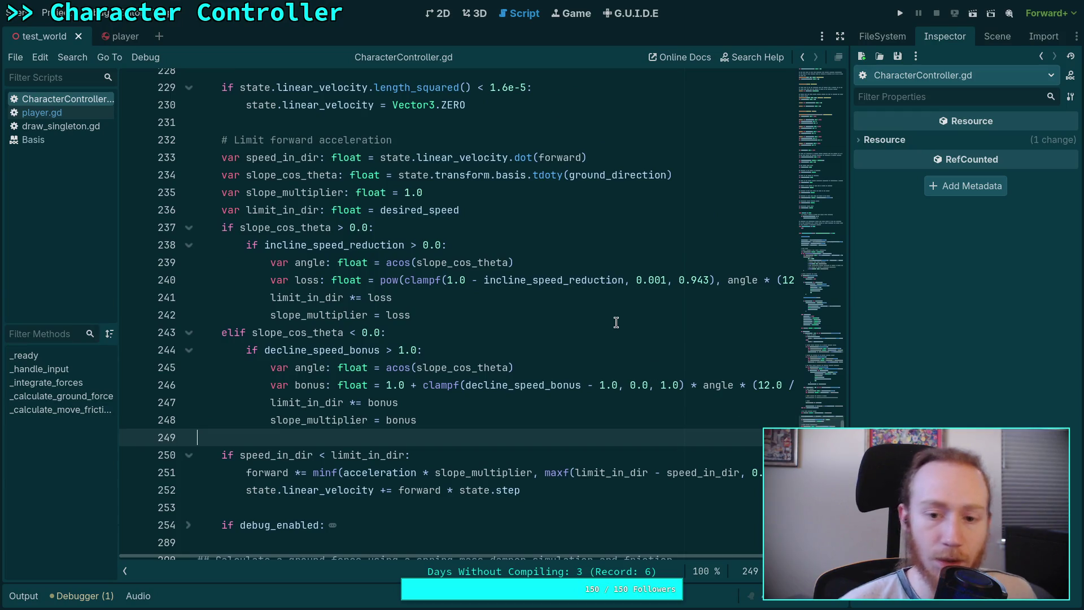
key("super+Right")
key("super+Right")
key("super+Right")
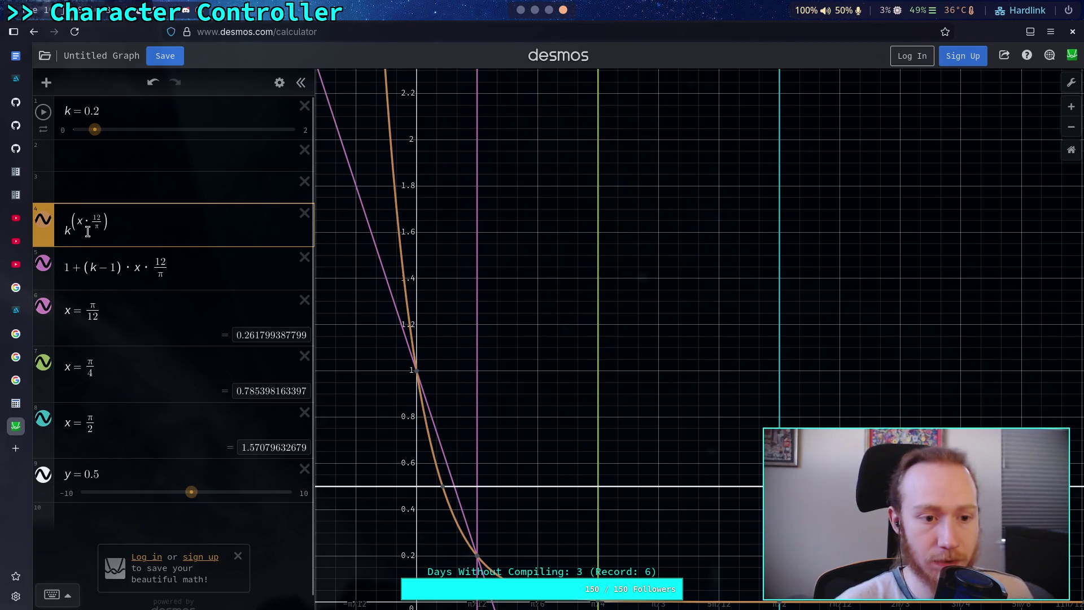
- Change expression 4 to (1−k)^(x·12/π) and read its value of 0.8 at π/12
type("(1")
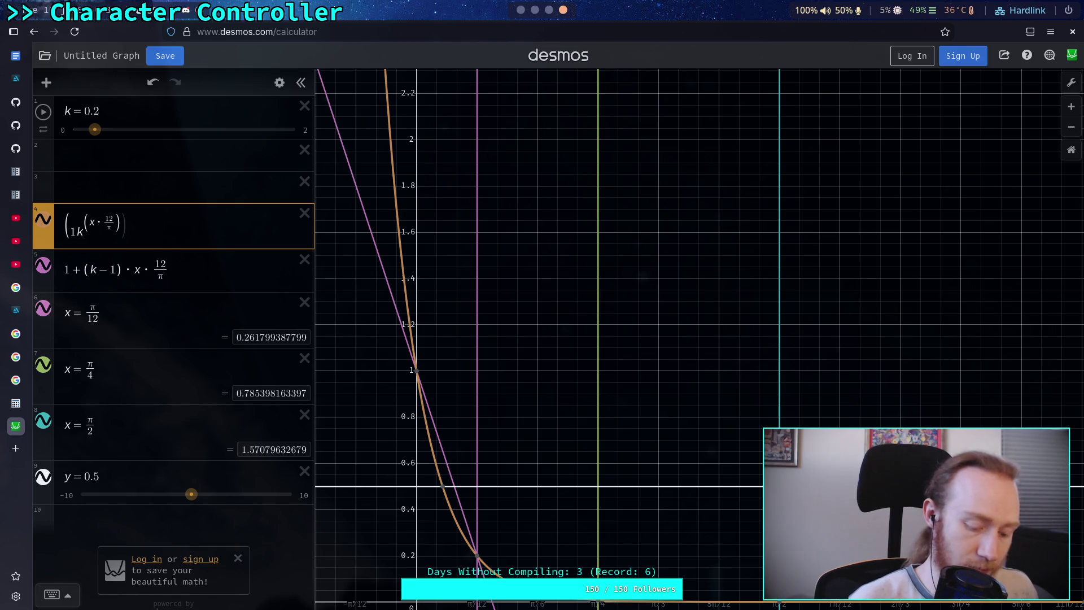
type("-")
key("Right")
type(")")
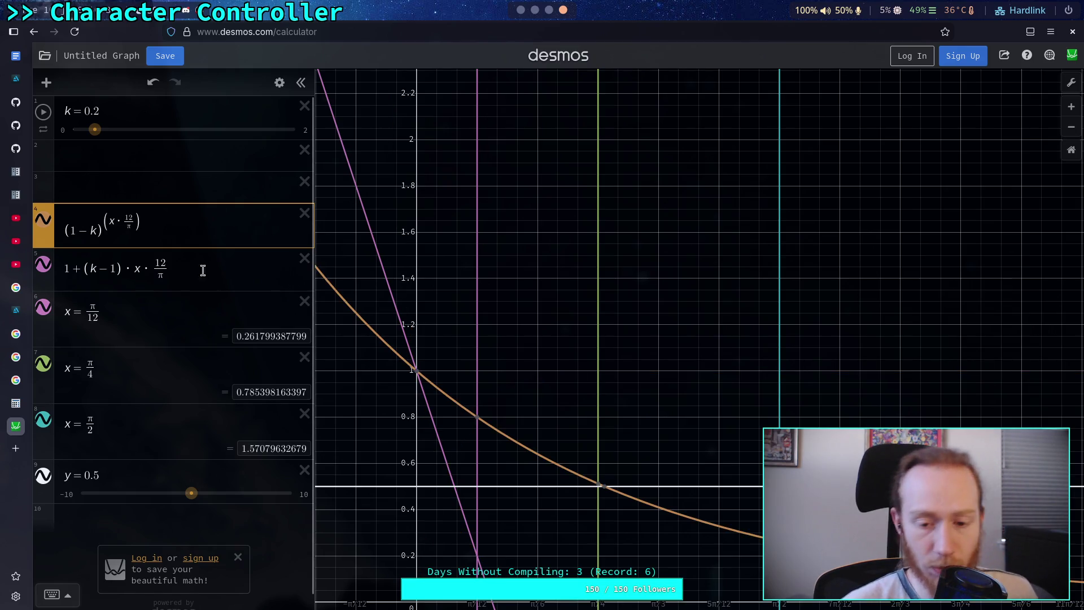
mouse_move(477, 417)
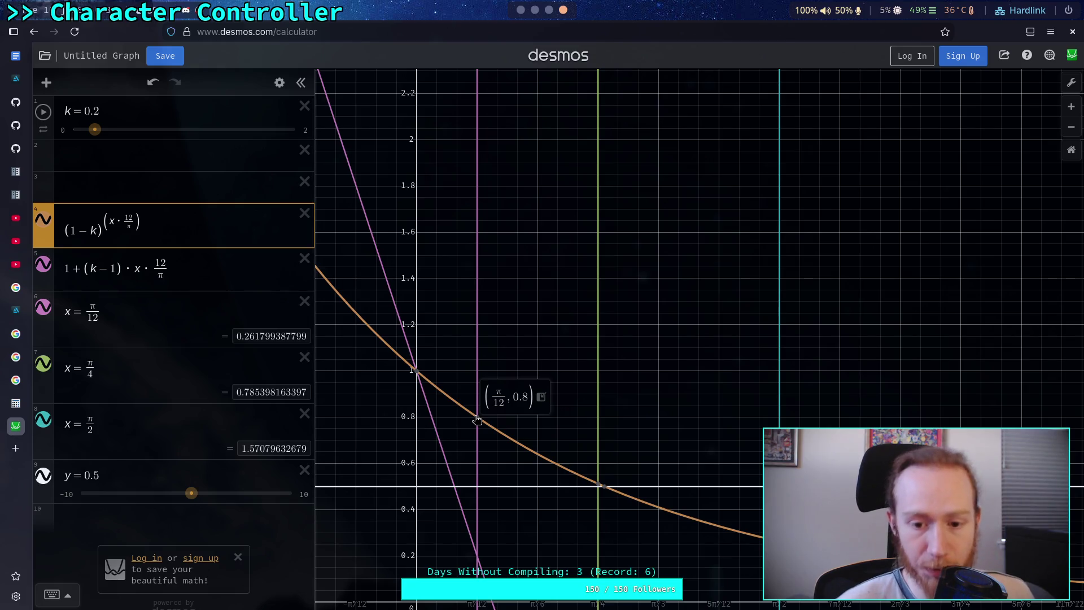
left_click_drag(515, 480, 464, 388)
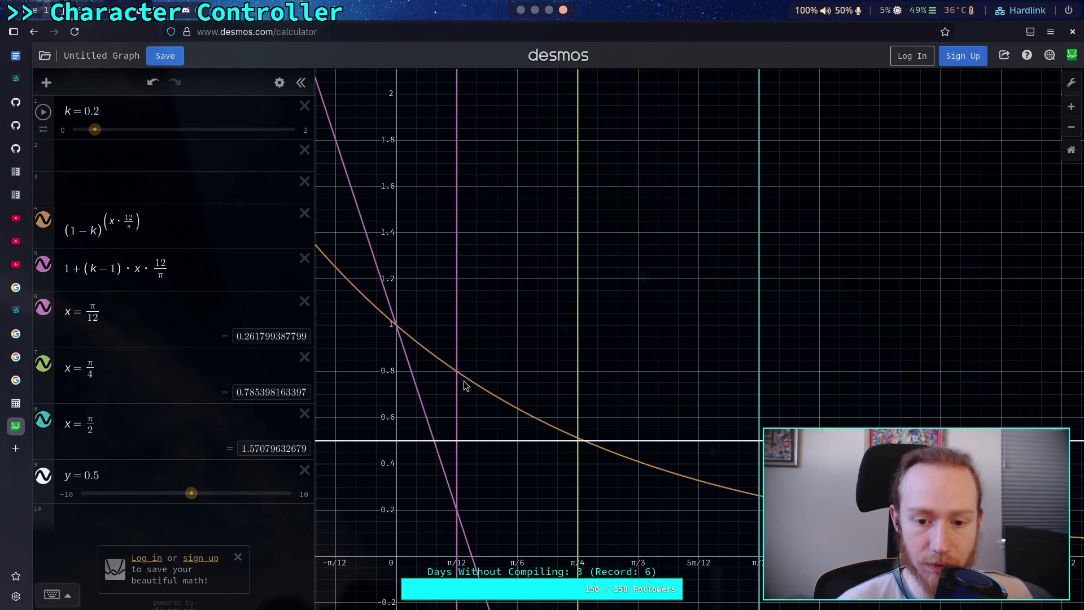
left_click(460, 375)
mouse_move(576, 442)
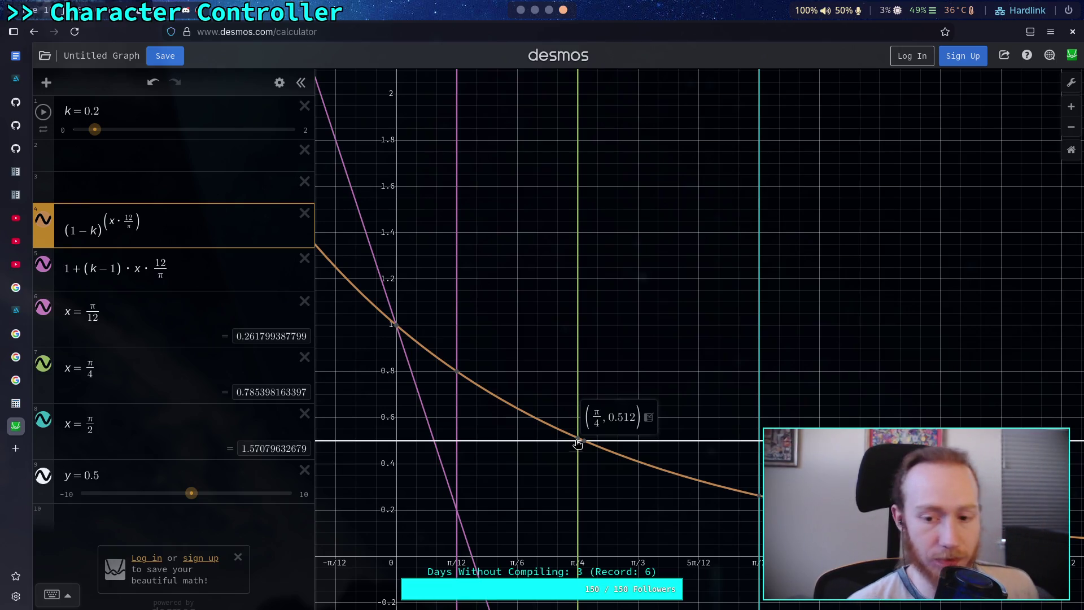
- Switch to the Python REPL in tmux window 4
key("super+2")
key("ctrl+b")
key("4")
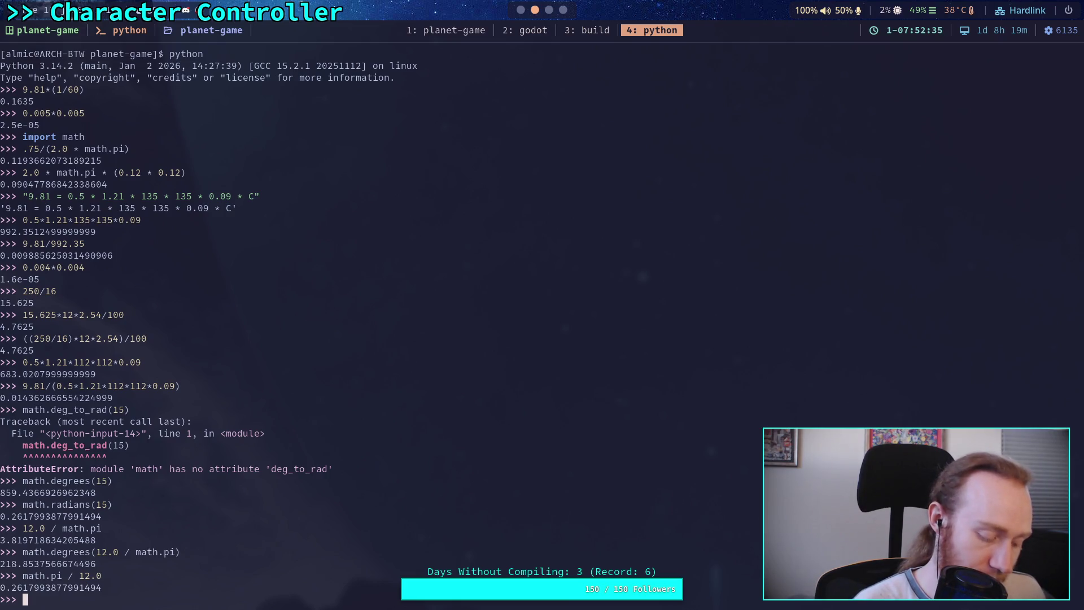
- Evaluate 5.35*0.512 in Python, getting 2.7392
type("5.35")
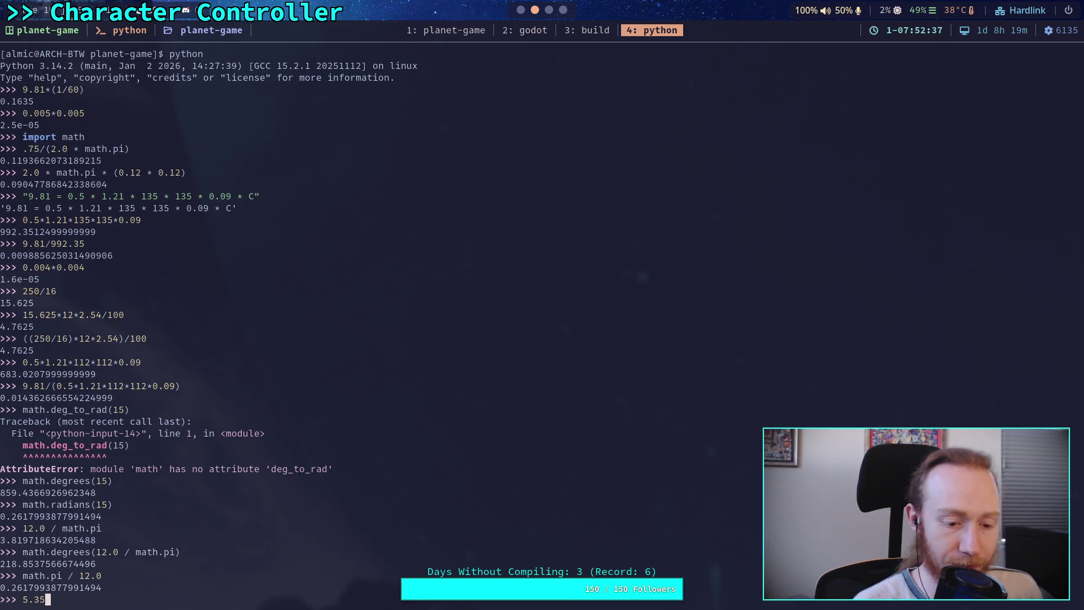
type("*")
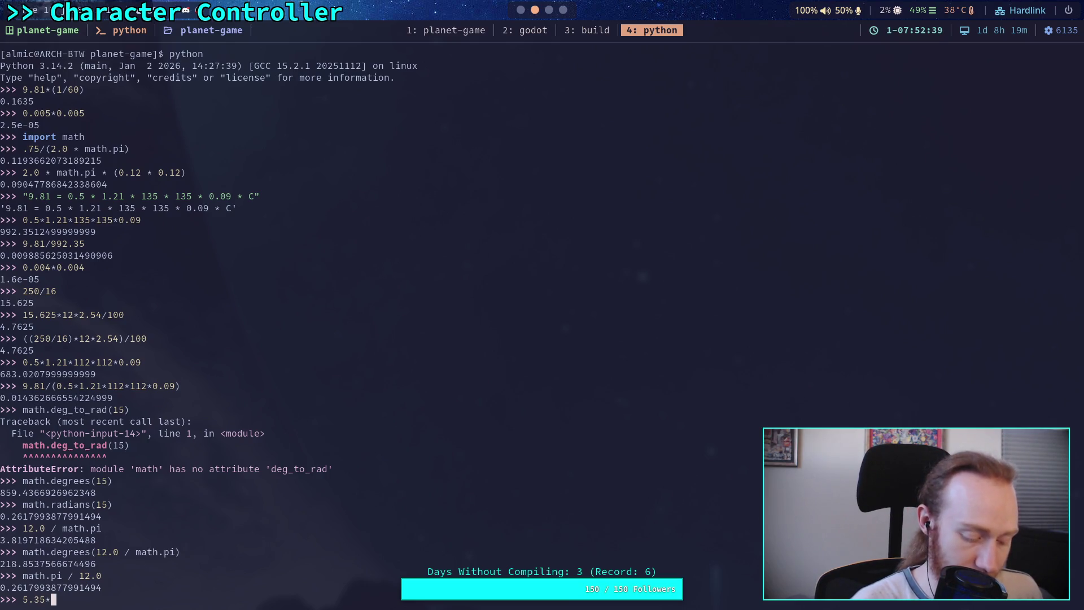
type("0.512")
key("Return")
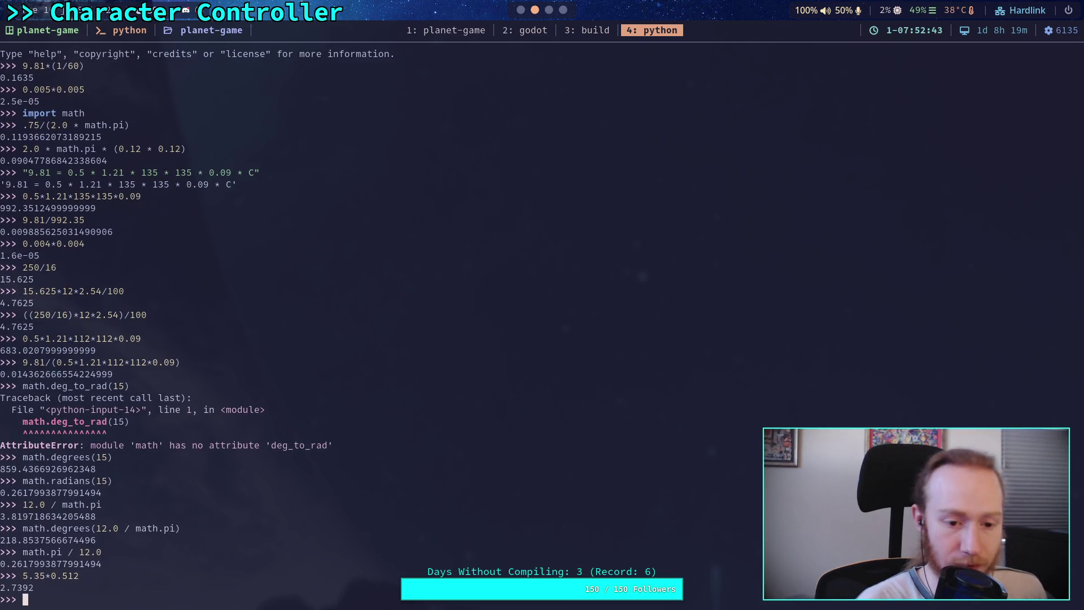
key("super+2")
key("F5")
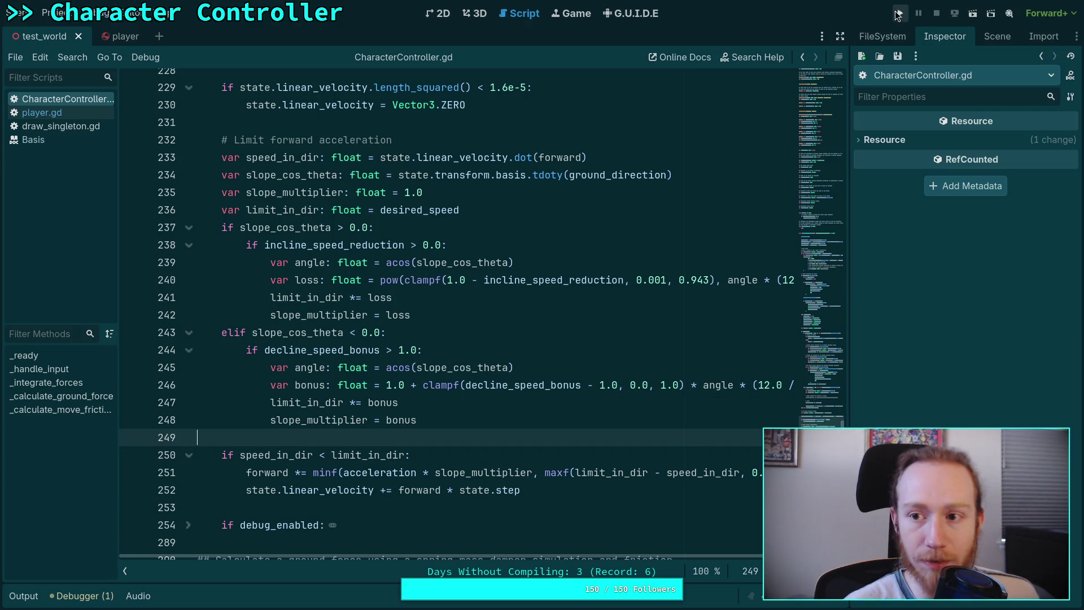
- Walk the player up the slope, measuring about 2.742 m/s, then stop the game
key("w")
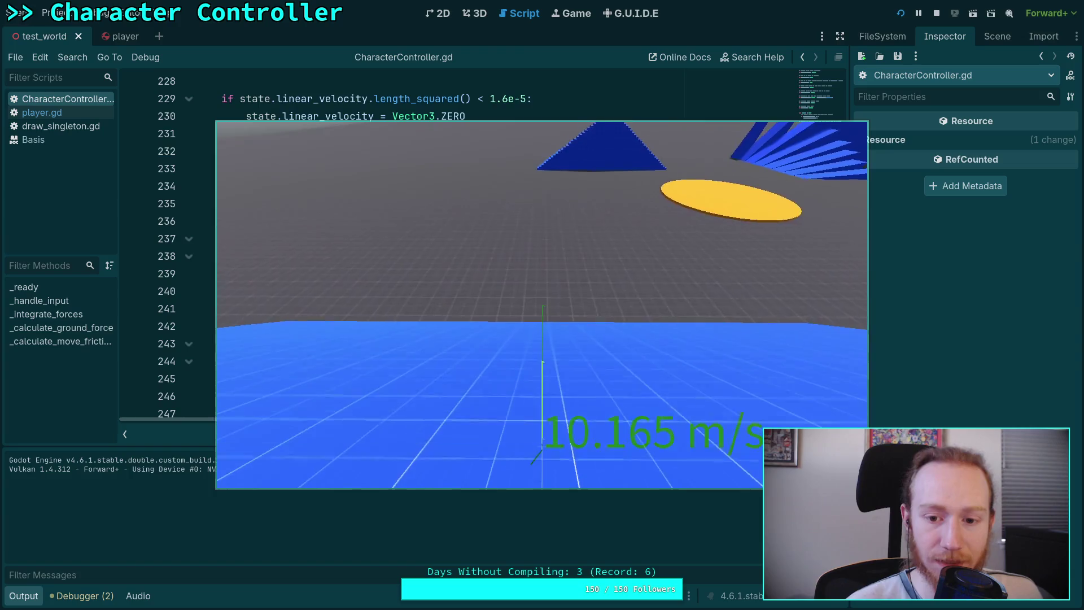
left_click(936, 13)
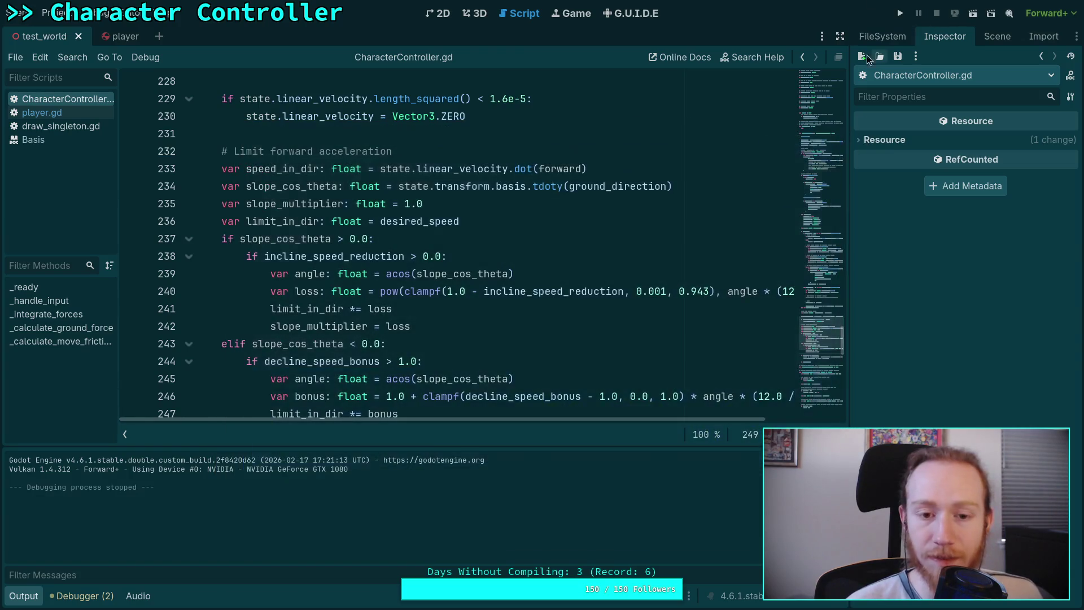
- Raise k to 1.1 and read the purple line's value of 1.3 at π/4
key("super+4")
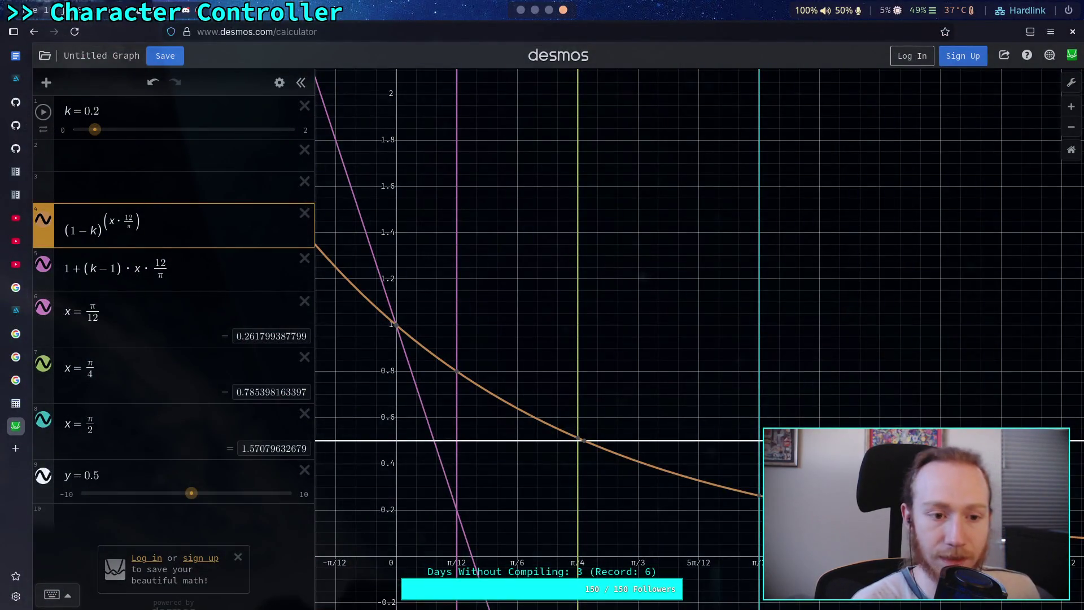
left_click_drag(95, 129, 196, 133)
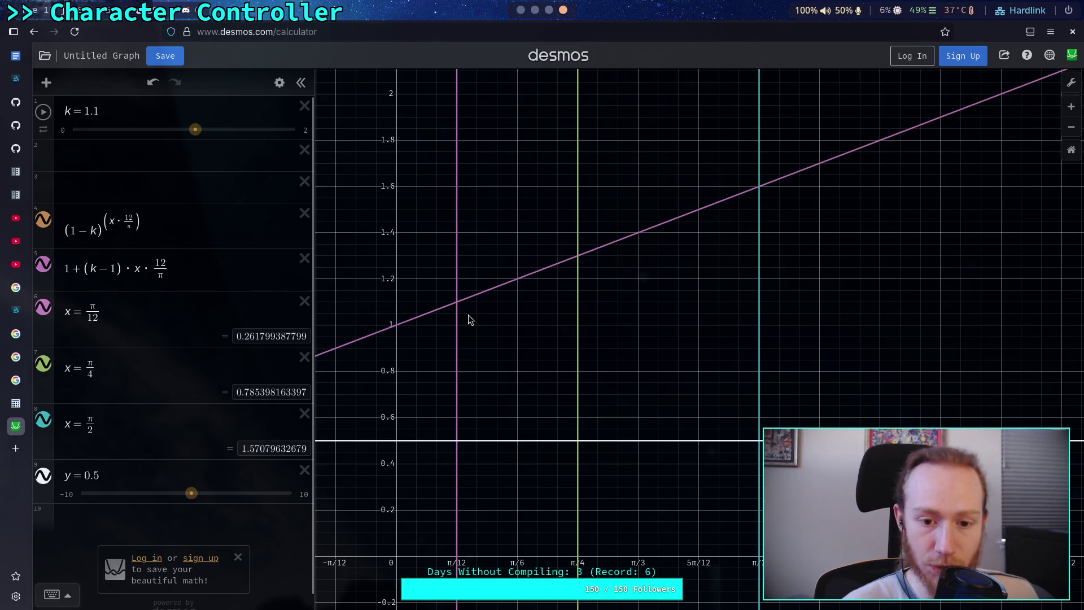
left_click_drag(558, 262, 578, 259)
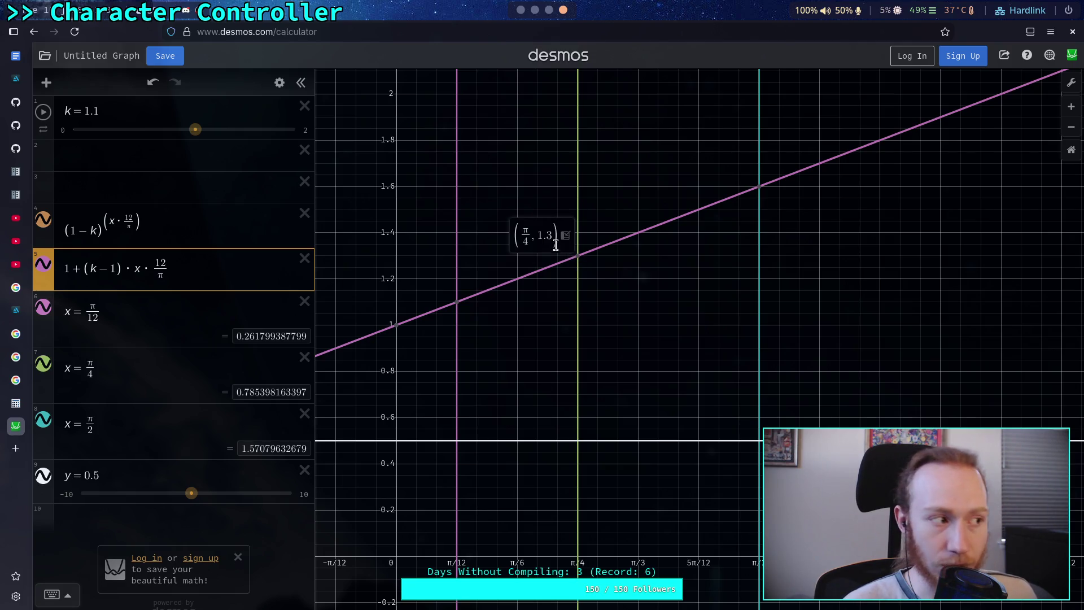
left_click(534, 10)
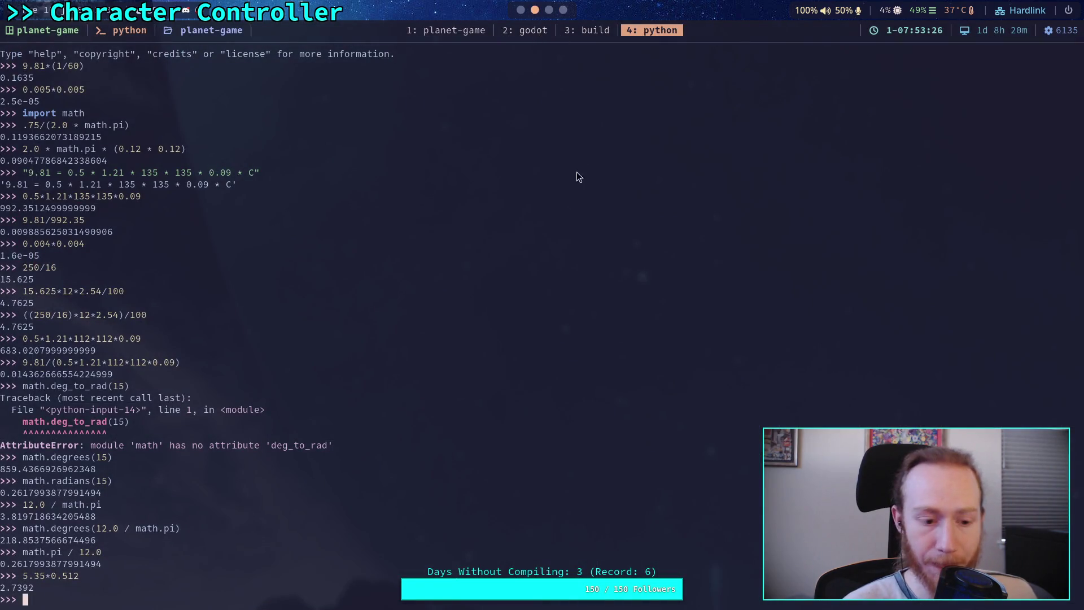
- Evaluate 5.35*1.3 in Python, getting 6.955
type("5.35")
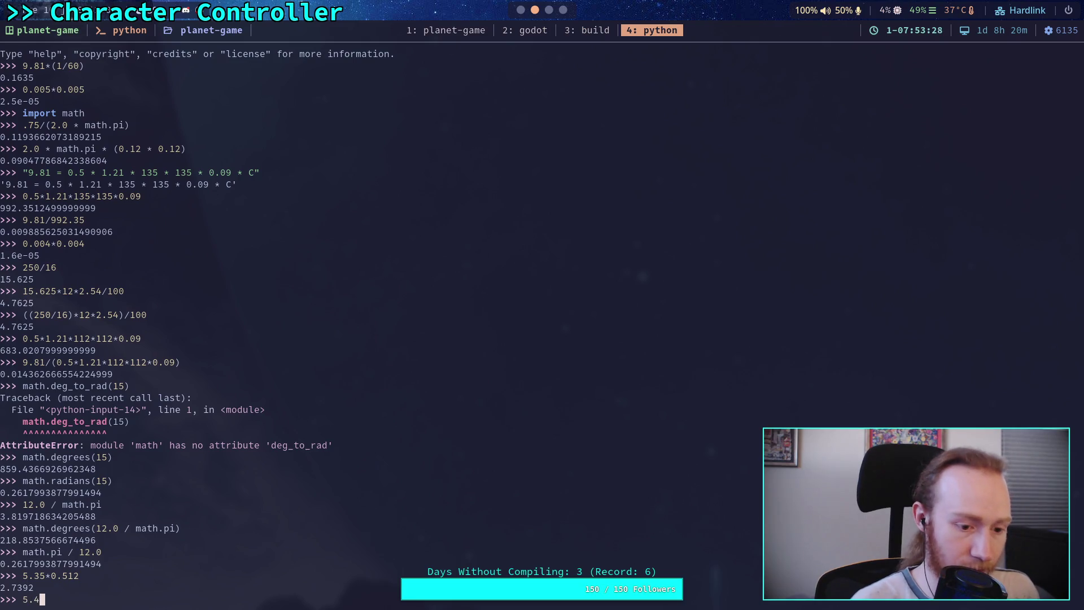
type("*1.3")
key("Return")
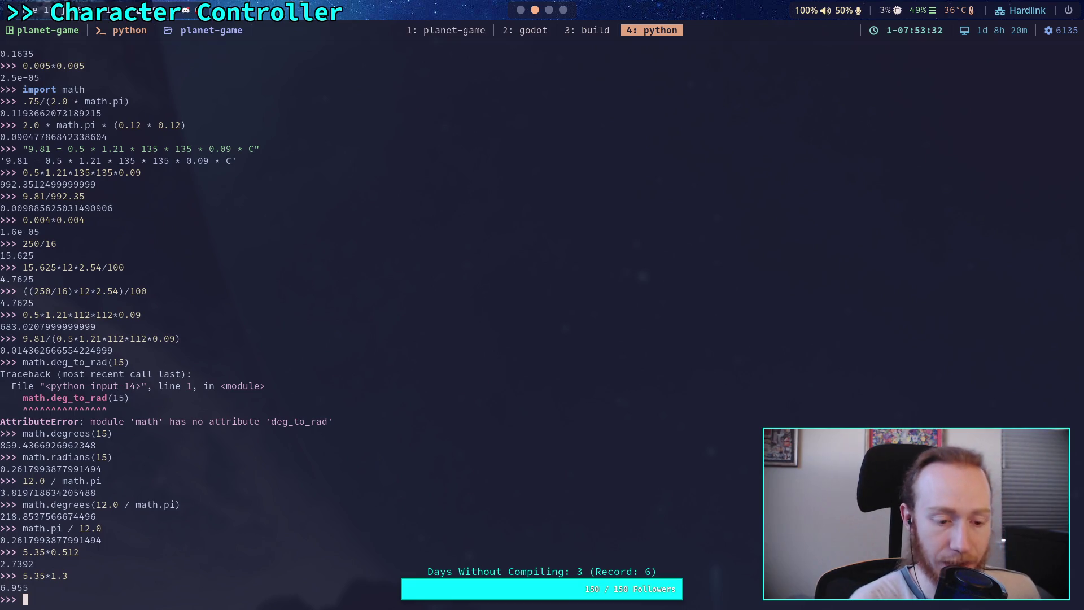
key("super+2")
scroll(504, 344, "down", 3)
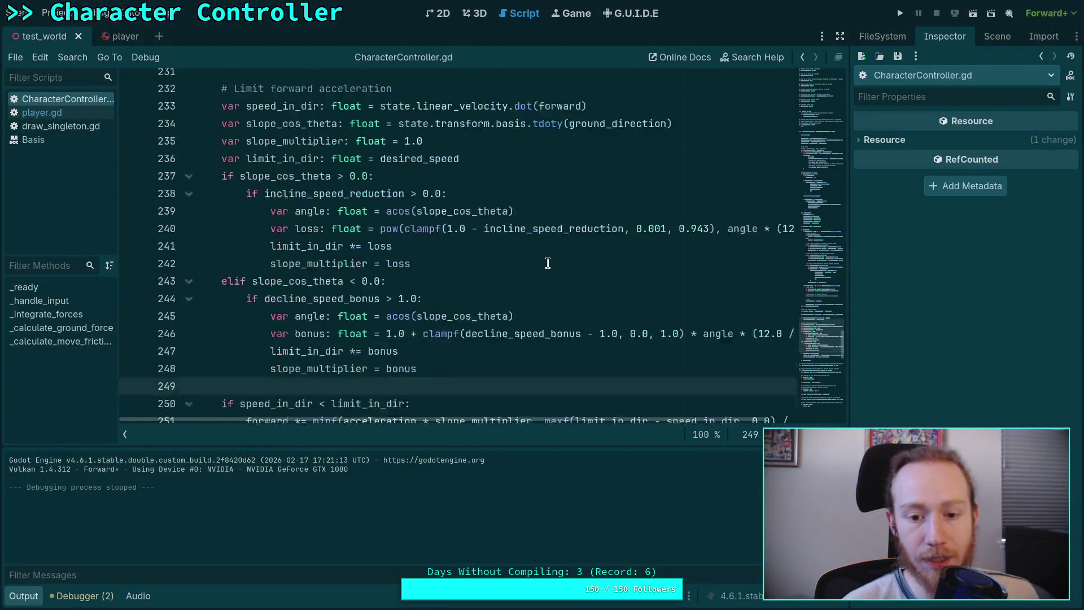
- Highlight the uses of limit_in_dir and select the decline bonus formula on line 246
double_click(366, 309)
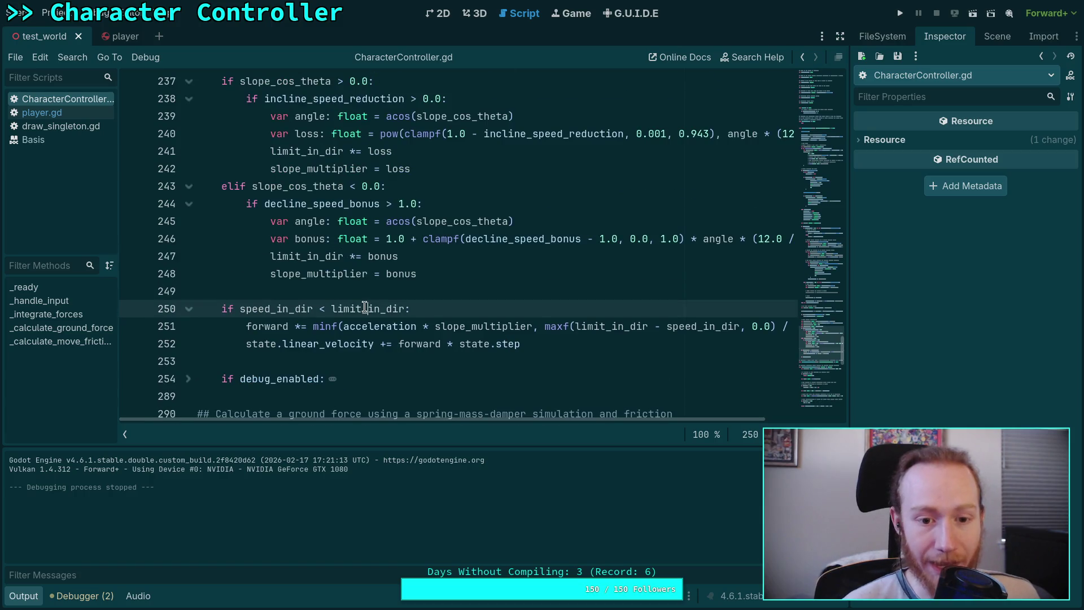
scroll(450, 292, "up", 1)
scroll(449, 292, "up", 2)
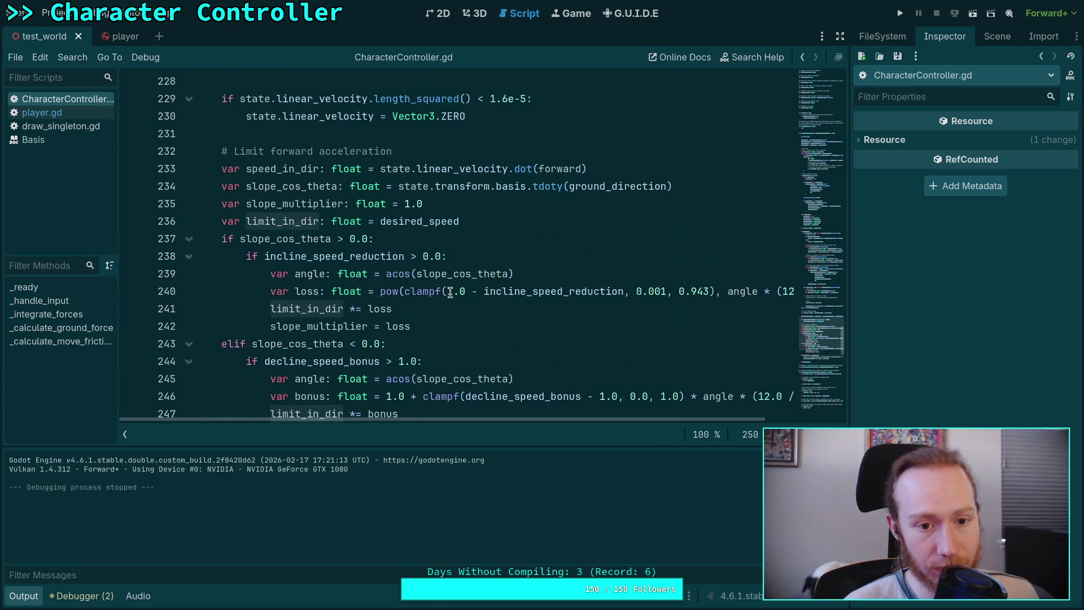
scroll(450, 292, "down", 2)
left_click_drag(514, 419, 569, 419)
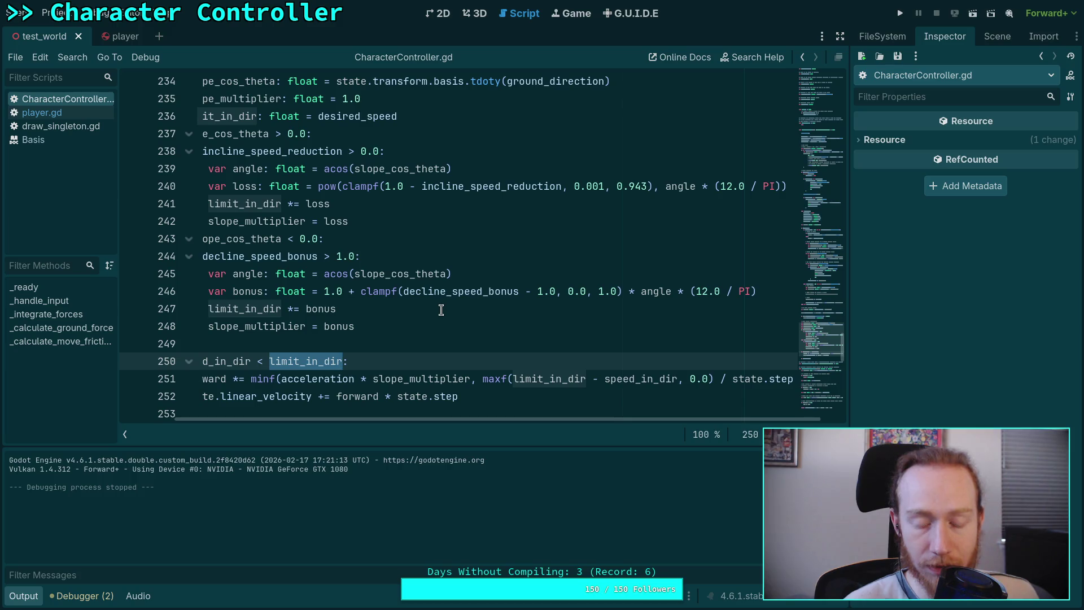
left_click_drag(323, 292, 784, 288)
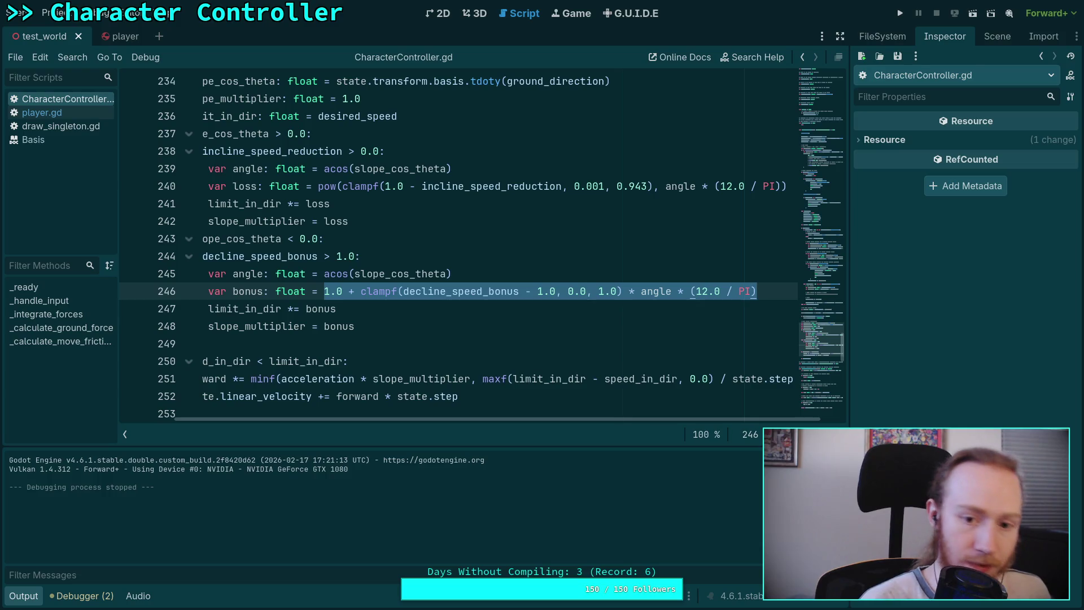
key("super+4")
key("super+4")
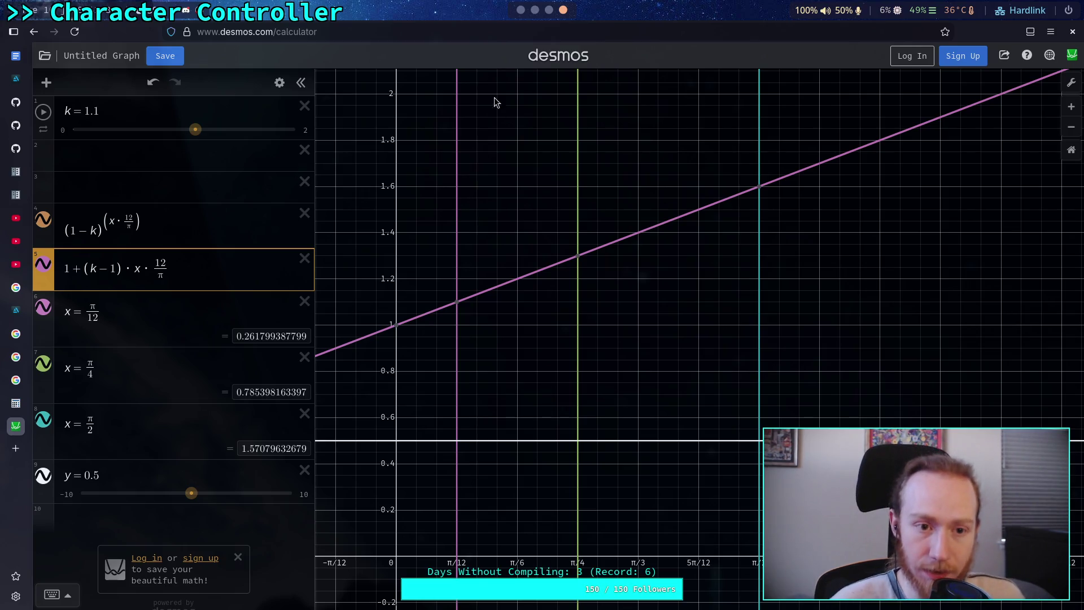
- Go to the 1.1 decline speed bonus on line 26 and show the World scene tree
left_click(521, 10)
left_click(527, 284)
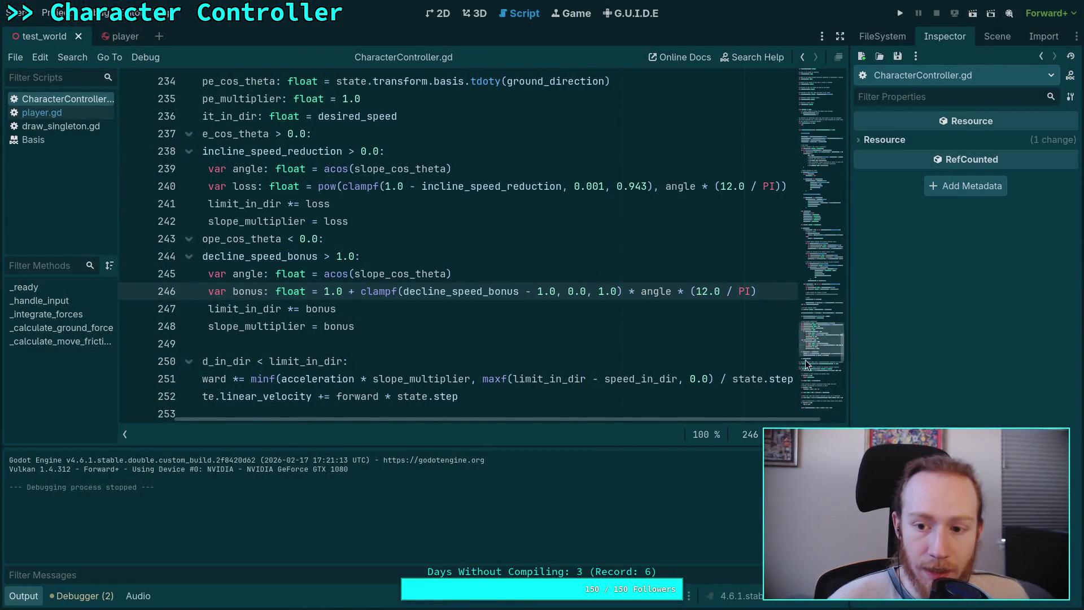
left_click(827, 96)
scroll(823, 97, "down", 4)
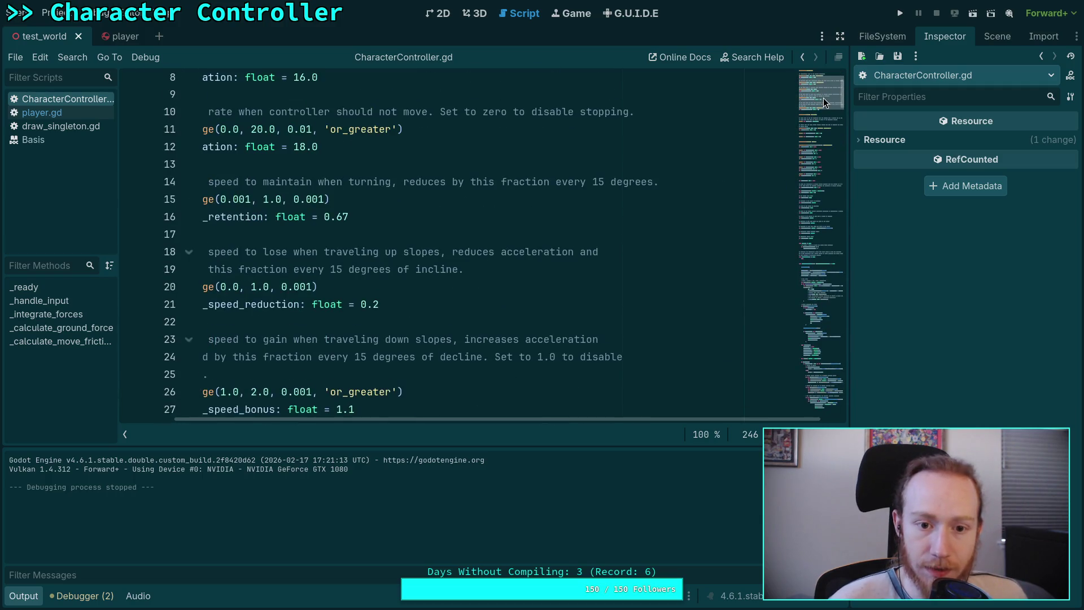
left_click(522, 263)
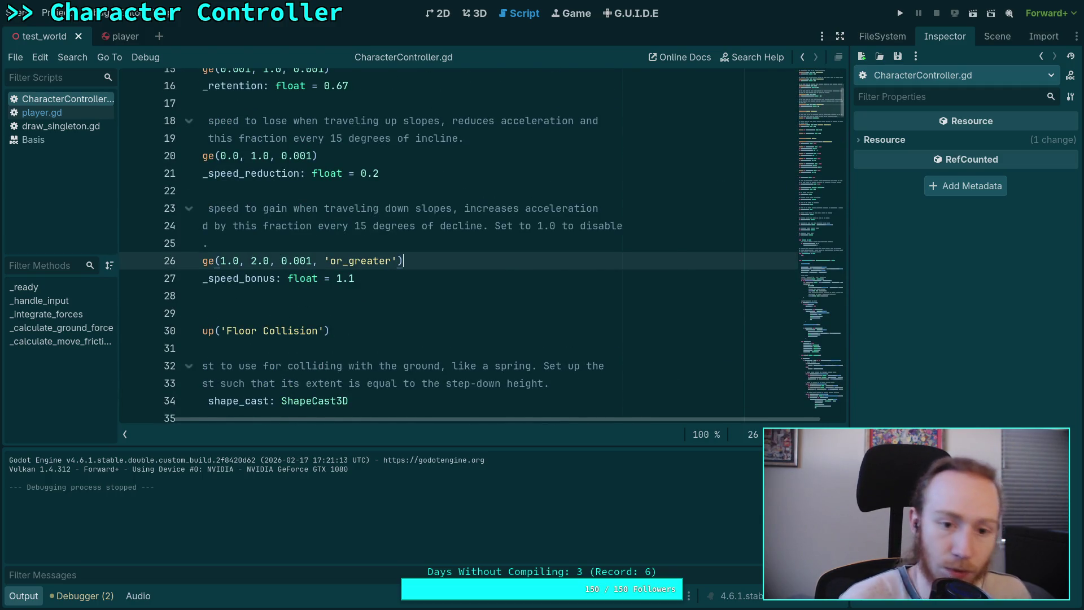
left_click(998, 37)
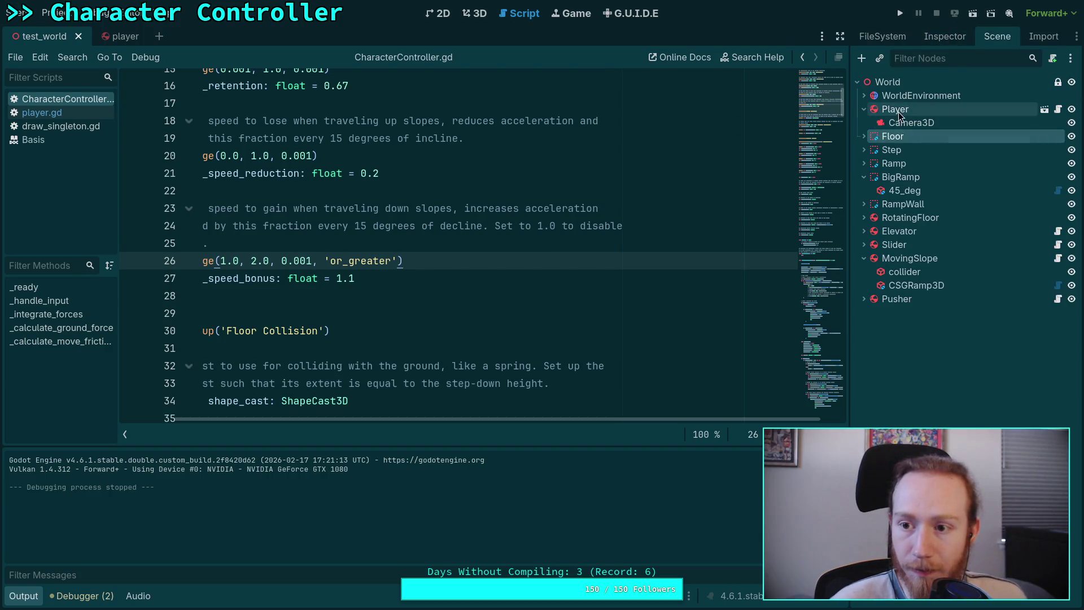
- Show the Player node's properties in the Inspector and check the Desmos graph
left_click(938, 36)
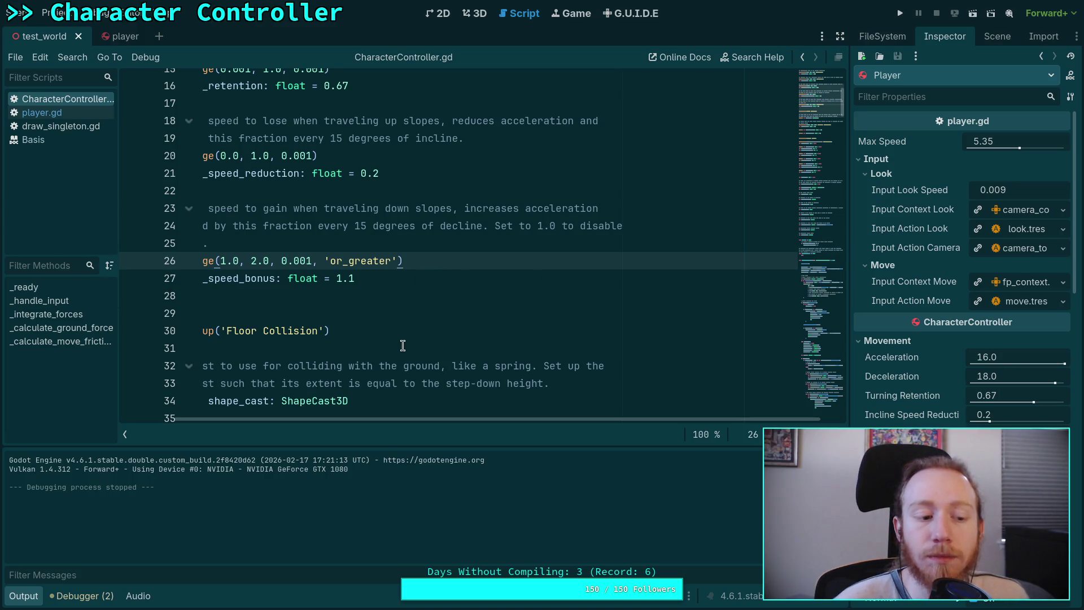
key("alt+Tab")
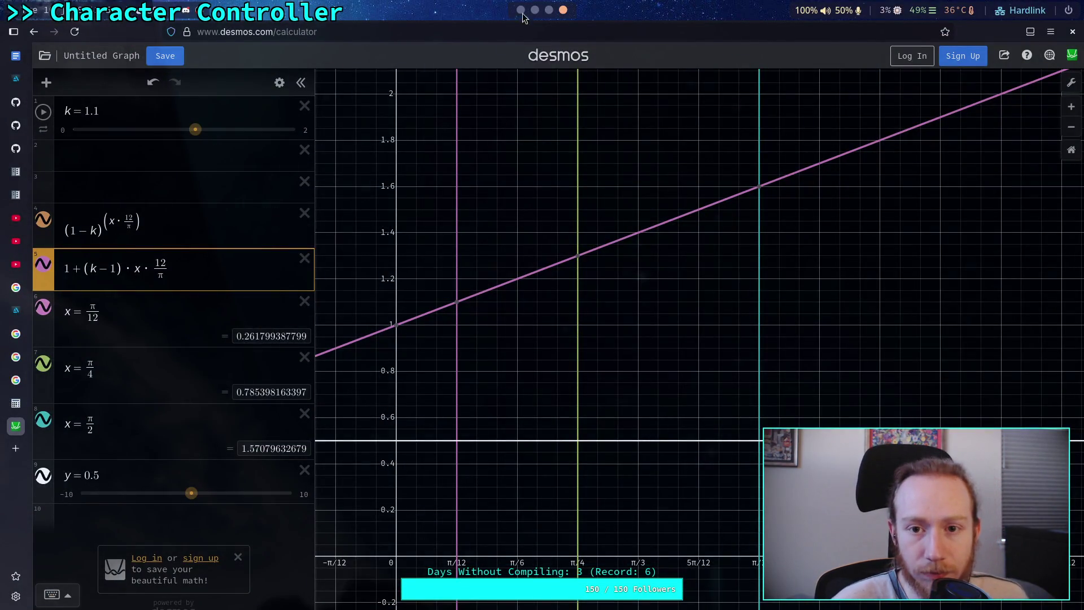
key("alt+Tab")
- Find the slope_multiplier code and start a new line after line 248
scroll(395, 254, "down", 5)
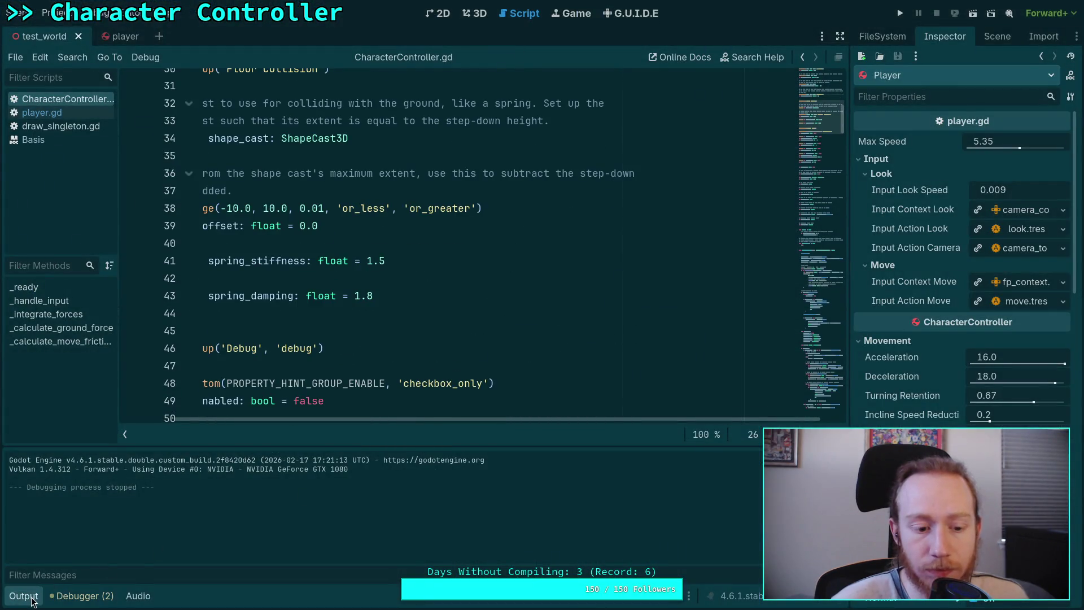
scroll(296, 413, "left", 3)
scroll(404, 321, "down", 4)
scroll(405, 320, "down", 15)
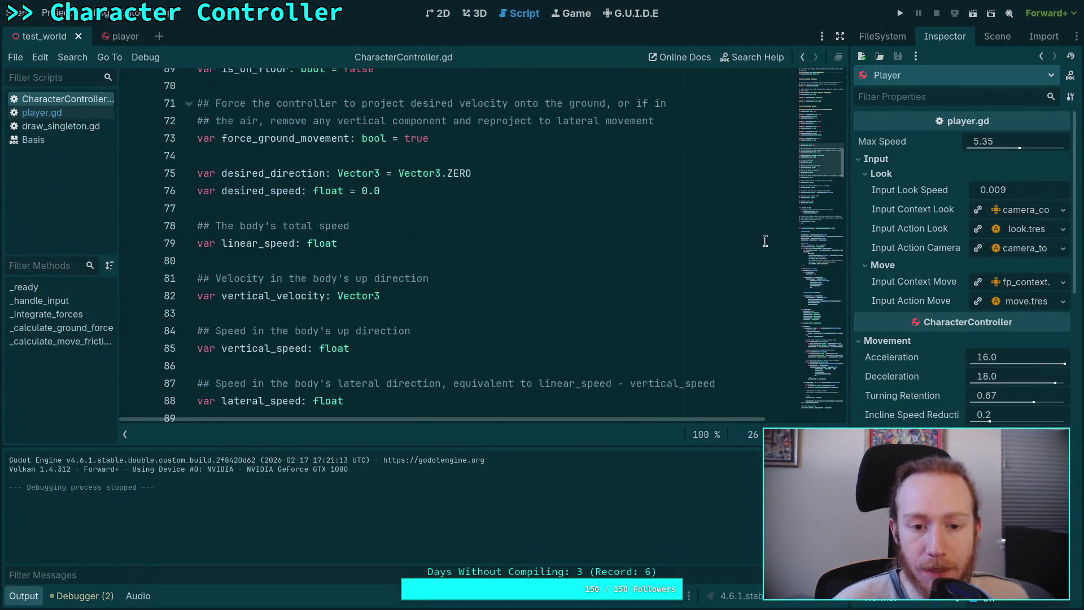
left_click(824, 334)
left_click_drag(824, 334, 822, 350)
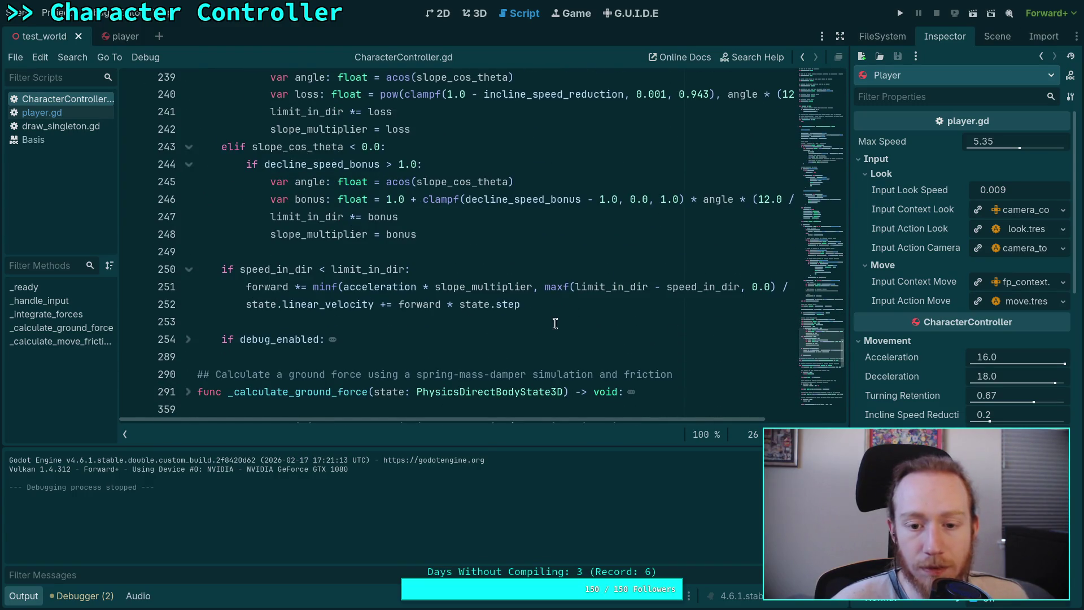
scroll(559, 319, "up", 1)
double_click(466, 339)
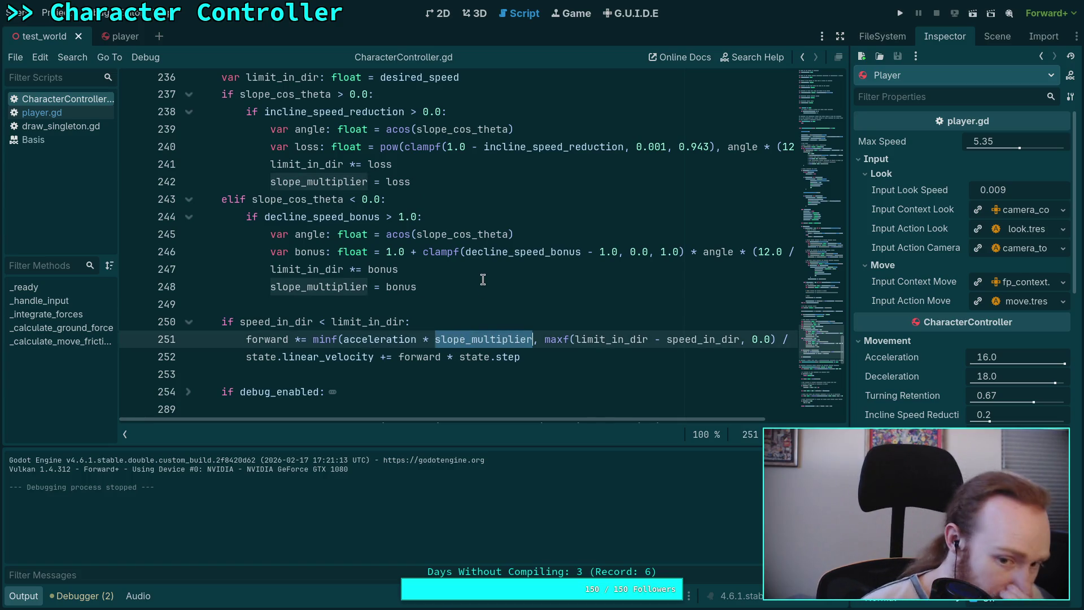
scroll(483, 279, "up", 1)
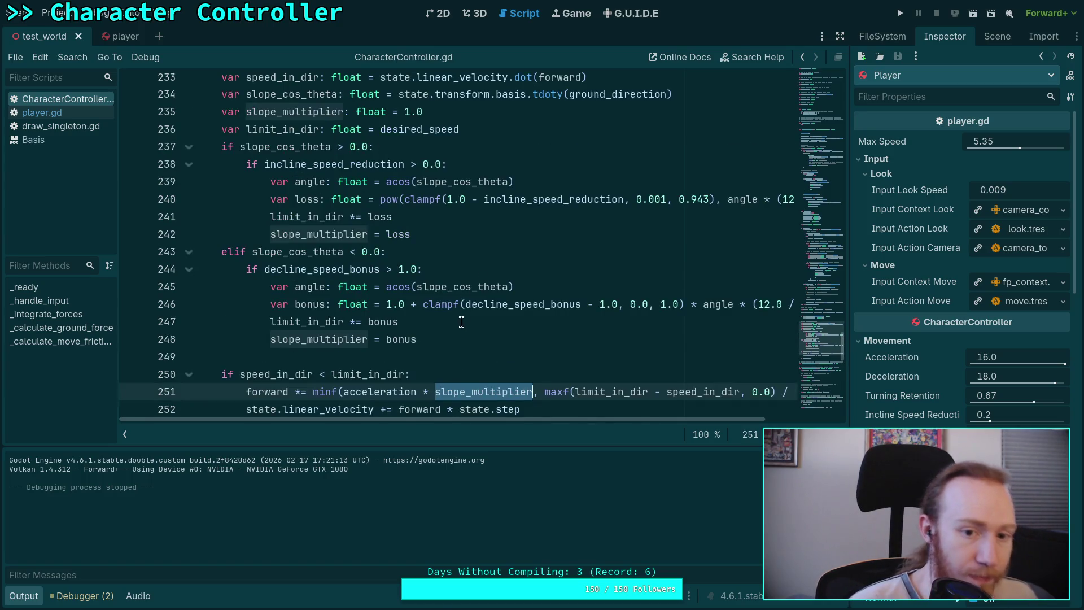
left_click(462, 332)
key("Return")
- Add print(slope_multiplier) on line 249 and save the script
type("p")
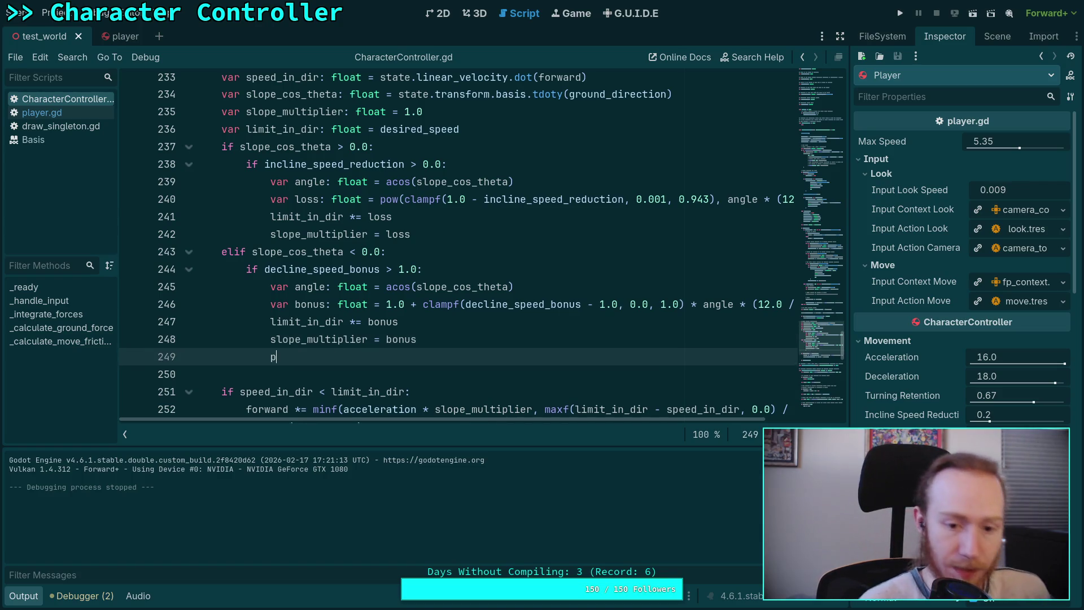
type("rint(")
key("BackSpace")
type("sl")
key("BackSpace")
key("BackSpace")
type("s")
key("BackSpace")
type("sl")
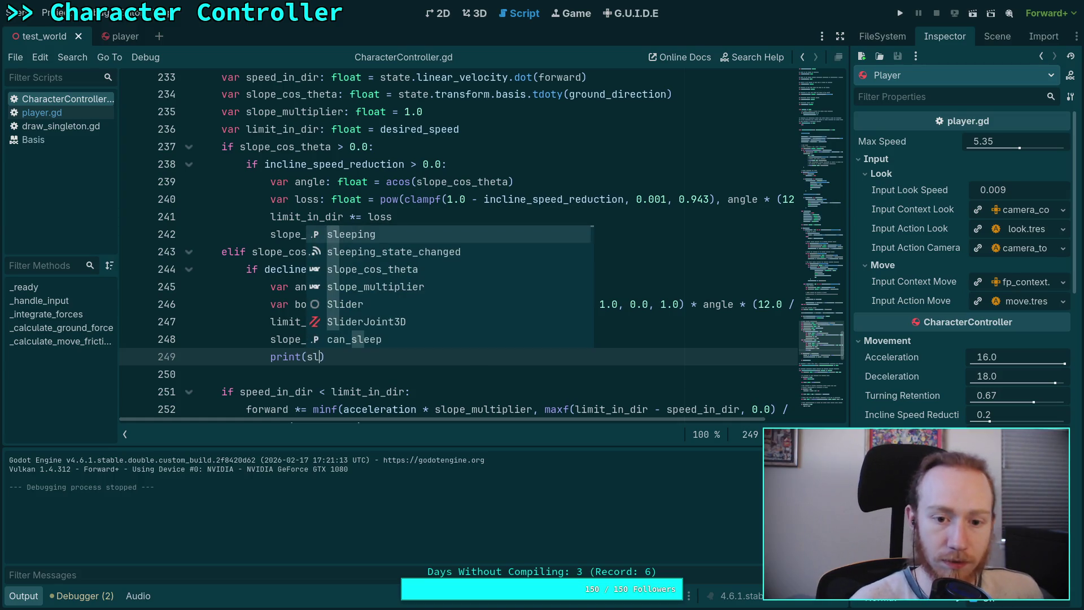
key("Down")
key("Down")
key("Down")
key("Return")
key("ctrl+s")
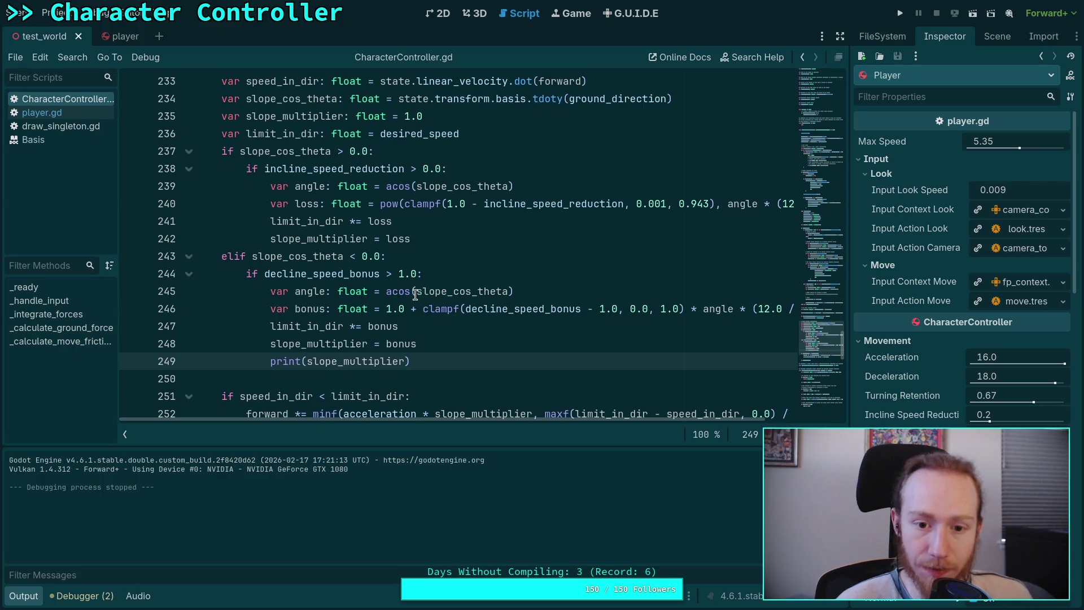
- Put a minus before acos on line 245, then run the game and walk toward the blue ramp
left_click(383, 291)
type("-")
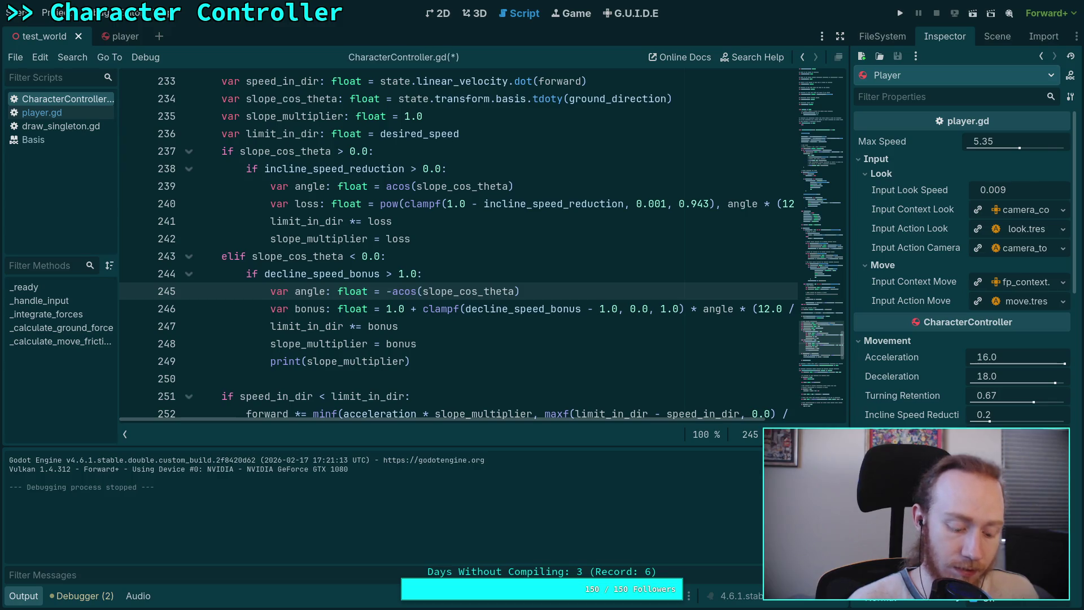
left_click(900, 13)
key("w")
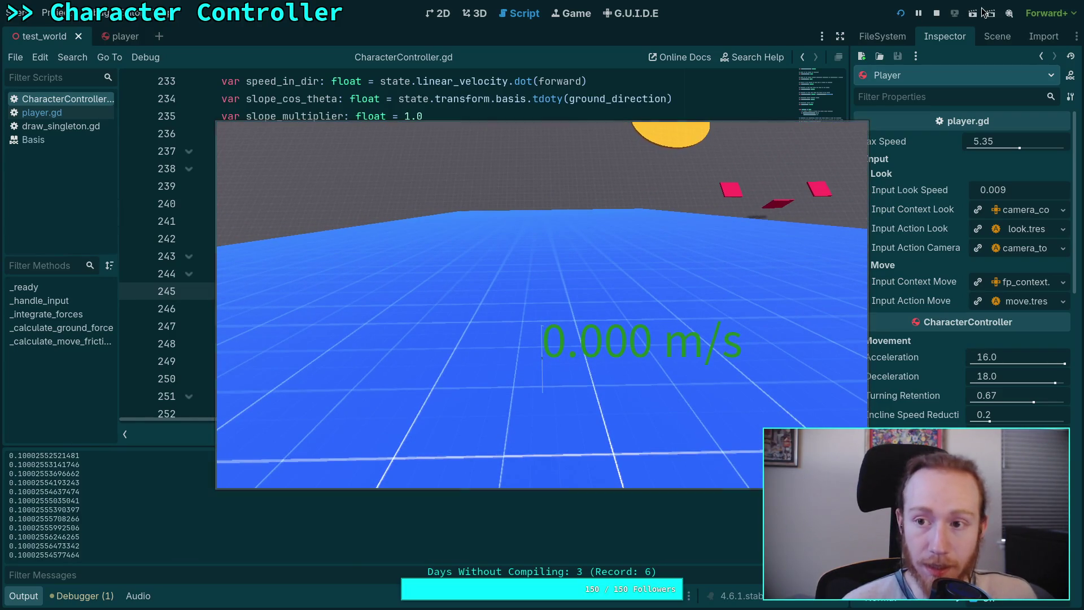
- Stop the test run and compare the output against the Desmos graph at k = 1.1
key("F8")
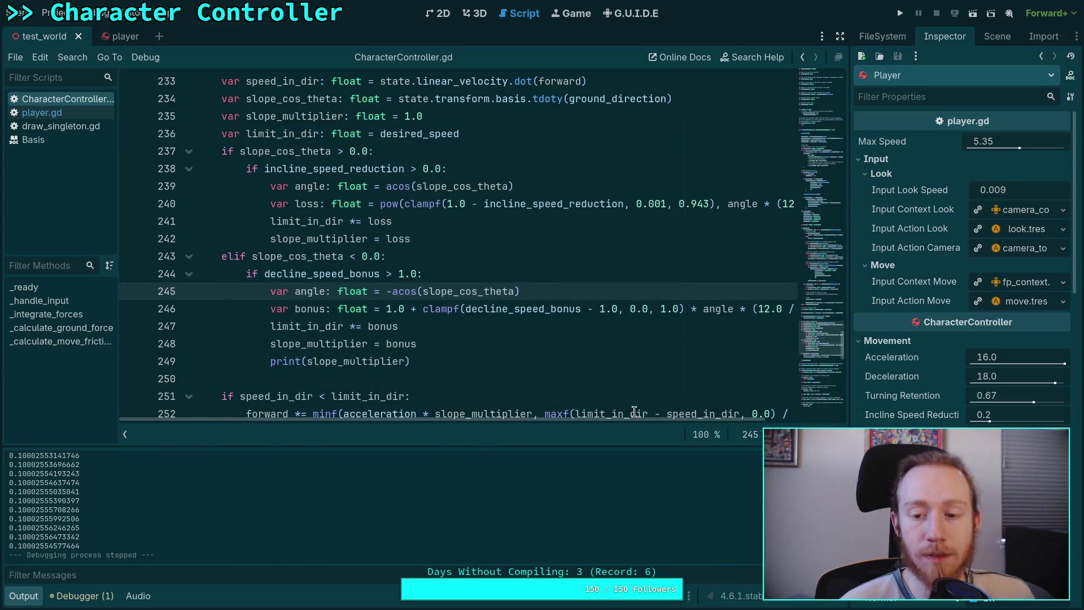
mouse_move(637, 420)
left_mouse_down()
mouse_move(704, 419)
mouse_move(684, 417)
left_mouse_up()
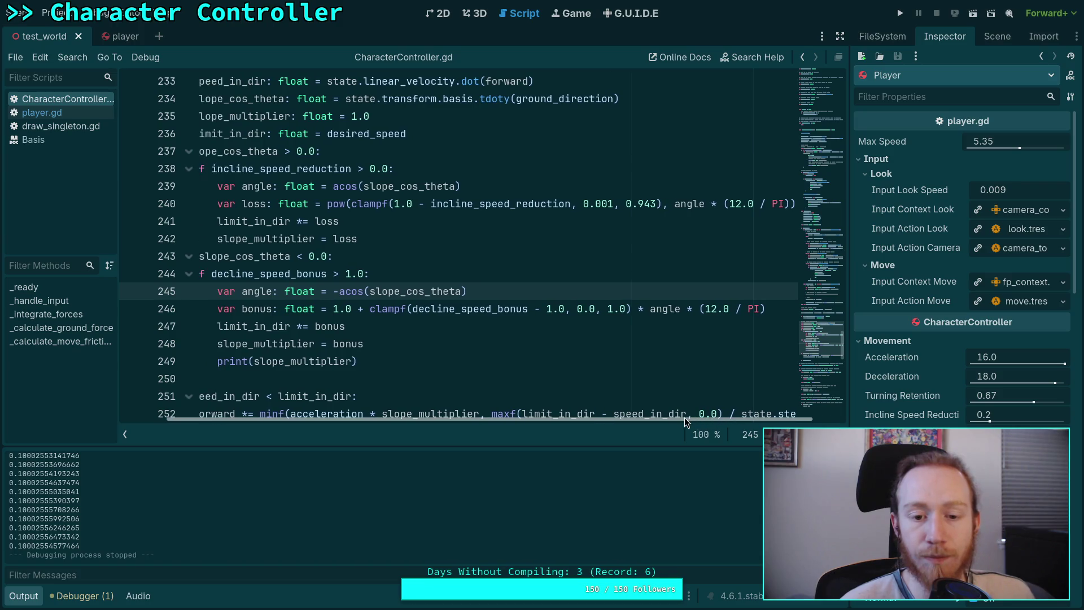
key("alt+Tab")
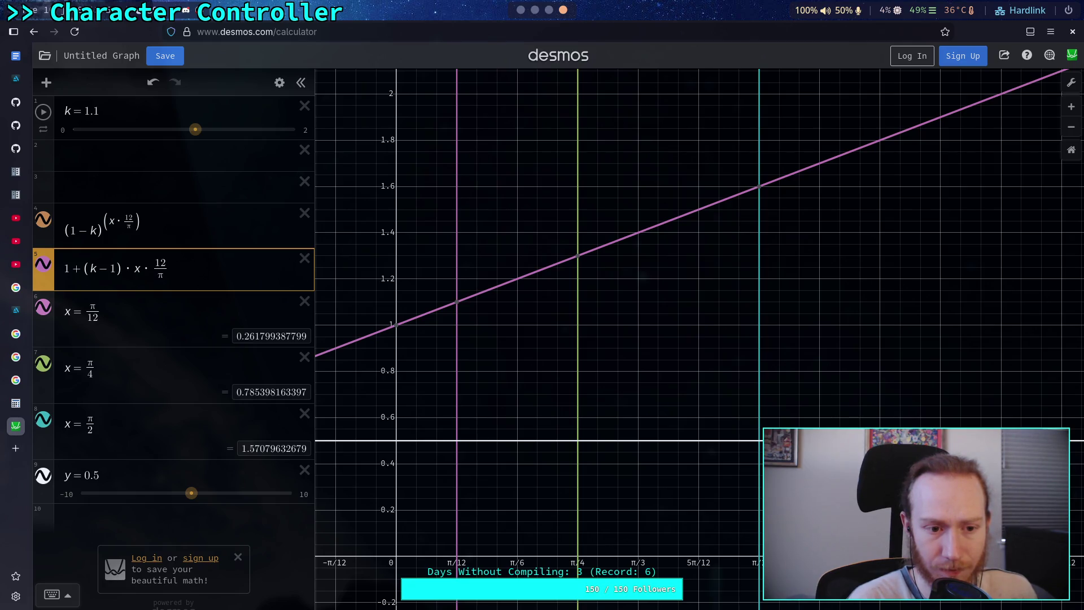
key("alt+Tab")
key("alt+Tab")
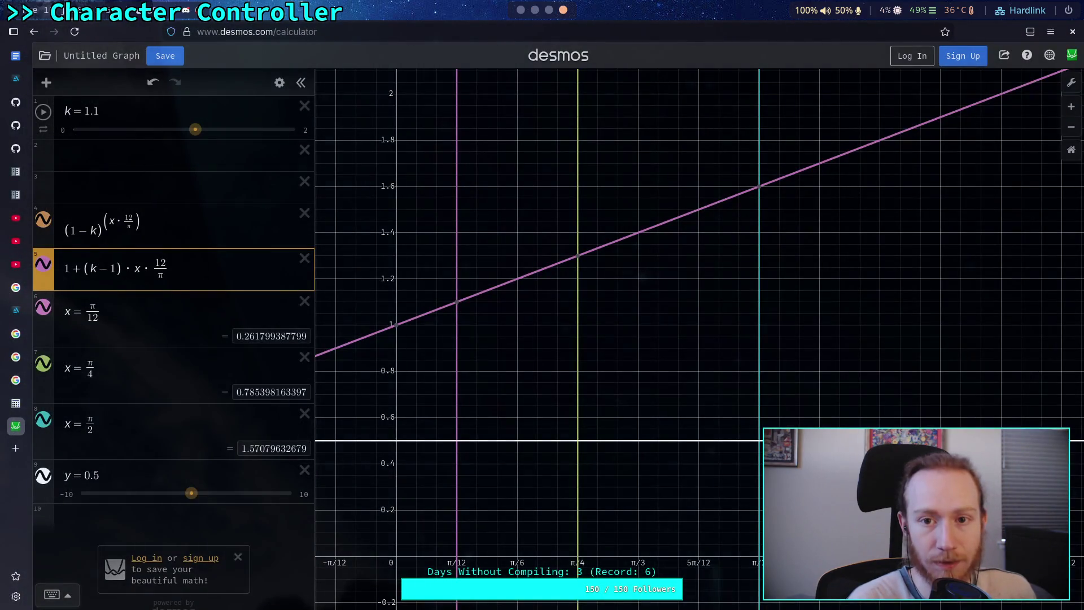
key("alt+Tab")
key("alt+Tab")
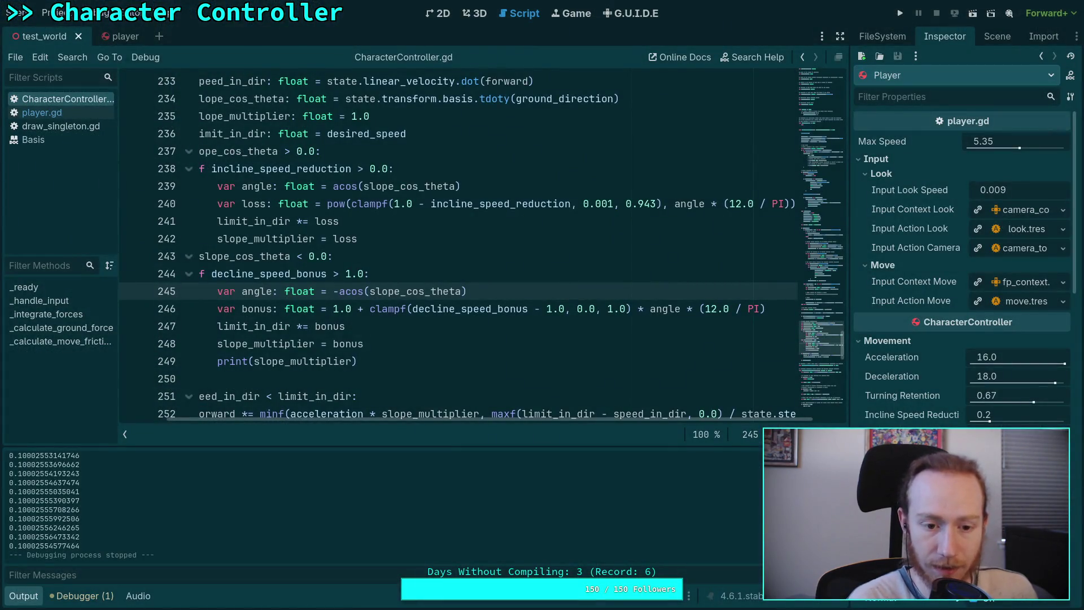
- Change line 245 to acos(-slope_cos_theta), save, and rerun the game walking up the blue ramp
double_click(288, 362)
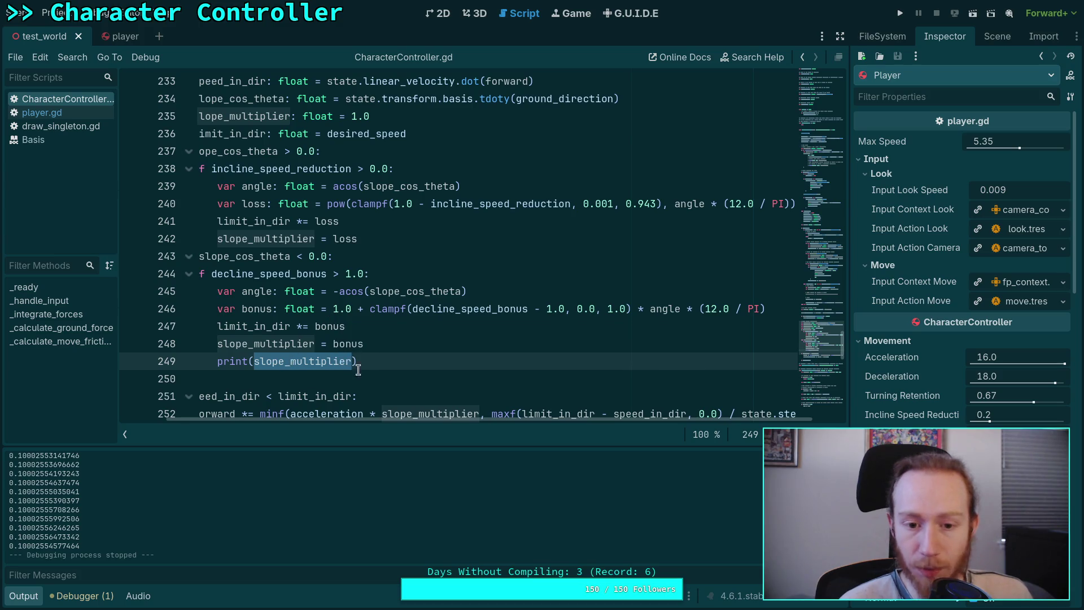
left_click(337, 294)
key("BackSpace")
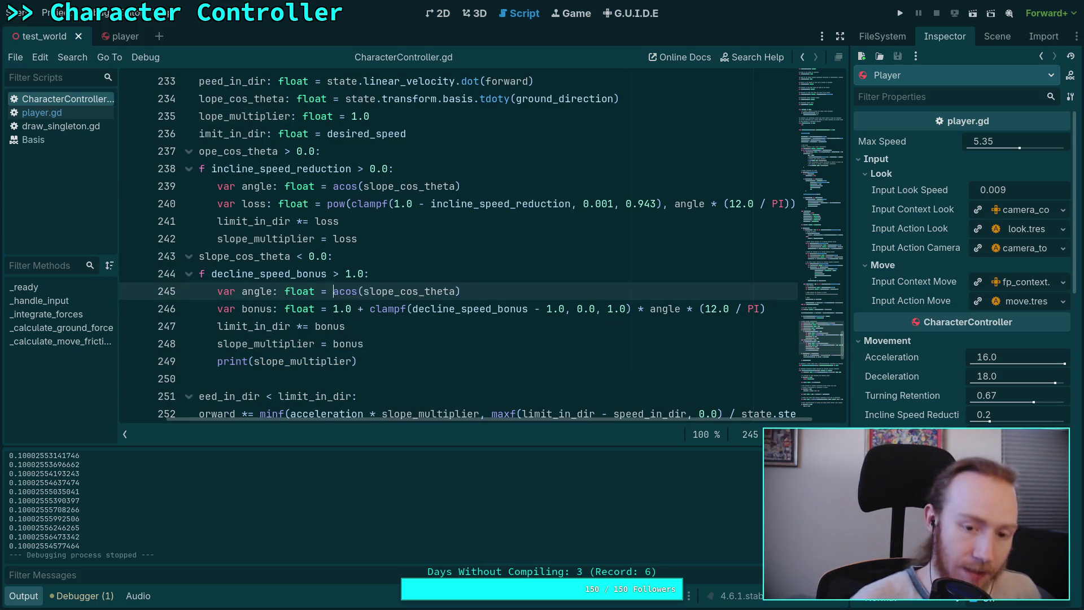
type("-")
key("ctrl+n")
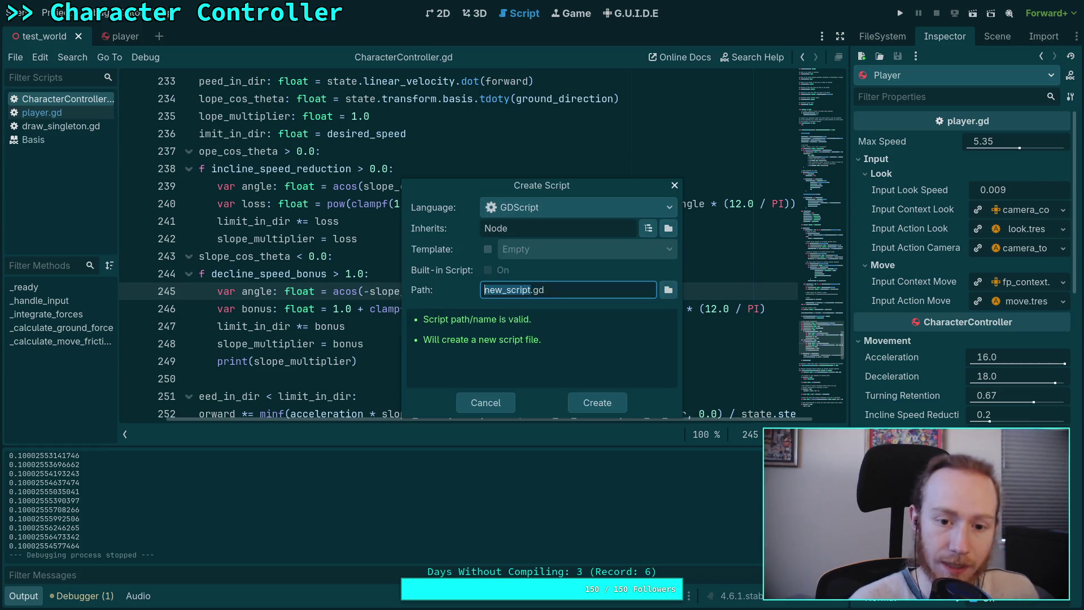
key("Escape")
key("ctrl+s")
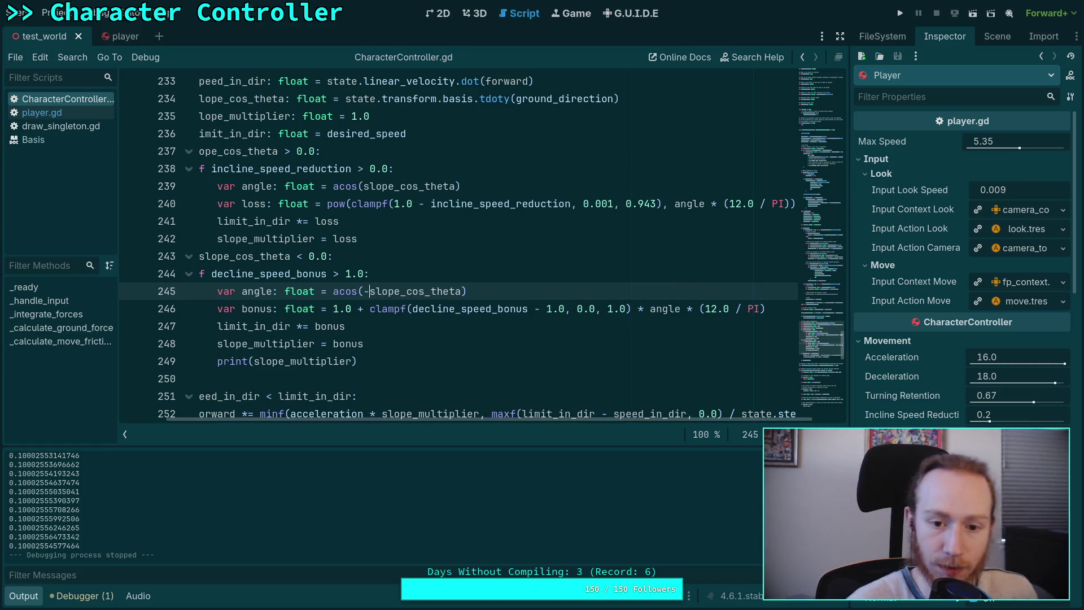
left_click(900, 13)
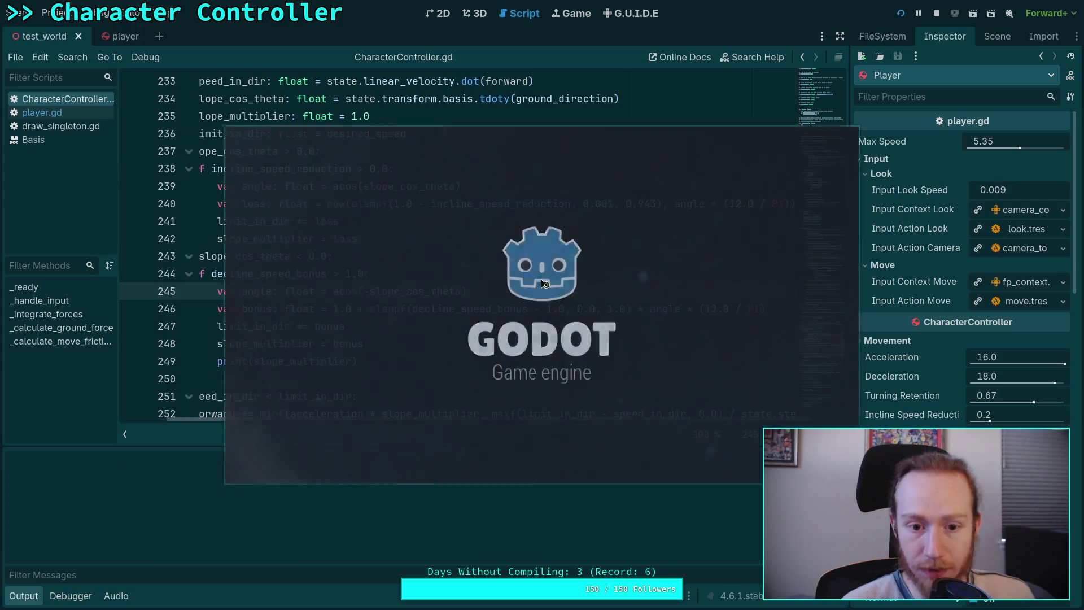
key("w")
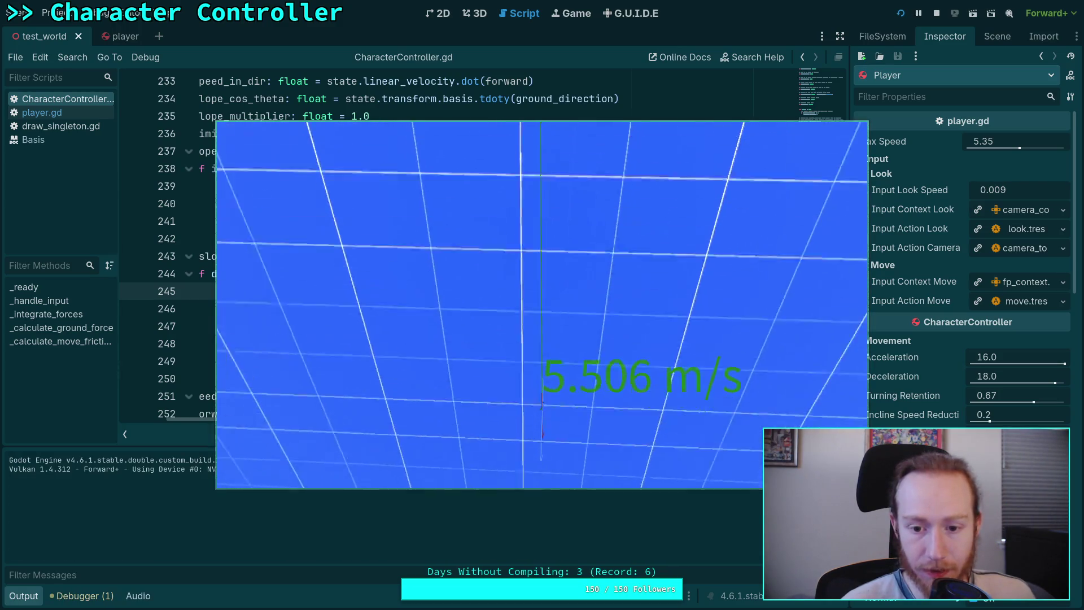
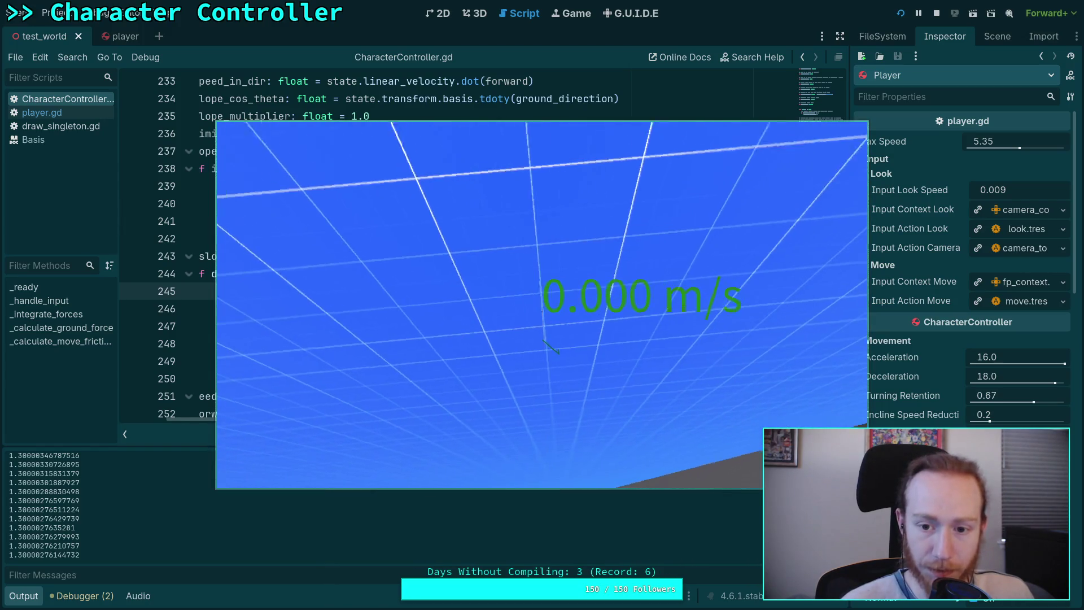
- Stop the running slope test game, whose output printed slope multipliers near 1.3
left_click(935, 14)
scroll(505, 422, "left", 3)
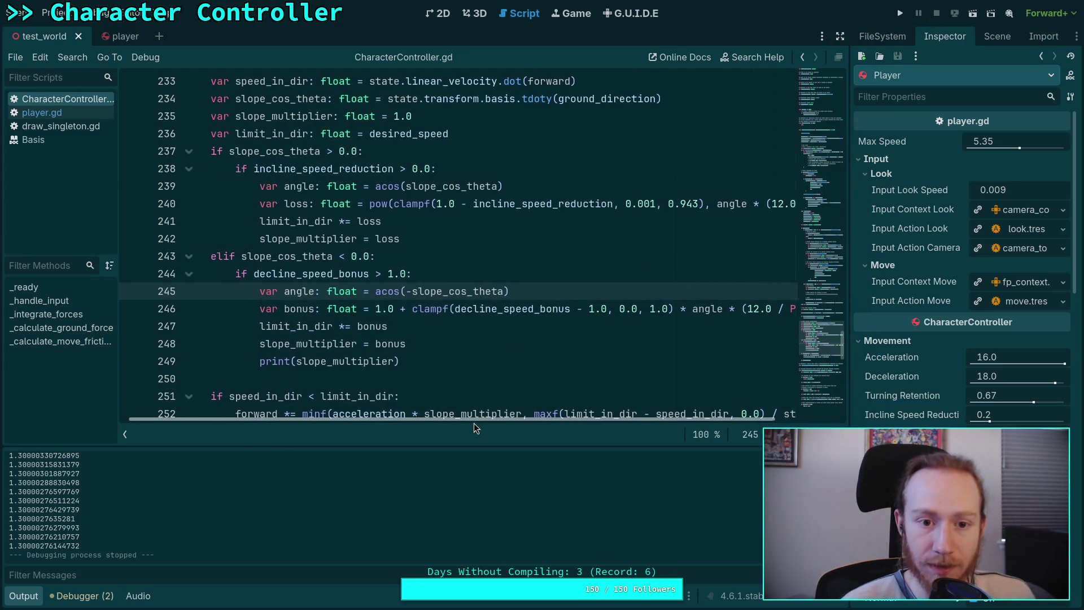
double_click(413, 138)
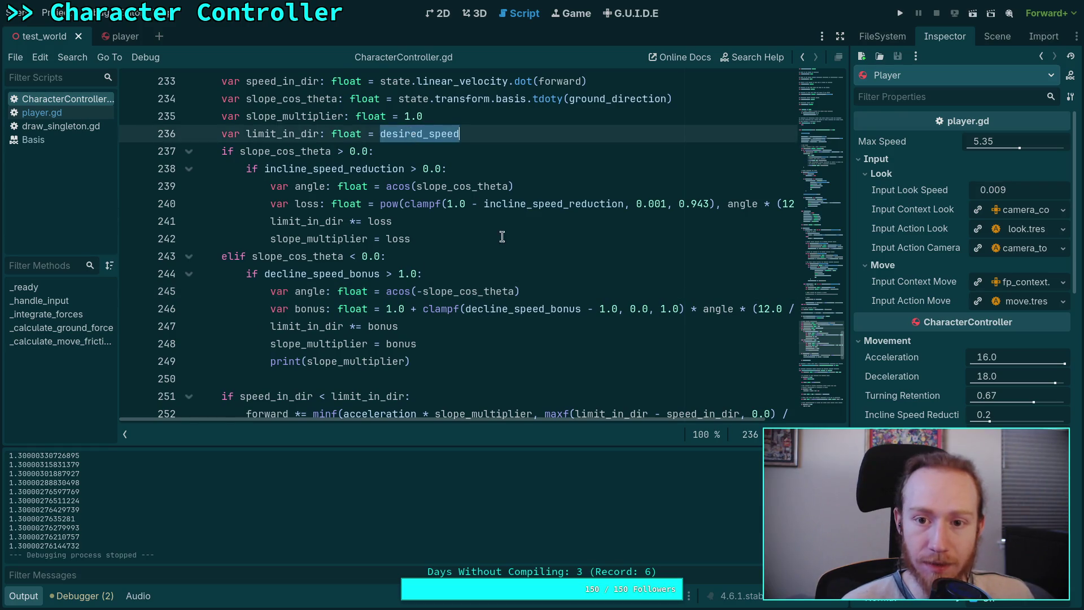
scroll(497, 265, "up", 2)
double_click(608, 206)
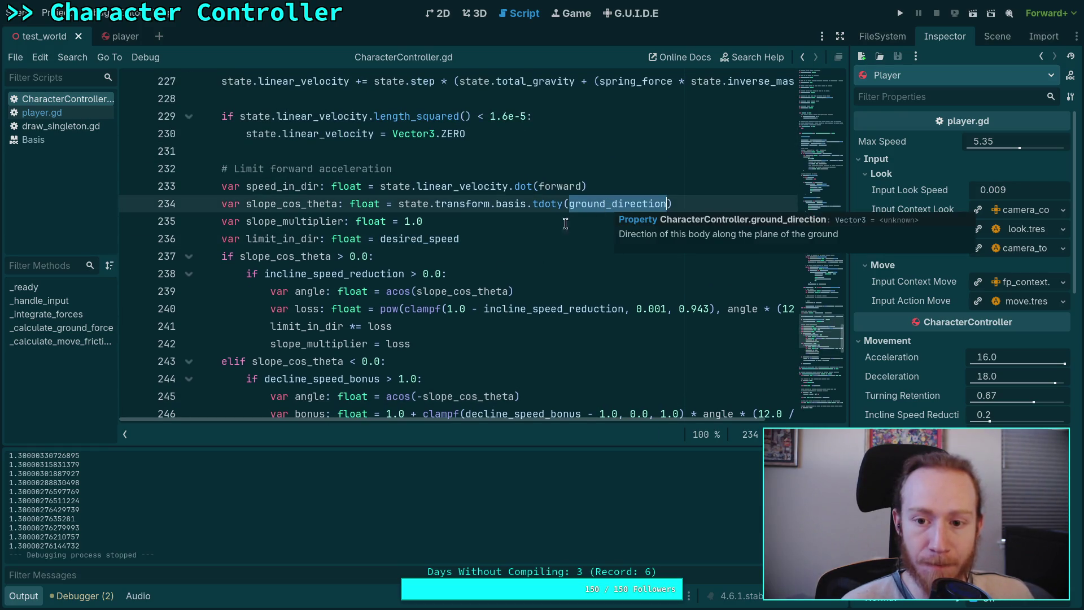
scroll(489, 309, "up", 5)
scroll(489, 309, "down", 4)
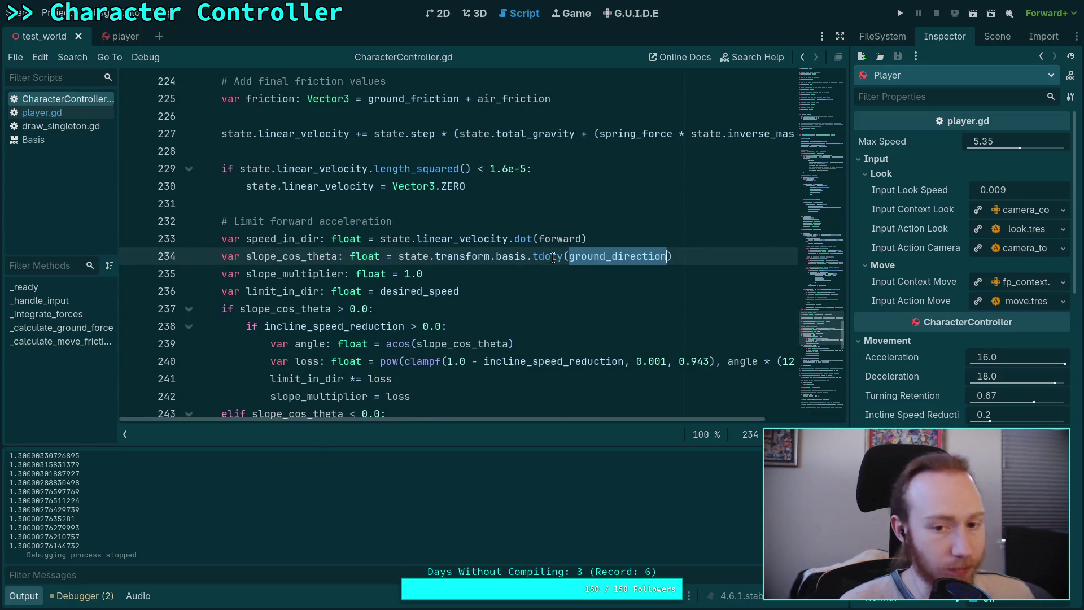
scroll(508, 310, "down", 4)
scroll(529, 311, "up", 3)
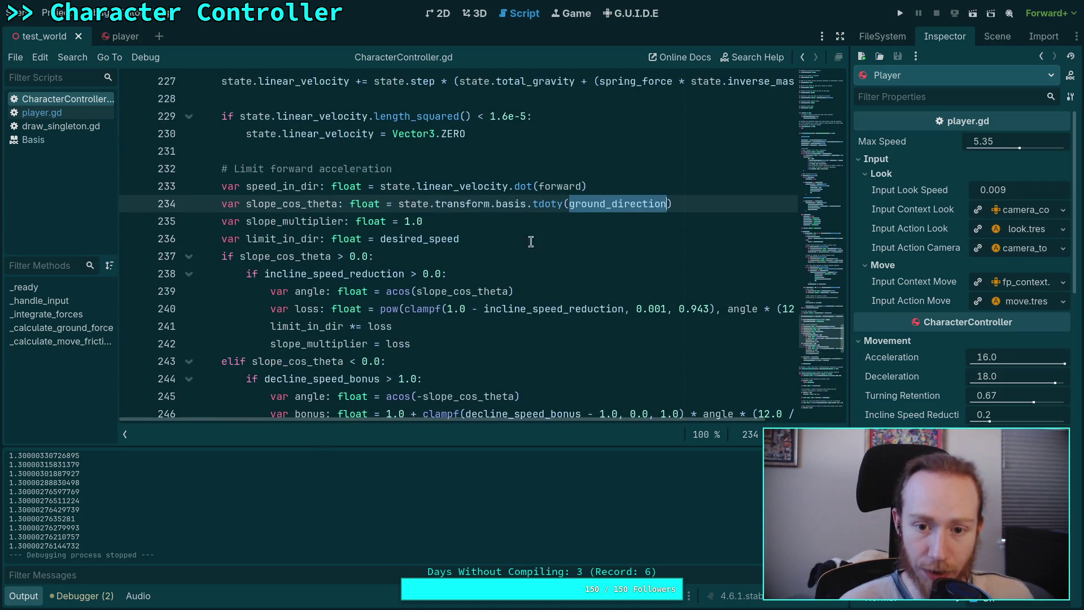
double_click(551, 184)
scroll(493, 304, "up", 1)
scroll(493, 304, "up", 5)
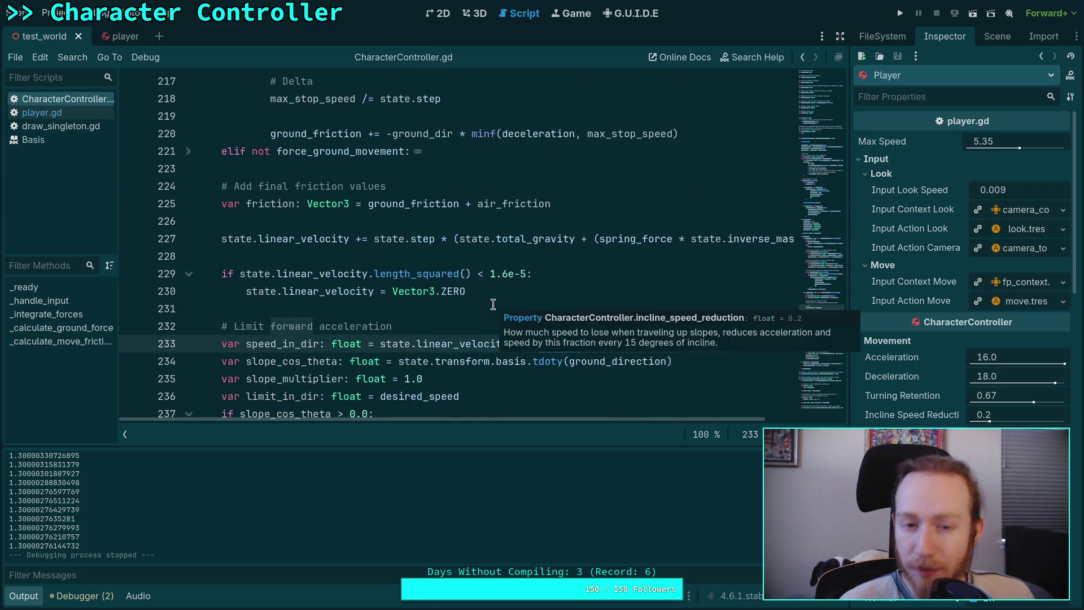
scroll(496, 297, "down", 11)
scroll(496, 292, "up", 2)
left_click(497, 326)
left_click_drag(537, 418, 683, 428)
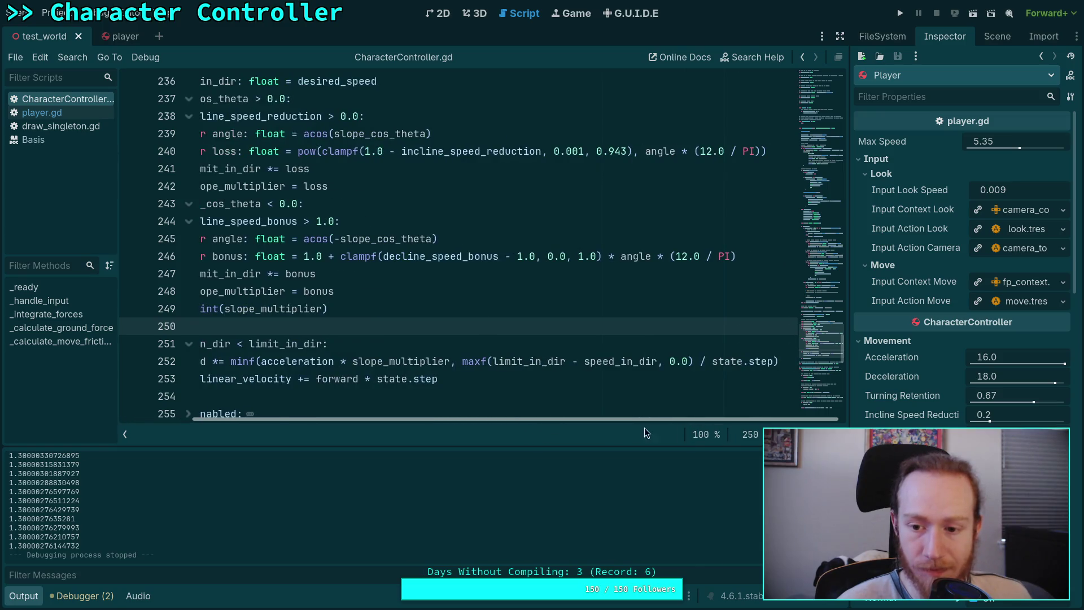
left_click(462, 327)
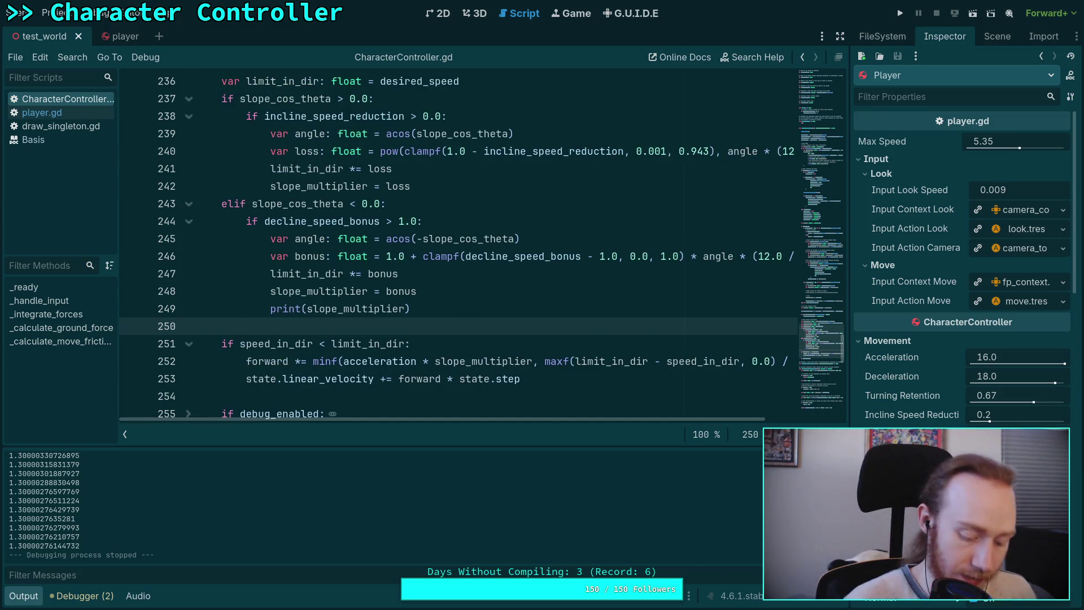